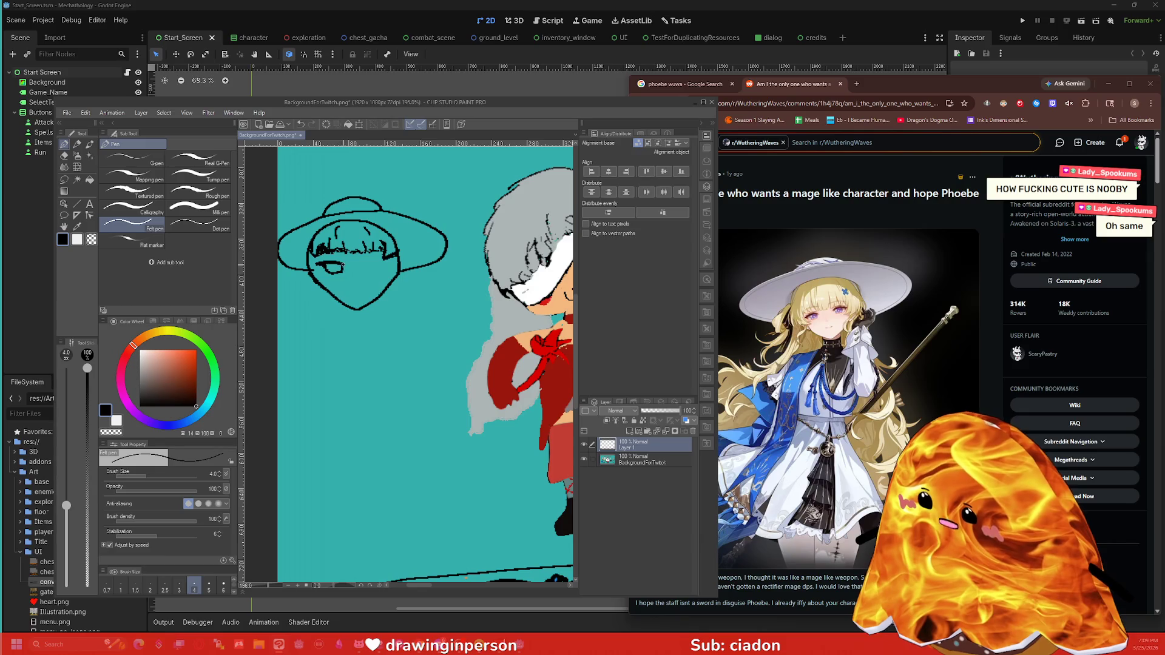
Step: Draw strokes on and under the right eye and a small smile
{"action": "left_click_drag", "start_coordinate": [364, 265], "coordinate": [390, 261]}
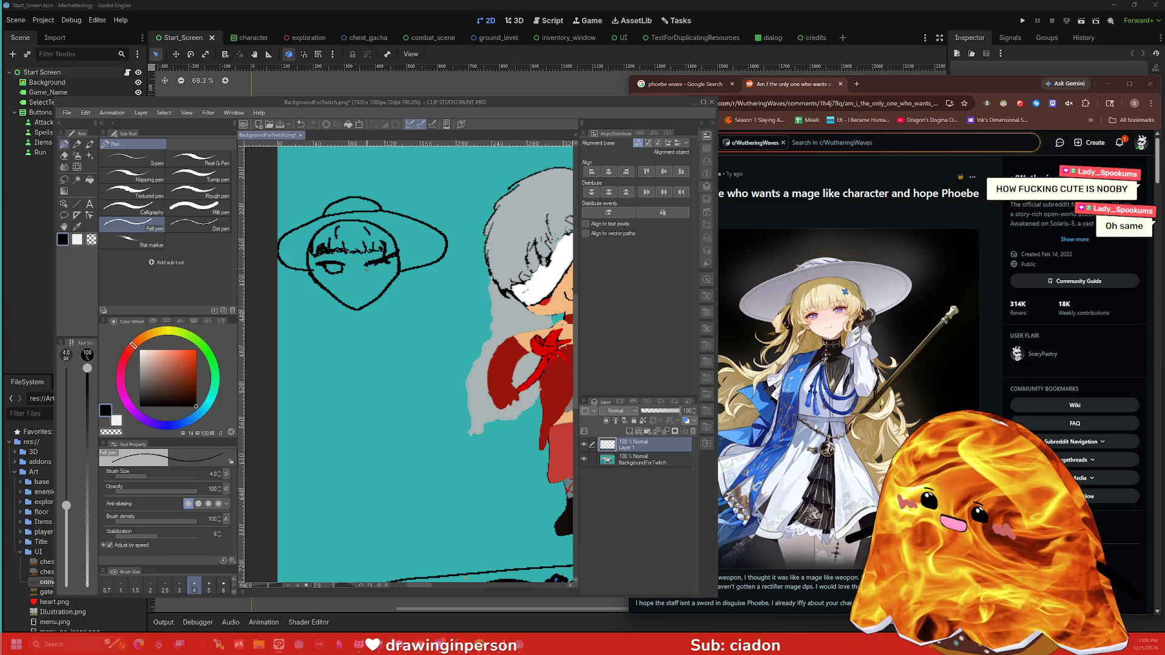
{"action": "left_click_drag", "start_coordinate": [370, 271], "coordinate": [383, 269]}
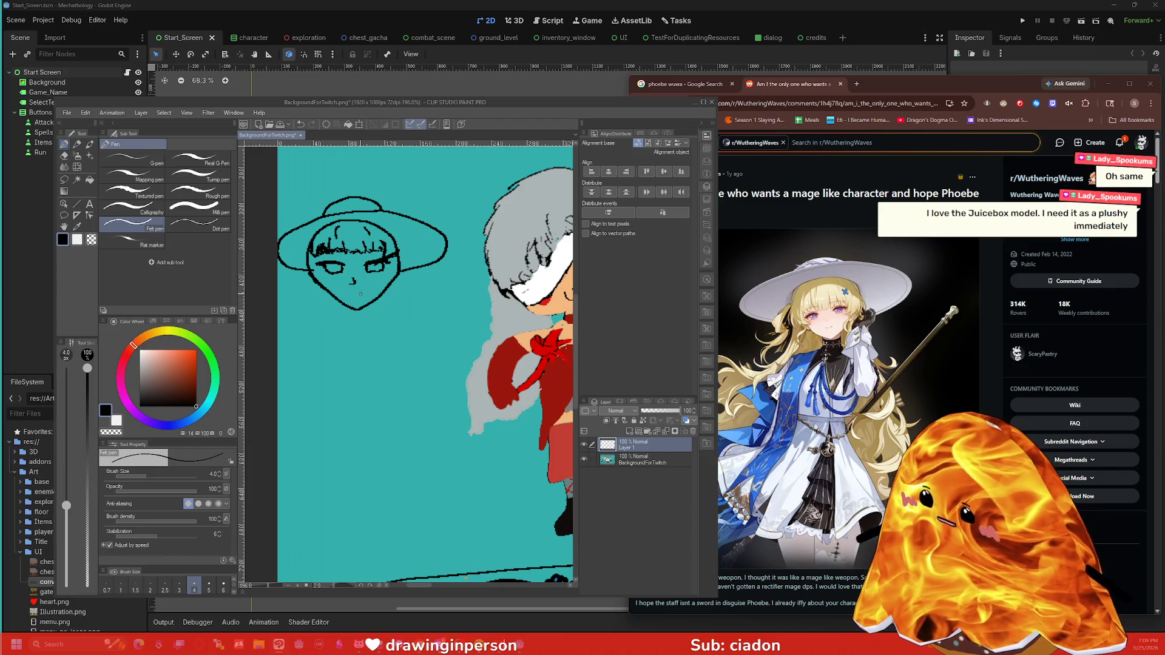
{"action": "left_click_drag", "start_coordinate": [361, 293], "coordinate": [346, 292]}
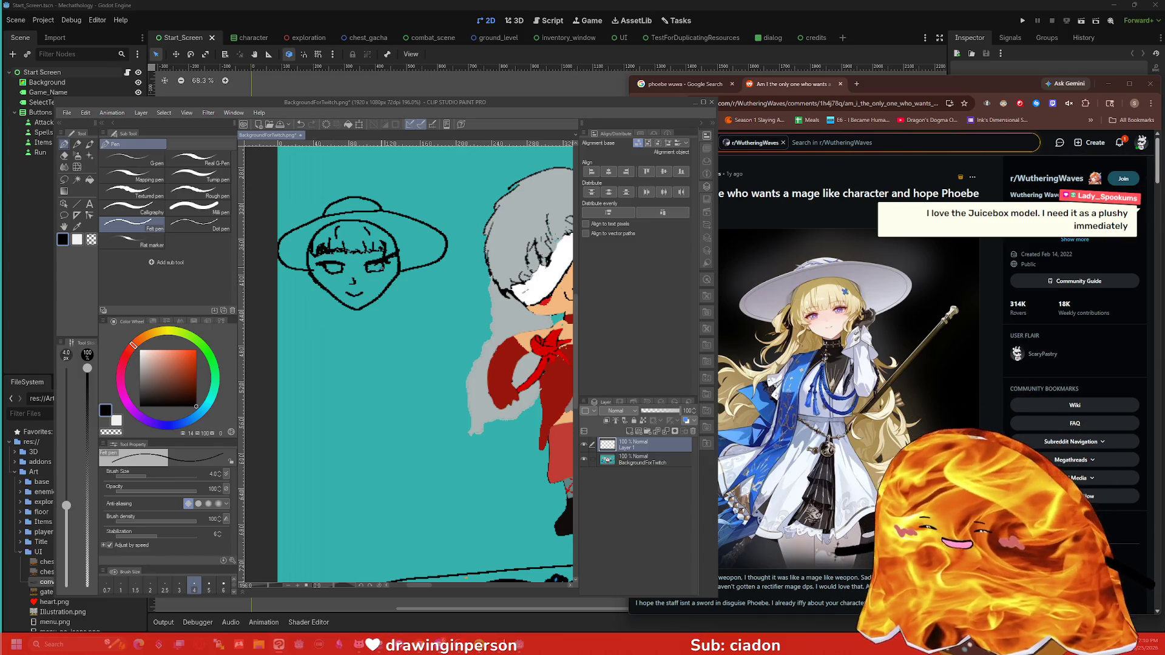
Step: Erase the old jaw and chin lines and redraw the right jaw and left cheek
{"action": "key", "text": "e"}
{"action": "mouse_move", "coordinate": [329, 295]}
{"action": "left_mouse_down"}
{"action": "mouse_move", "coordinate": [320, 286]}
{"action": "mouse_move", "coordinate": [355, 310]}
{"action": "mouse_move", "coordinate": [388, 288]}
{"action": "left_mouse_up"}
{"action": "key", "text": "p"}
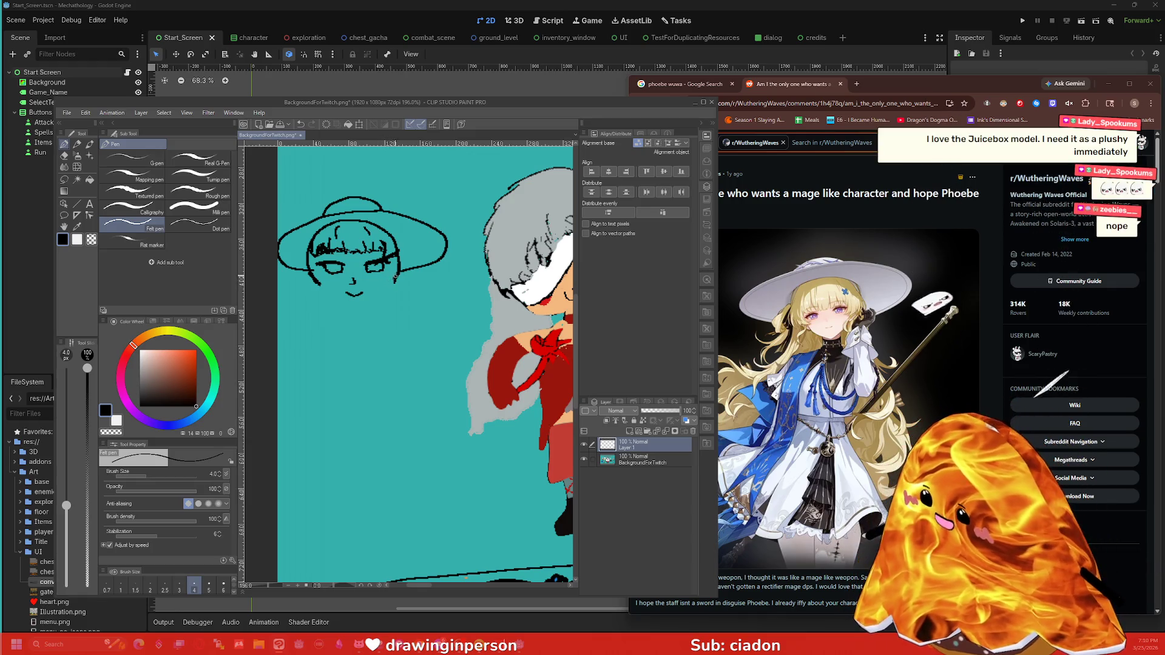
{"action": "left_click_drag", "start_coordinate": [397, 276], "coordinate": [361, 324]}
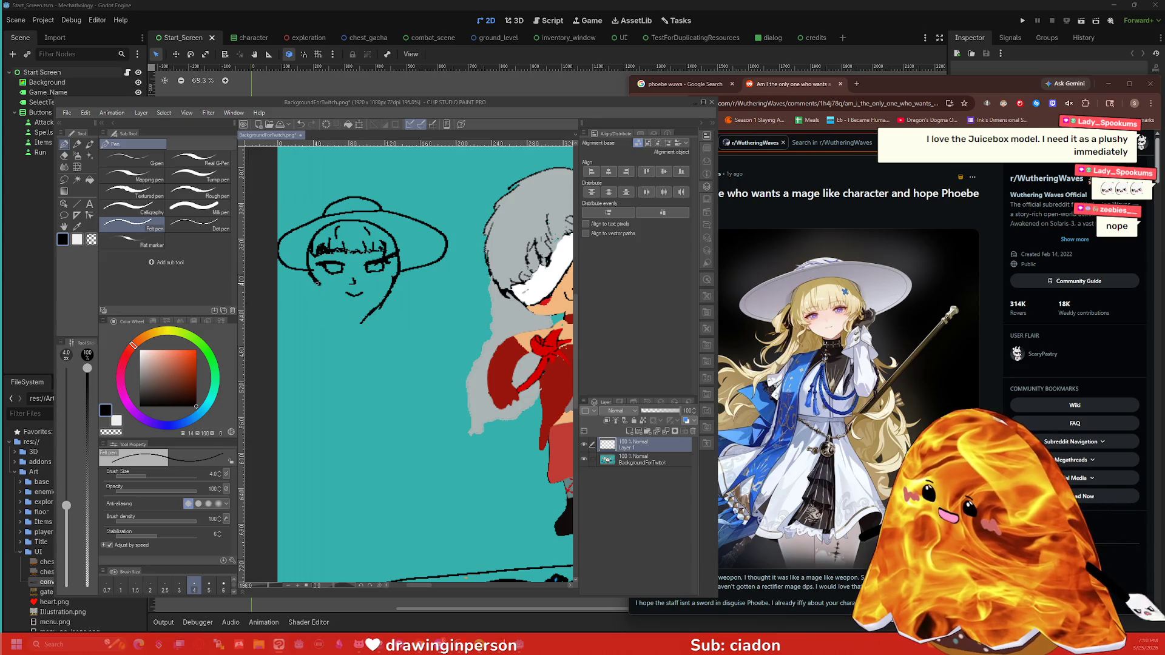
{"action": "mouse_move", "coordinate": [316, 282]}
{"action": "left_mouse_down"}
{"action": "mouse_move", "coordinate": [361, 321]}
{"action": "mouse_move", "coordinate": [386, 300]}
{"action": "mouse_move", "coordinate": [357, 320]}
{"action": "mouse_move", "coordinate": [334, 314]}
{"action": "mouse_move", "coordinate": [360, 326]}
{"action": "mouse_move", "coordinate": [387, 310]}
{"action": "mouse_move", "coordinate": [392, 282]}
{"action": "left_mouse_up"}
Step: Erase the lower-left chin and right jaw strokes and redraw the left jaw and chin
{"action": "key", "text": "e"}
{"action": "mouse_move", "coordinate": [337, 308]}
{"action": "left_mouse_down"}
{"action": "mouse_move", "coordinate": [352, 324]}
{"action": "mouse_move", "coordinate": [319, 285]}
{"action": "left_mouse_up"}
{"action": "mouse_move", "coordinate": [347, 328]}
{"action": "left_mouse_down"}
{"action": "mouse_move", "coordinate": [387, 304]}
{"action": "mouse_move", "coordinate": [392, 284]}
{"action": "mouse_move", "coordinate": [372, 315]}
{"action": "left_mouse_up"}
{"action": "key", "text": "p"}
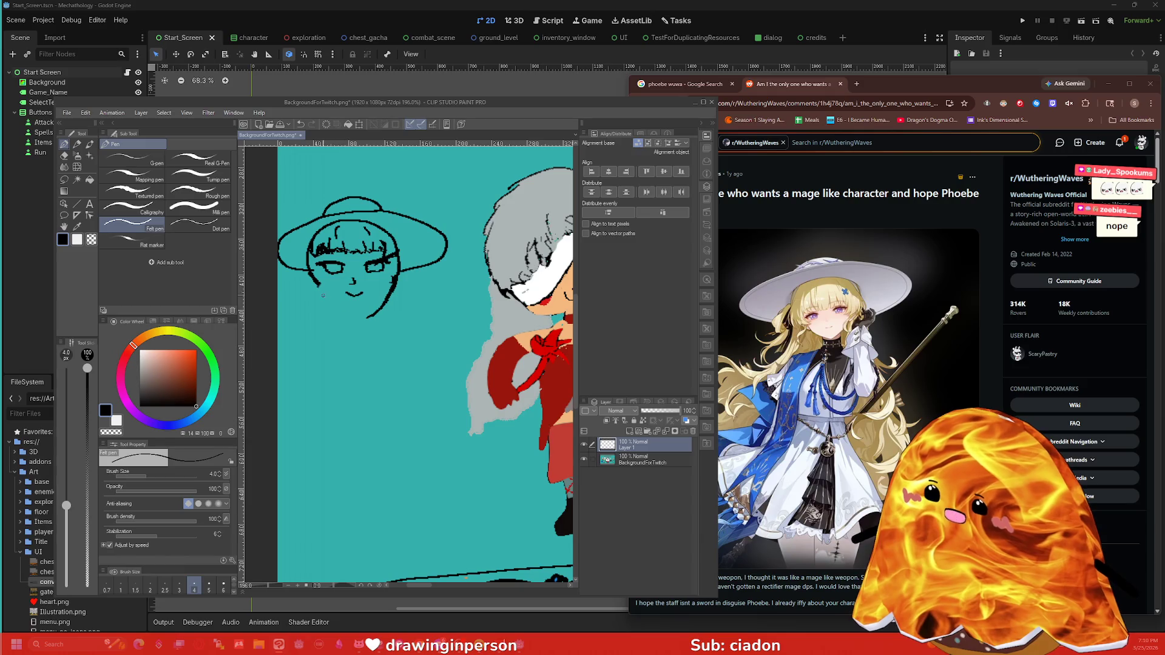
{"action": "left_click_drag", "start_coordinate": [317, 284], "coordinate": [366, 318]}
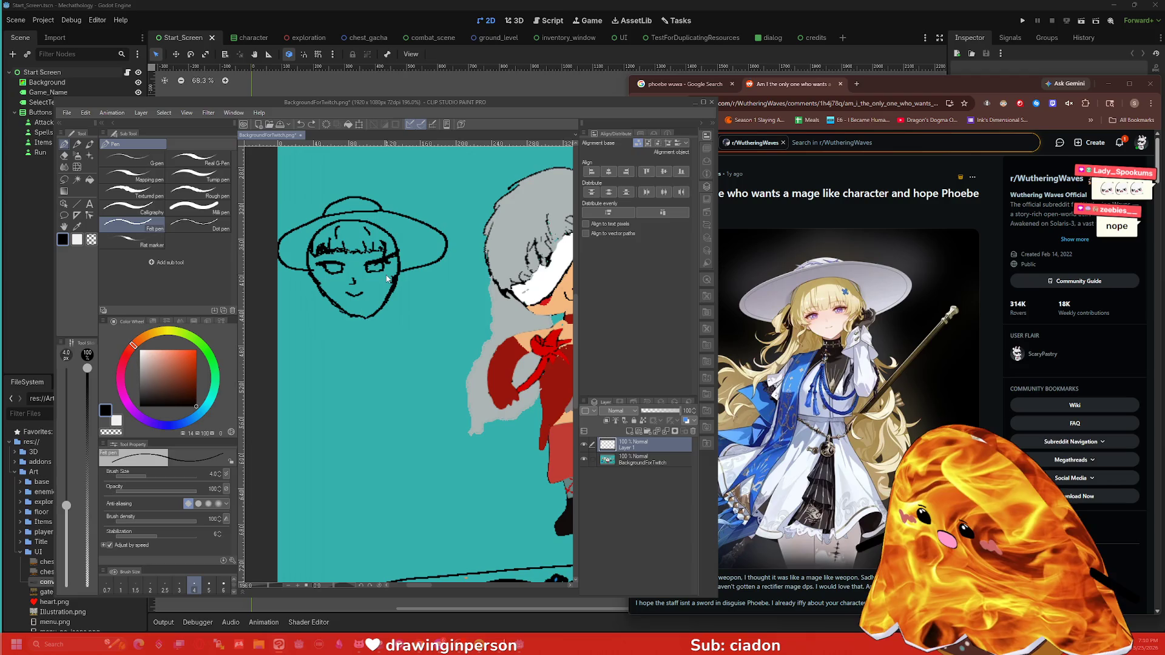
Step: Undo and redo the jaw and chin strokes, ending with them restored
{"action": "key", "text": "ctrl+z"}
{"action": "key", "text": "ctrl+z"}
{"action": "key", "text": "ctrl+z"}
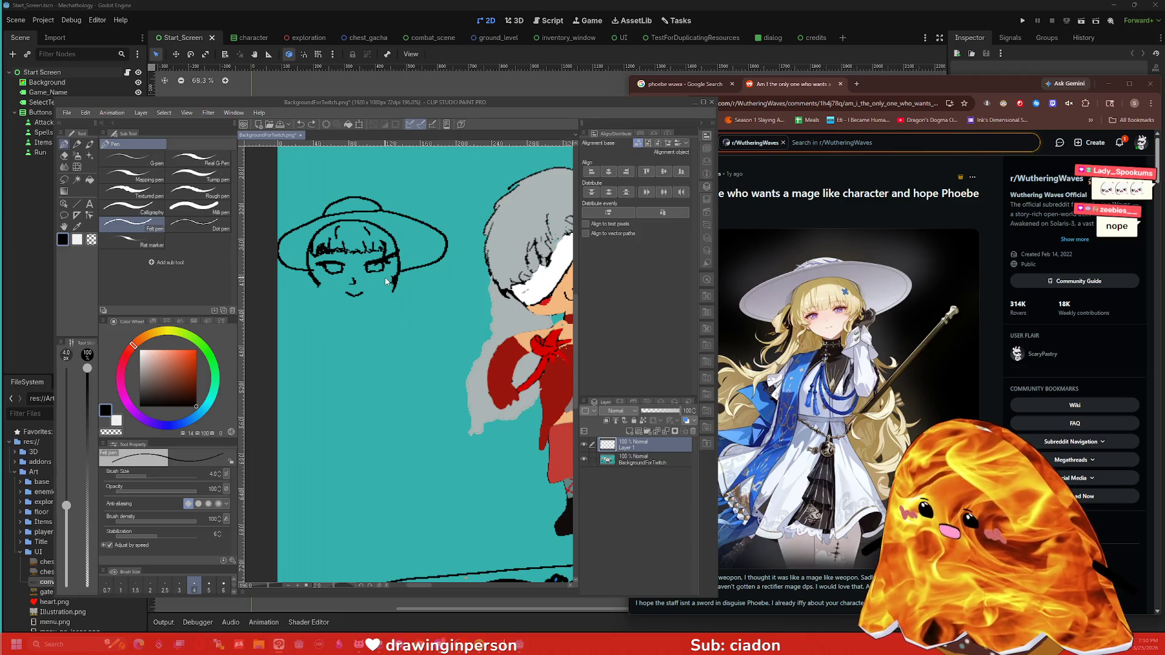
{"action": "key", "text": "ctrl+y"}
{"action": "key", "text": "ctrl+y"}
{"action": "key", "text": "ctrl+y"}
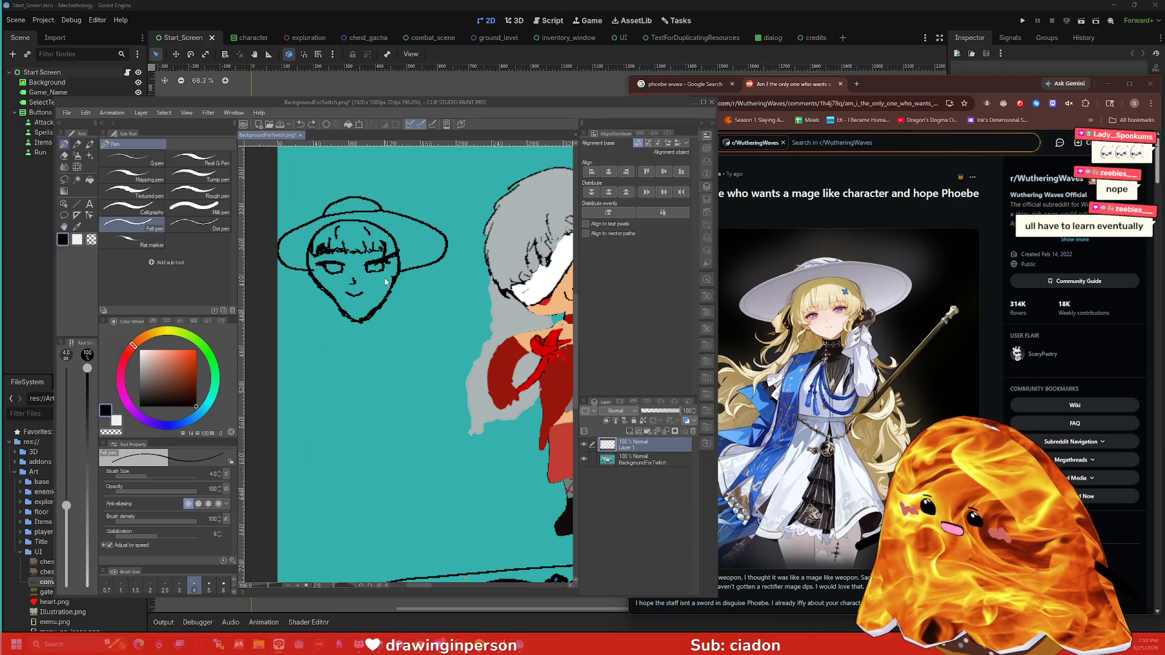
{"action": "key", "text": "ctrl+z"}
{"action": "key", "text": "ctrl+z"}
{"action": "key", "text": "ctrl+z"}
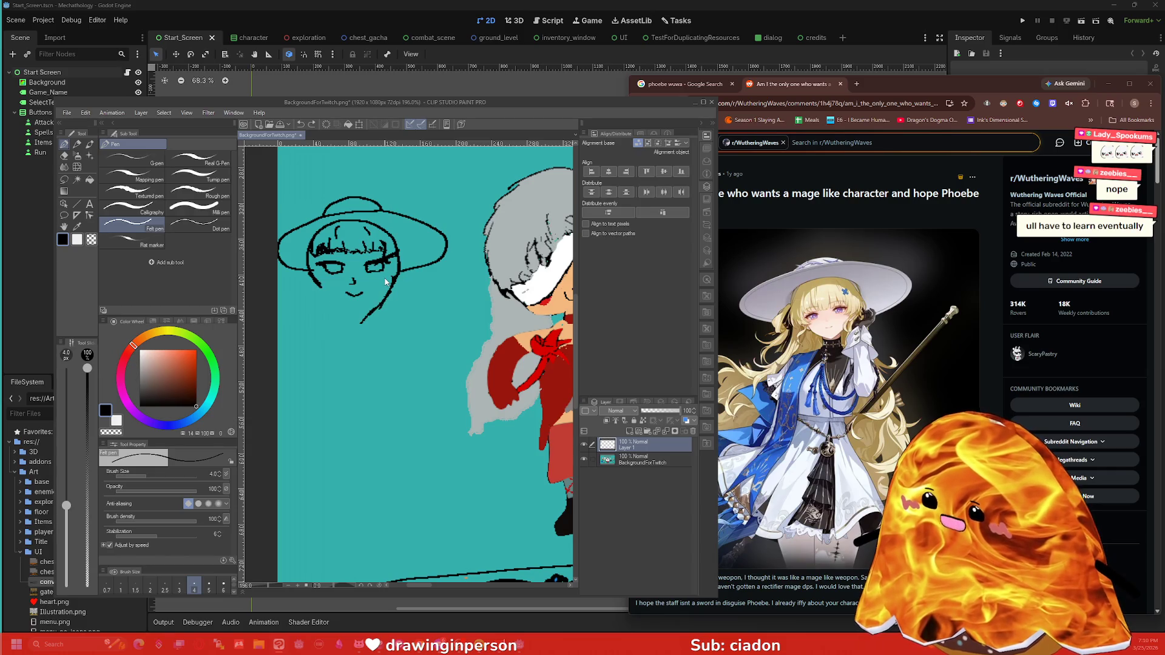
{"action": "key", "text": "ctrl+z"}
{"action": "key", "text": "ctrl+z"}
{"action": "key", "text": "ctrl+z"}
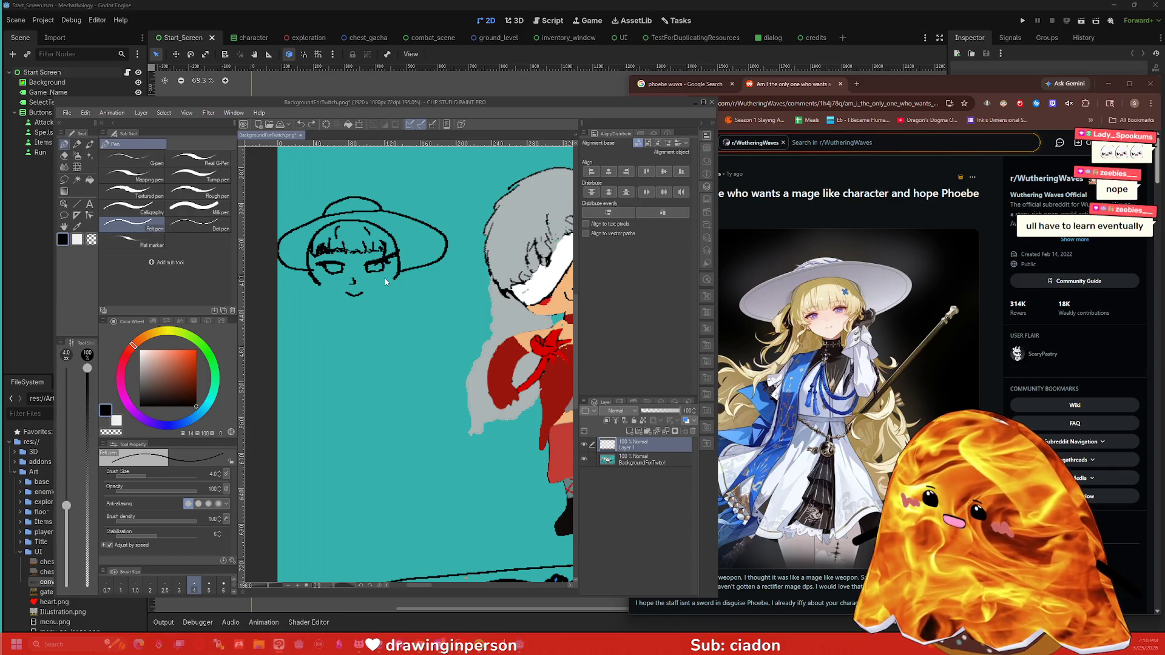
{"action": "key", "text": "ctrl+y"}
{"action": "key", "text": "ctrl+y"}
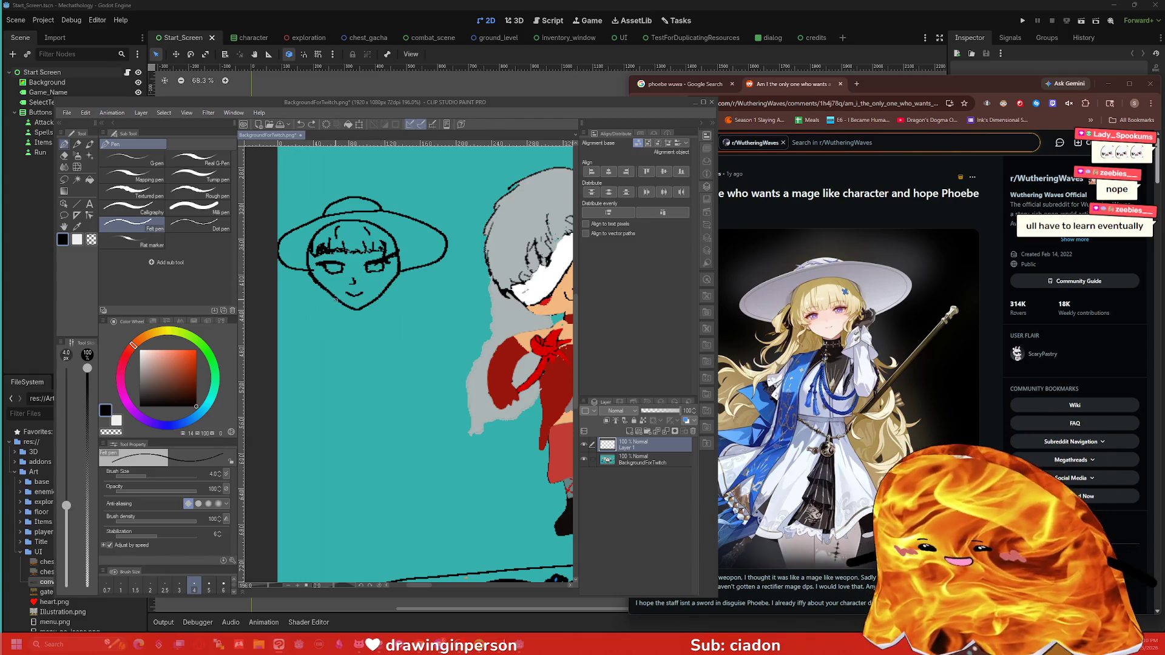
{"action": "key", "text": "e"}
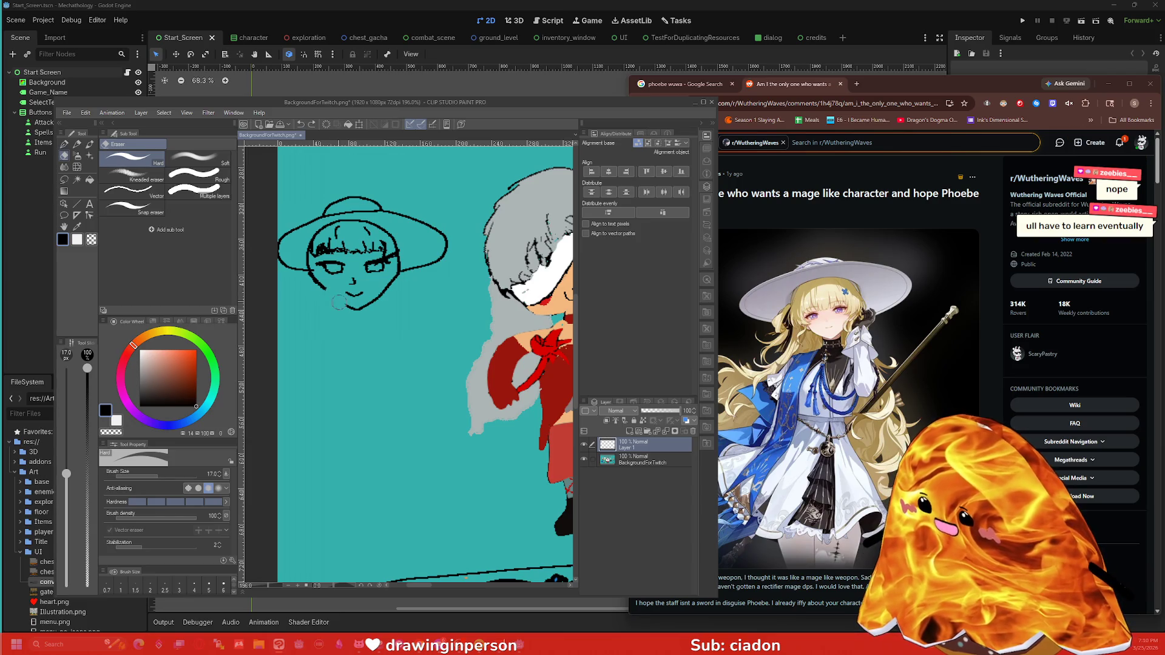
Step: Close the left jaw gap, draw the neck and a forehead hair strand, then pick blue
{"action": "key", "text": "p"}
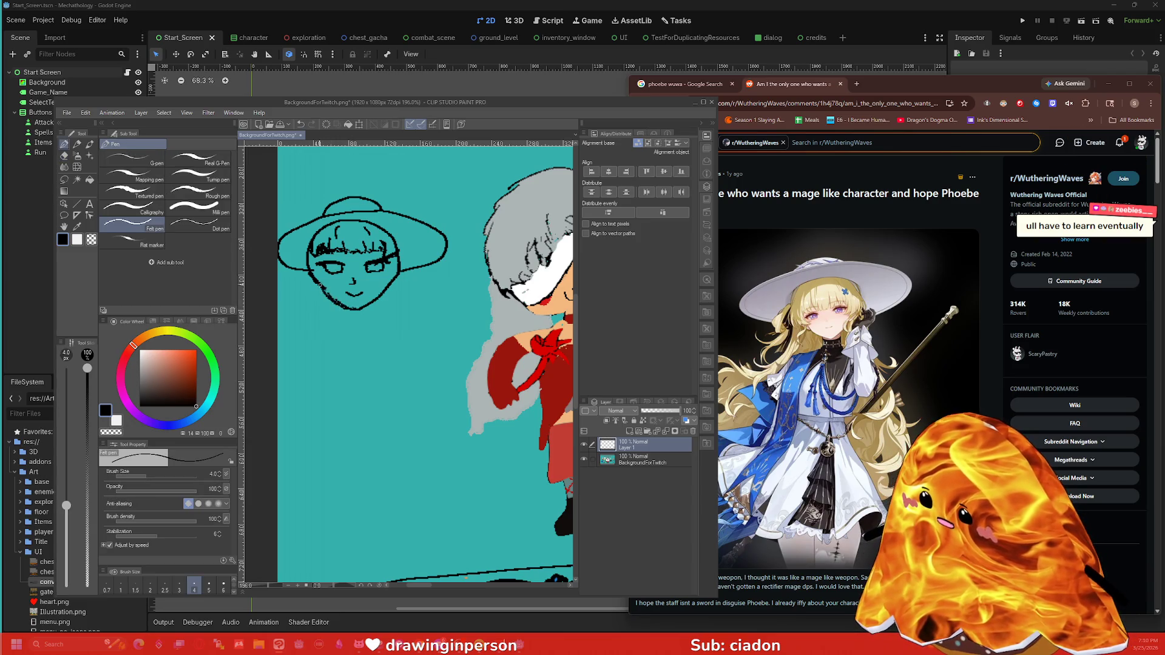
{"action": "mouse_move", "coordinate": [314, 279]}
{"action": "left_mouse_down"}
{"action": "mouse_move", "coordinate": [324, 292]}
{"action": "mouse_move", "coordinate": [380, 299]}
{"action": "mouse_move", "coordinate": [398, 274]}
{"action": "left_mouse_up"}
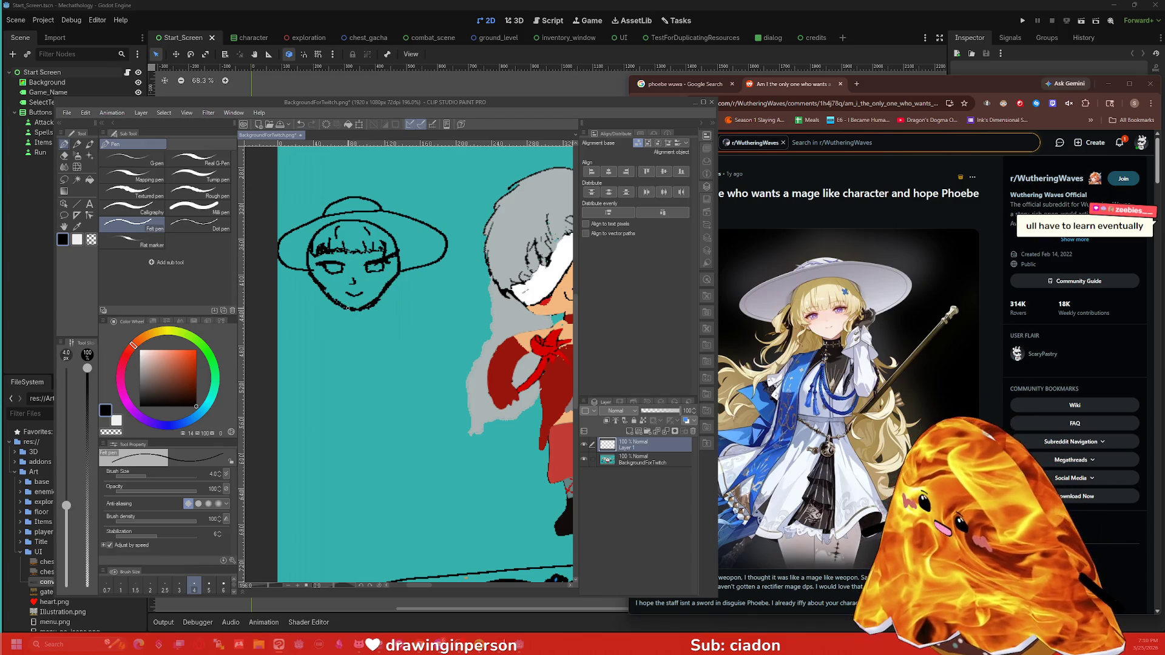
{"action": "mouse_move", "coordinate": [349, 304]}
{"action": "left_mouse_down"}
{"action": "mouse_move", "coordinate": [347, 318]}
{"action": "mouse_move", "coordinate": [375, 316]}
{"action": "left_mouse_up"}
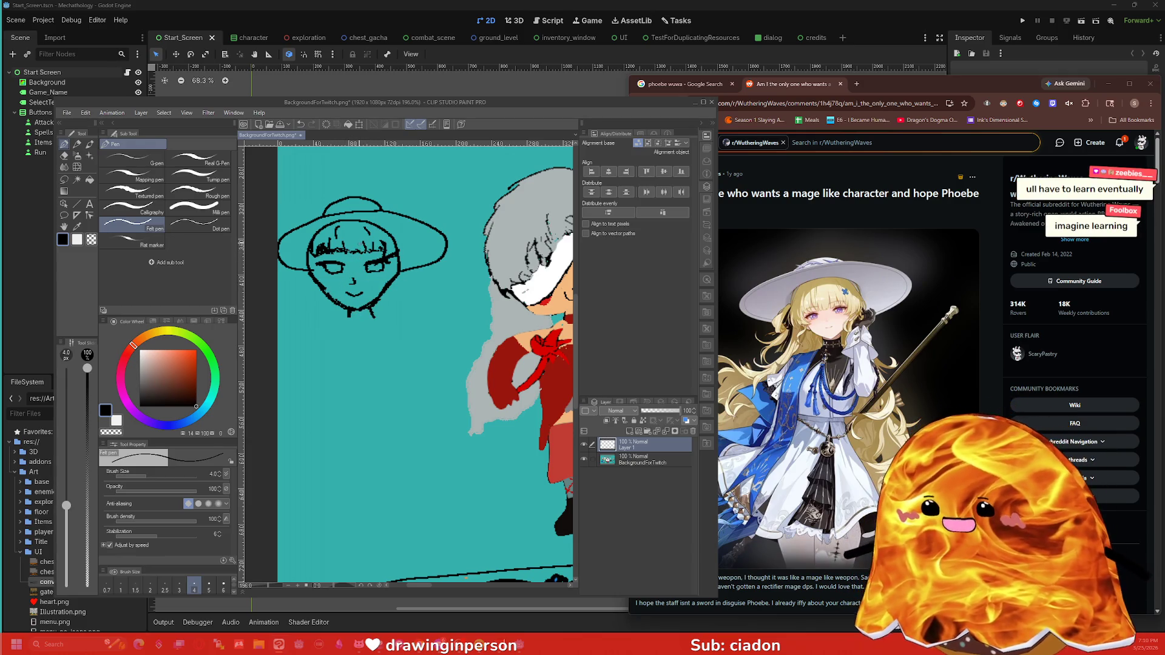
{"action": "left_click_drag", "start_coordinate": [378, 228], "coordinate": [374, 237]}
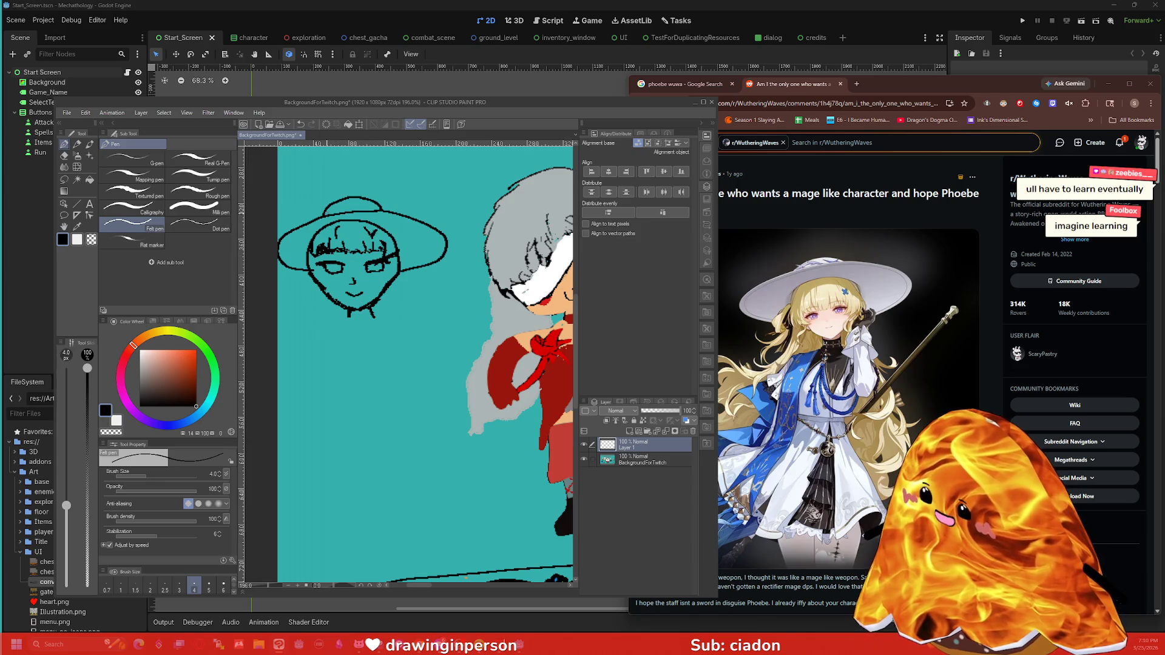
{"action": "left_click", "coordinate": [197, 417]}
{"action": "left_click", "coordinate": [190, 370]}
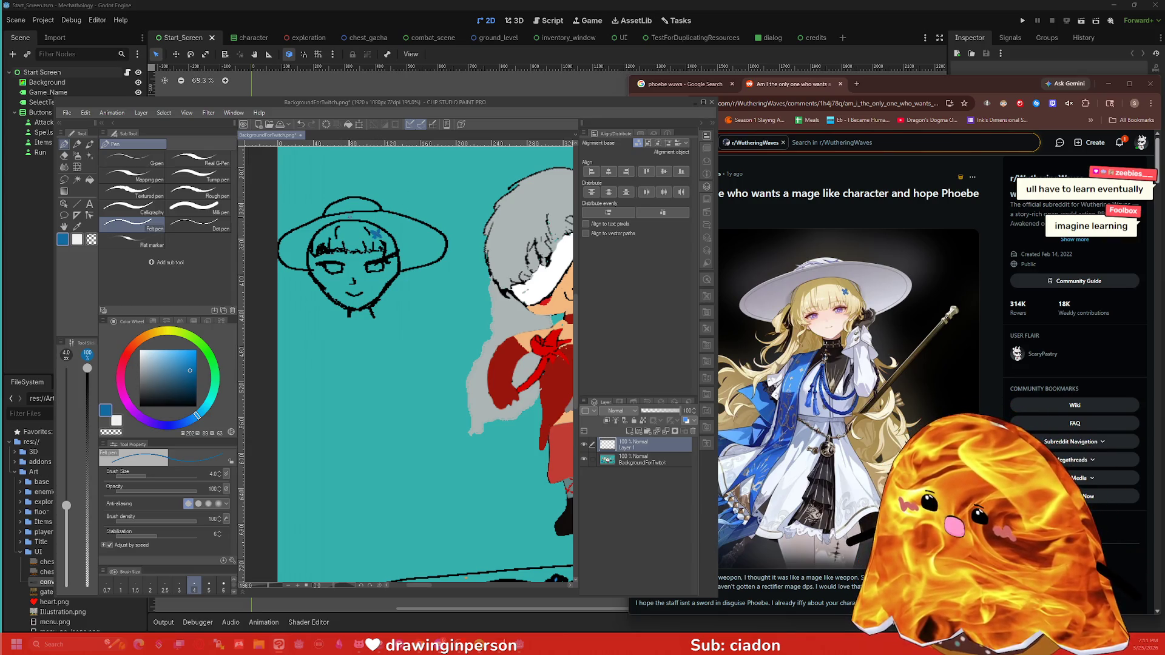
Step: Pick a slightly desaturated yellow-green and fill the hair with it
{"action": "left_click", "coordinate": [176, 333]}
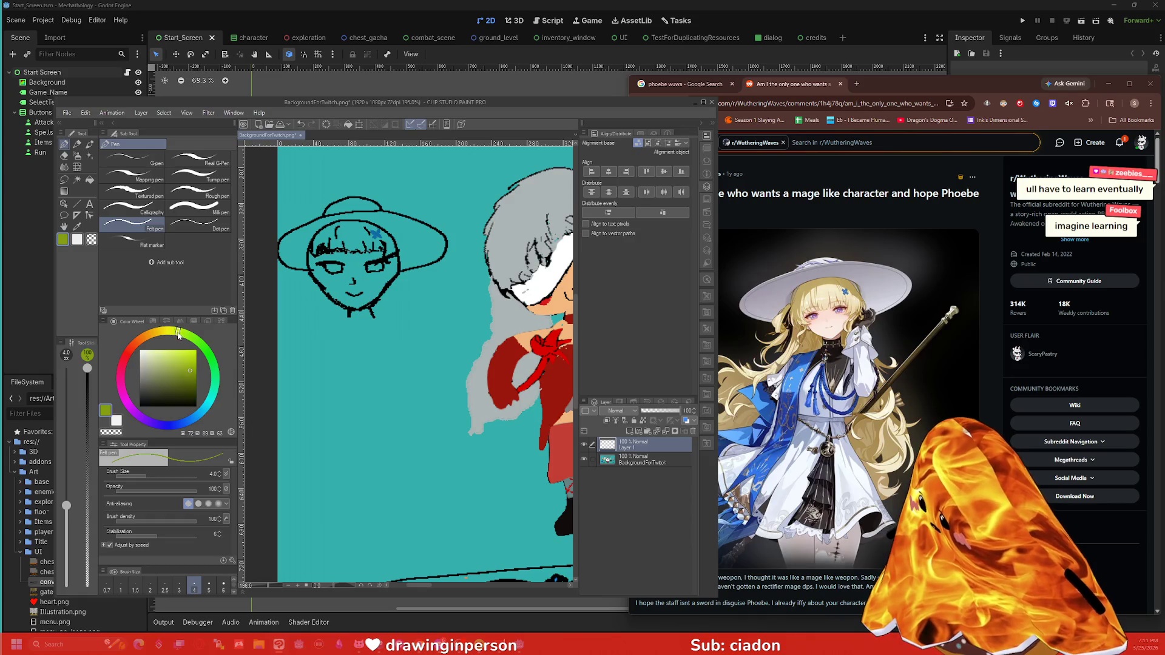
{"action": "left_click", "coordinate": [195, 361]}
{"action": "left_click", "coordinate": [184, 361]}
{"action": "key", "text": "g"}
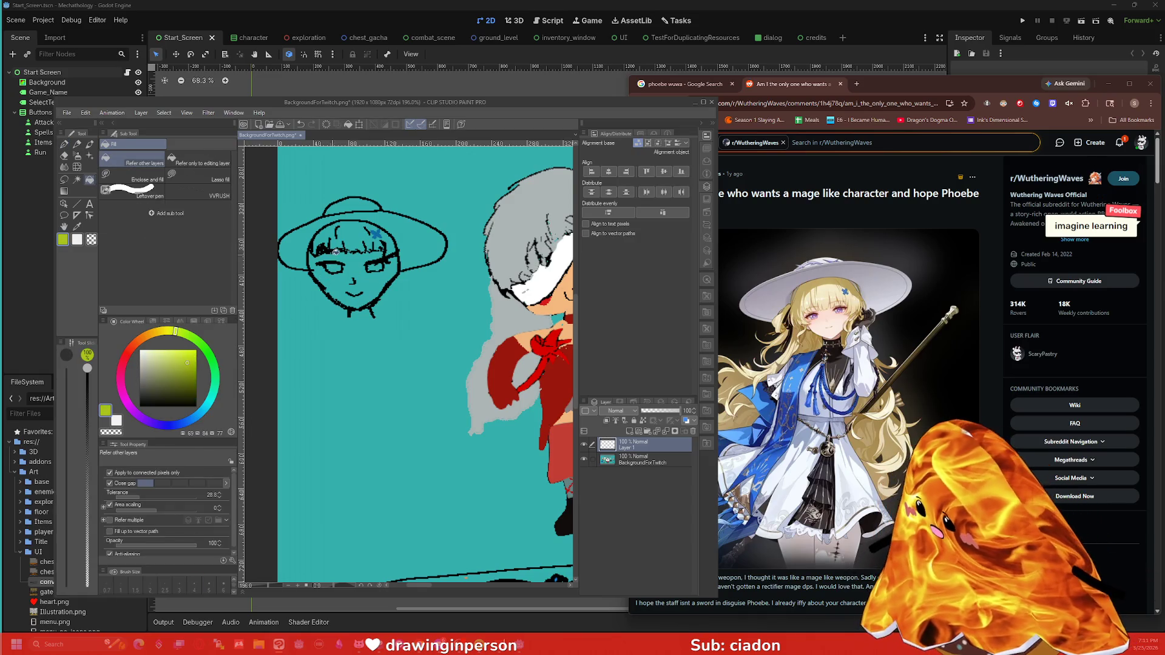
{"action": "left_click", "coordinate": [346, 233]}
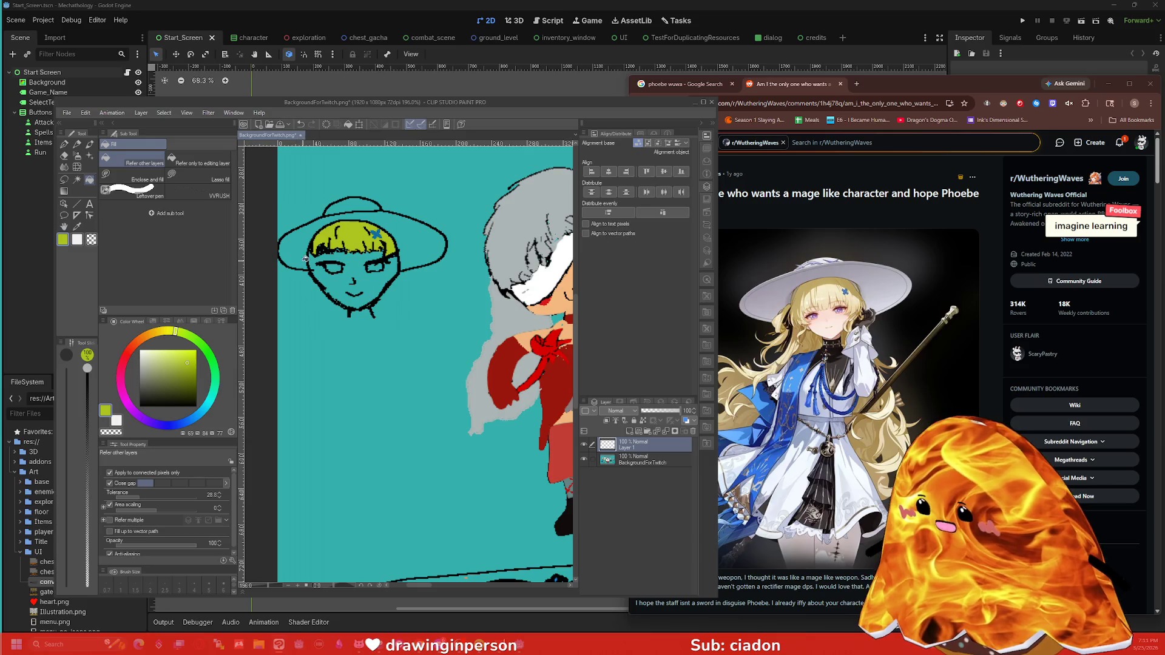
Step: Touch up the hair's left side in yellow-green and redraw the black outline there
{"action": "key", "text": "p"}
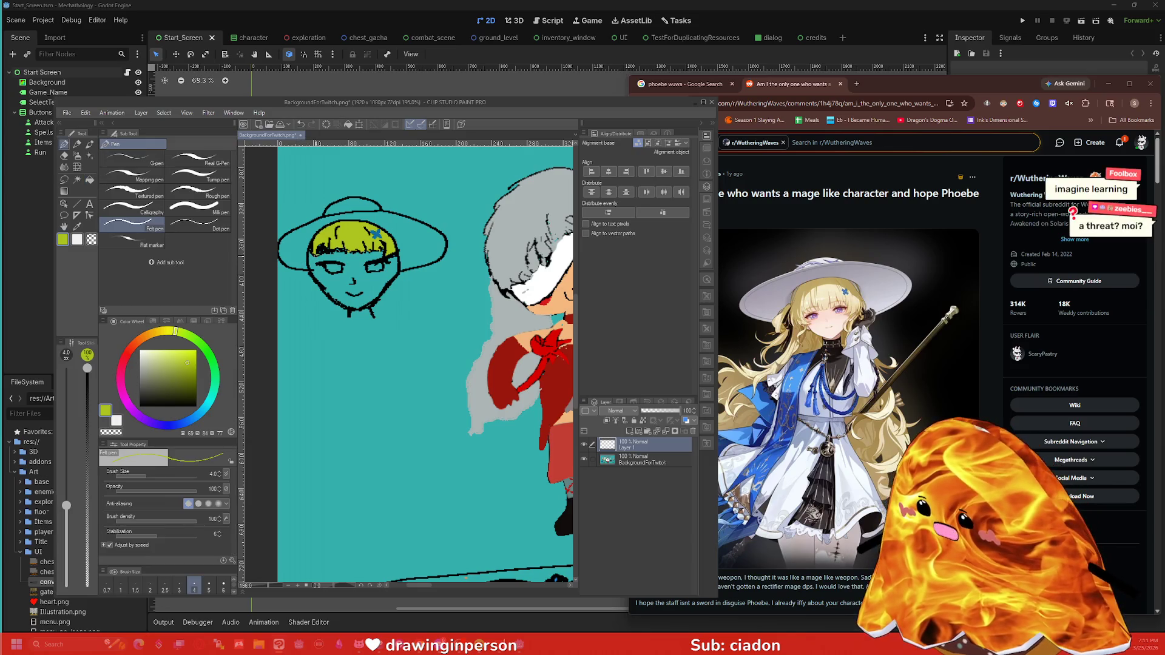
{"action": "mouse_move", "coordinate": [314, 278]}
{"action": "left_mouse_down"}
{"action": "mouse_move", "coordinate": [307, 245]}
{"action": "mouse_move", "coordinate": [310, 261]}
{"action": "left_mouse_up"}
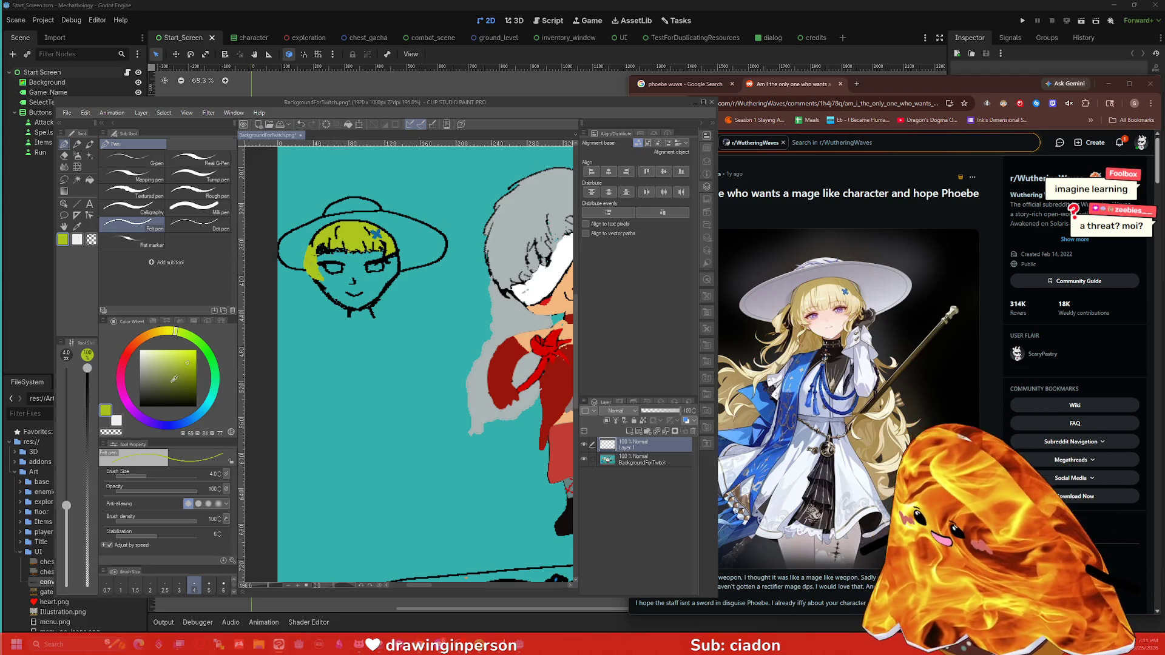
{"action": "left_click", "coordinate": [303, 255], "text": "alt"}
{"action": "mouse_move", "coordinate": [314, 261]}
{"action": "left_mouse_down"}
{"action": "mouse_move", "coordinate": [323, 281]}
{"action": "mouse_move", "coordinate": [302, 254]}
{"action": "mouse_move", "coordinate": [323, 225]}
{"action": "left_mouse_up"}
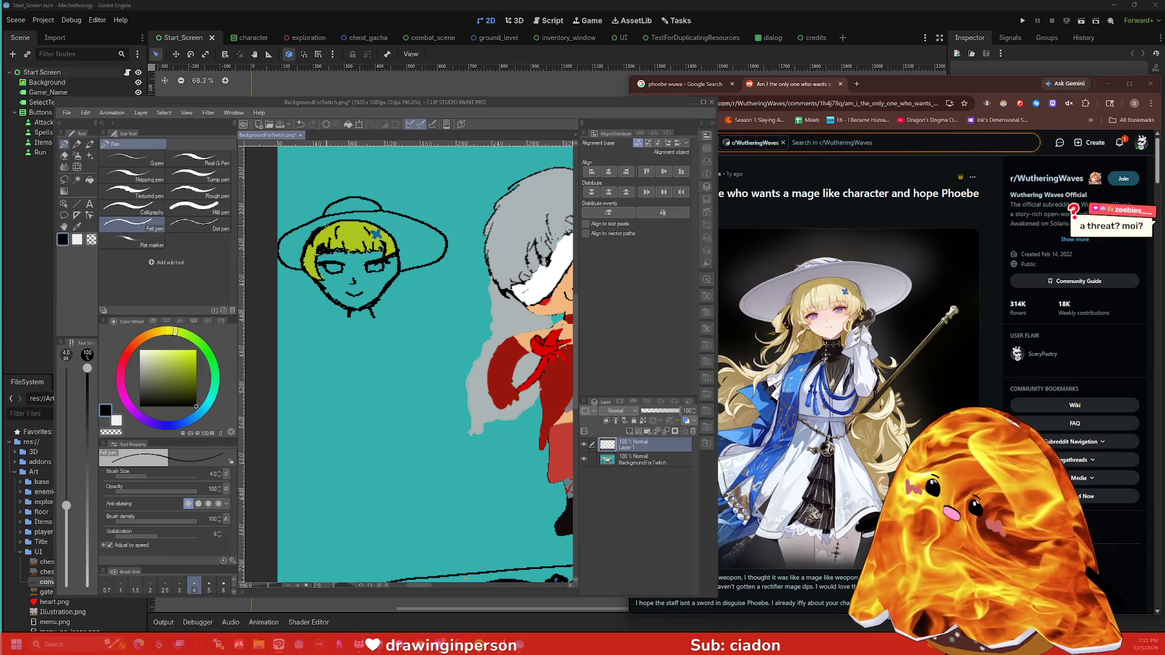
{"action": "key", "text": "e"}
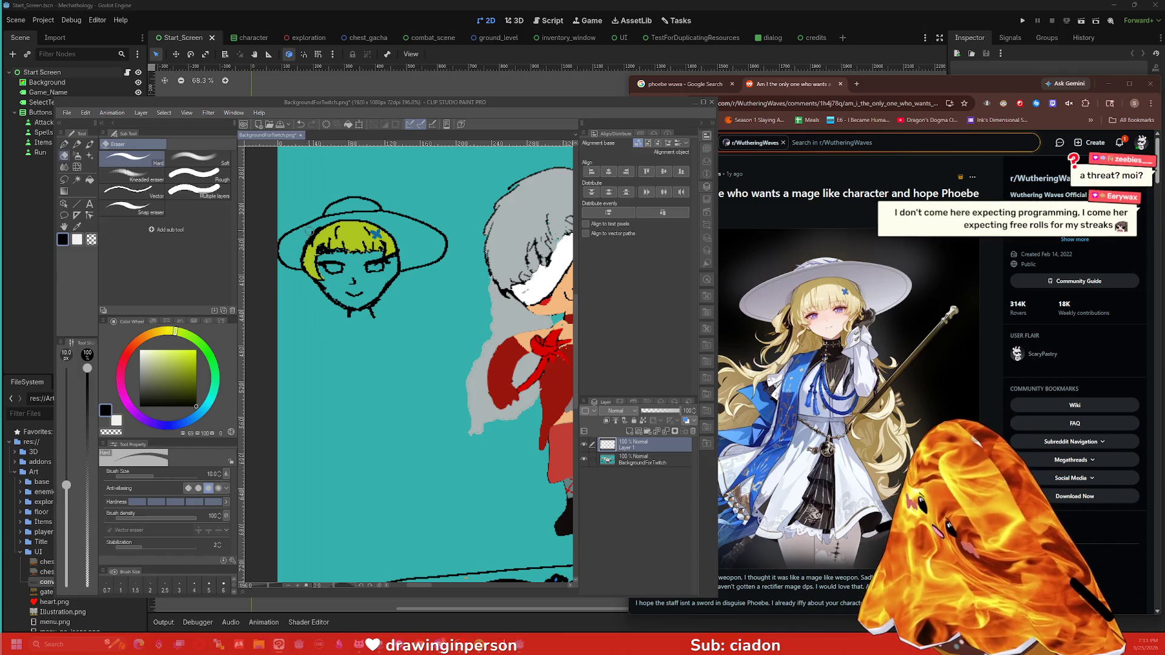
Step: Add a short stroke beside the right eye and sample the hair's yellow-green
{"action": "mouse_move", "coordinate": [783, 489]}
{"action": "left_mouse_down"}
{"action": "mouse_move", "coordinate": [707, 490]}
{"action": "mouse_move", "coordinate": [466, 594]}
{"action": "mouse_move", "coordinate": [382, 597]}
{"action": "left_mouse_up"}
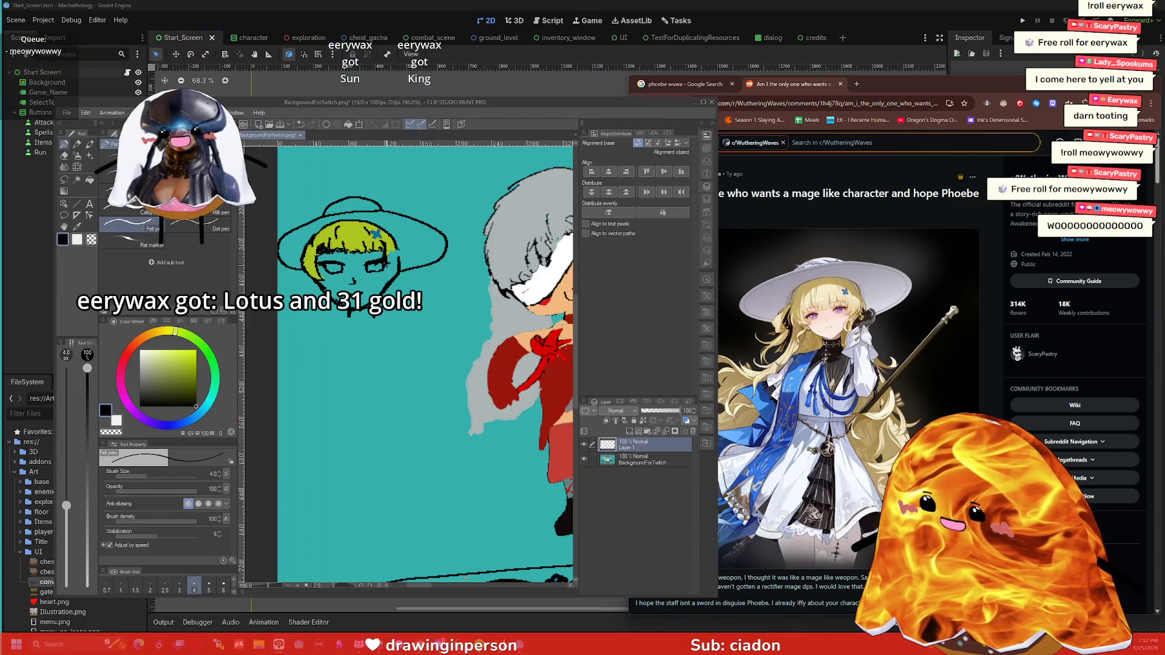
{"action": "left_click_drag", "start_coordinate": [387, 265], "coordinate": [398, 267]}
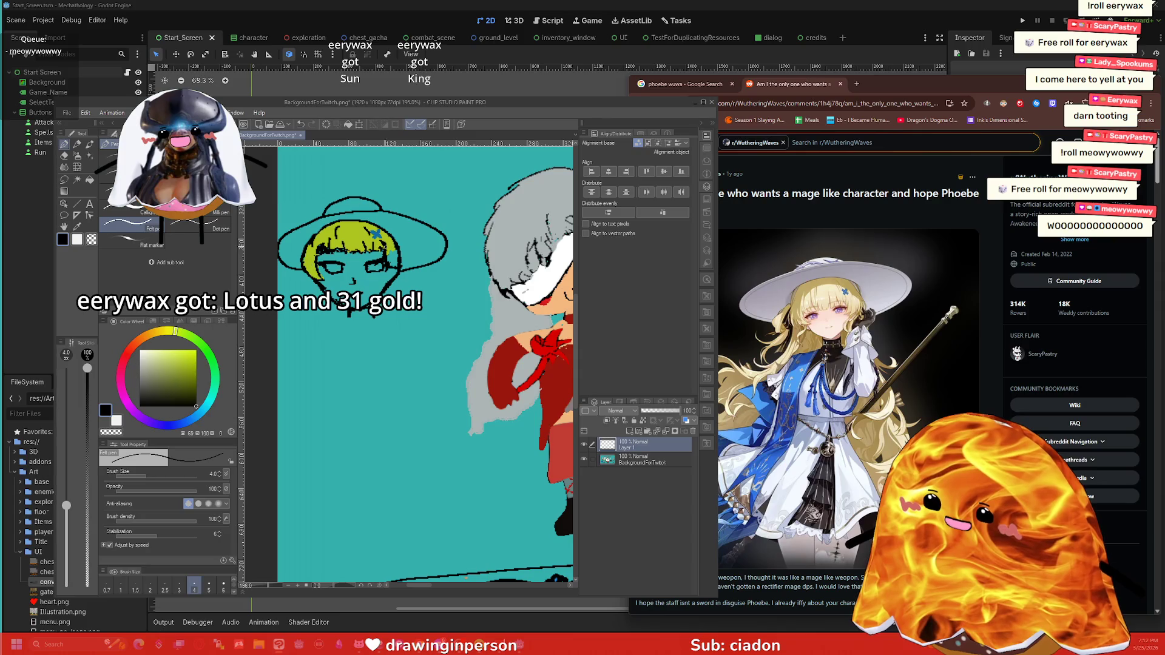
{"action": "key", "text": "i"}
{"action": "left_click", "coordinate": [393, 250]}
{"action": "key", "text": "p"}
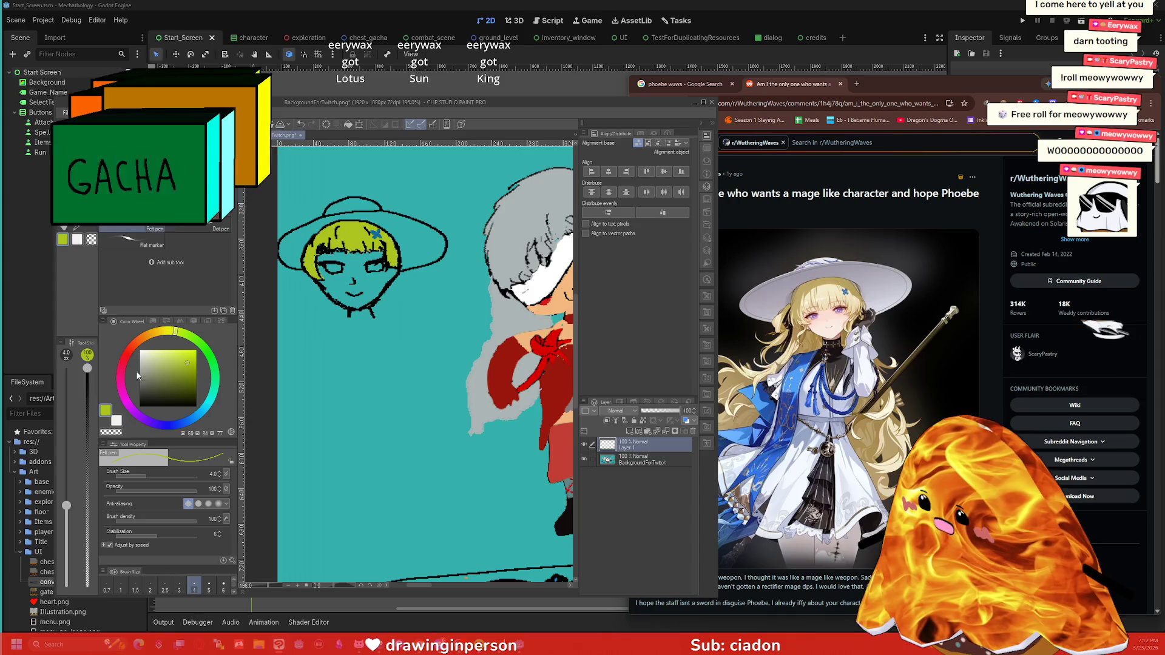
Step: Fill both eyes with a softened purple
{"action": "left_click", "coordinate": [143, 418]}
{"action": "left_click", "coordinate": [175, 365]}
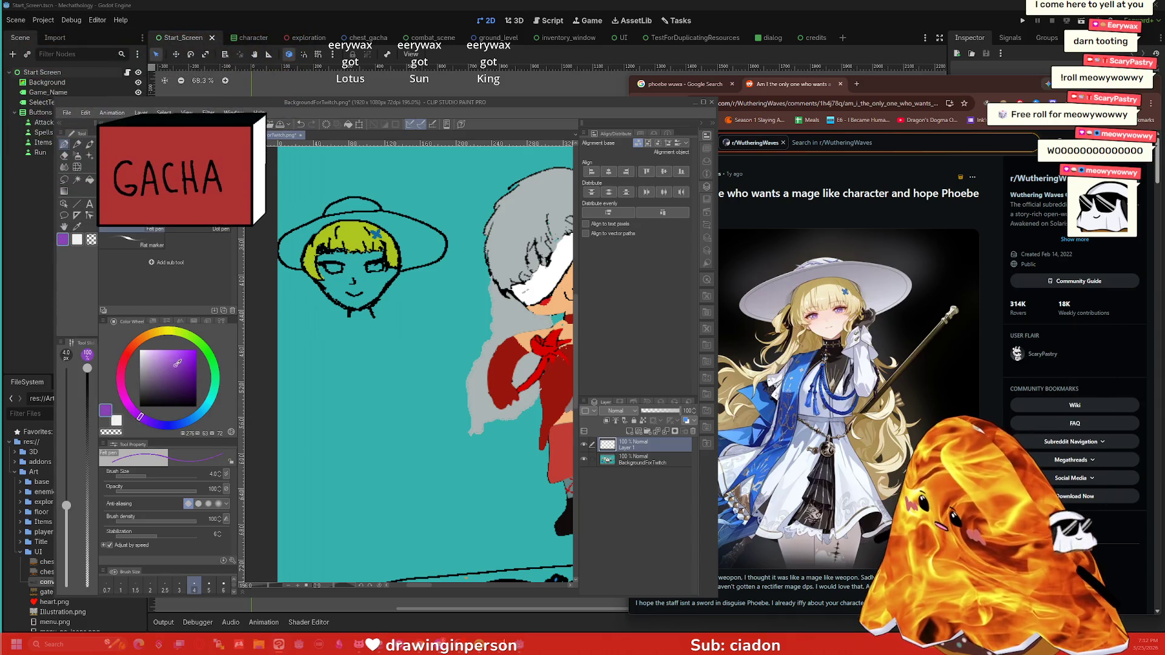
{"action": "key", "text": "g"}
{"action": "left_click", "coordinate": [329, 262]}
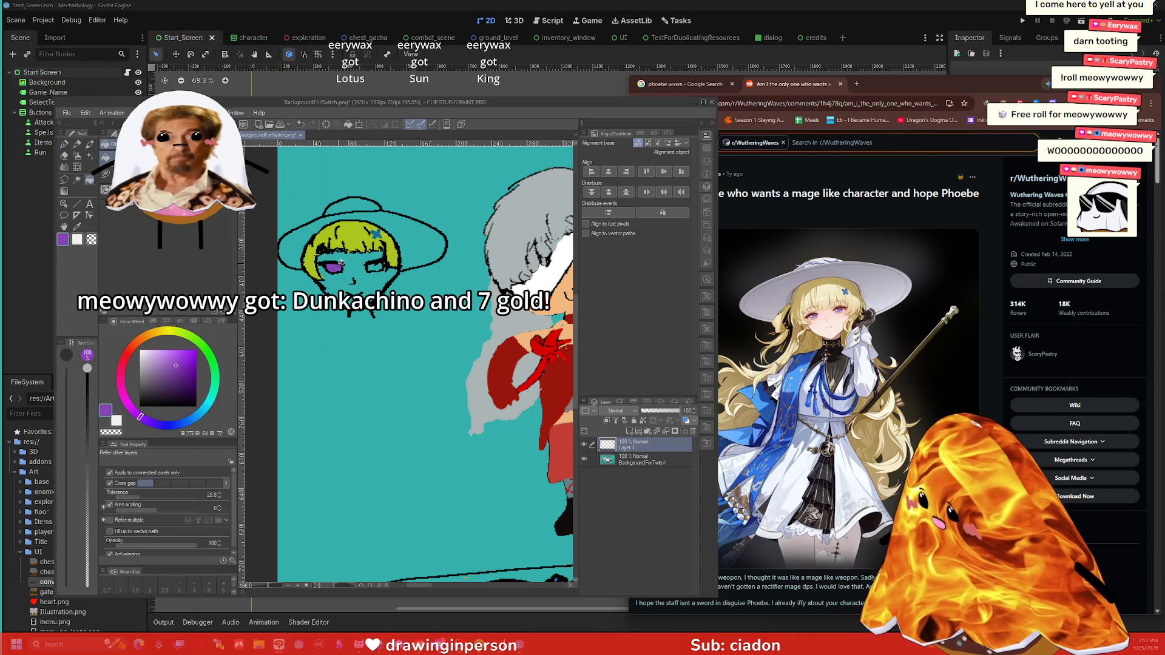
{"action": "left_click", "coordinate": [376, 265]}
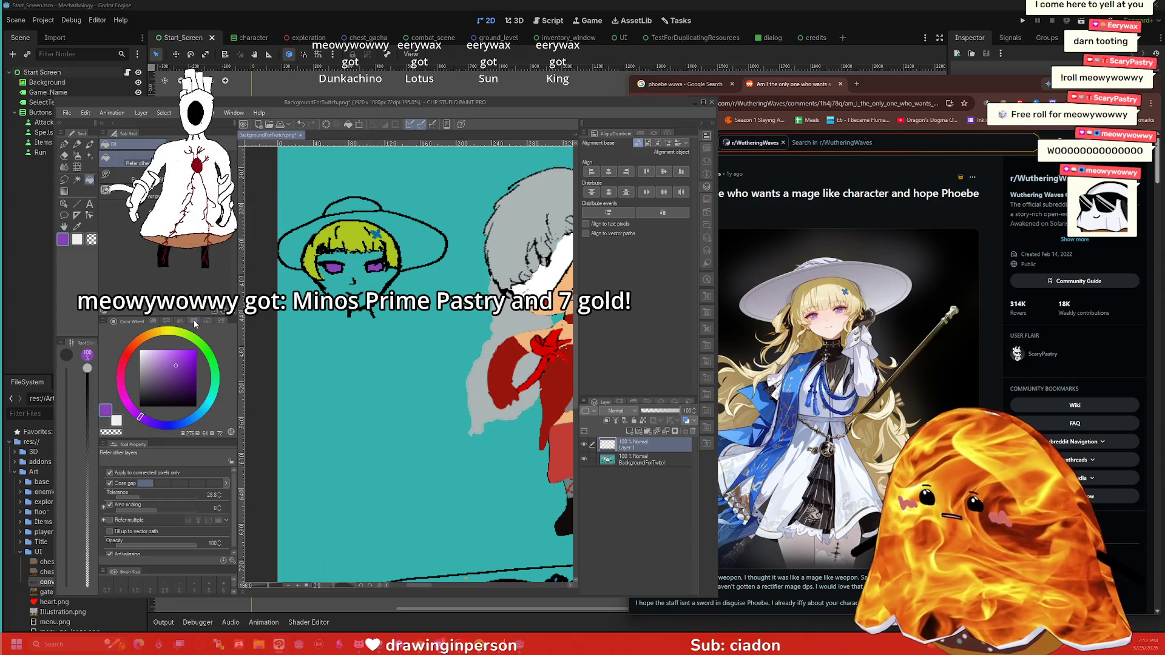
Step: Fill the hat brim and crown with white
{"action": "left_click", "coordinate": [140, 351]}
{"action": "left_click", "coordinate": [298, 232]}
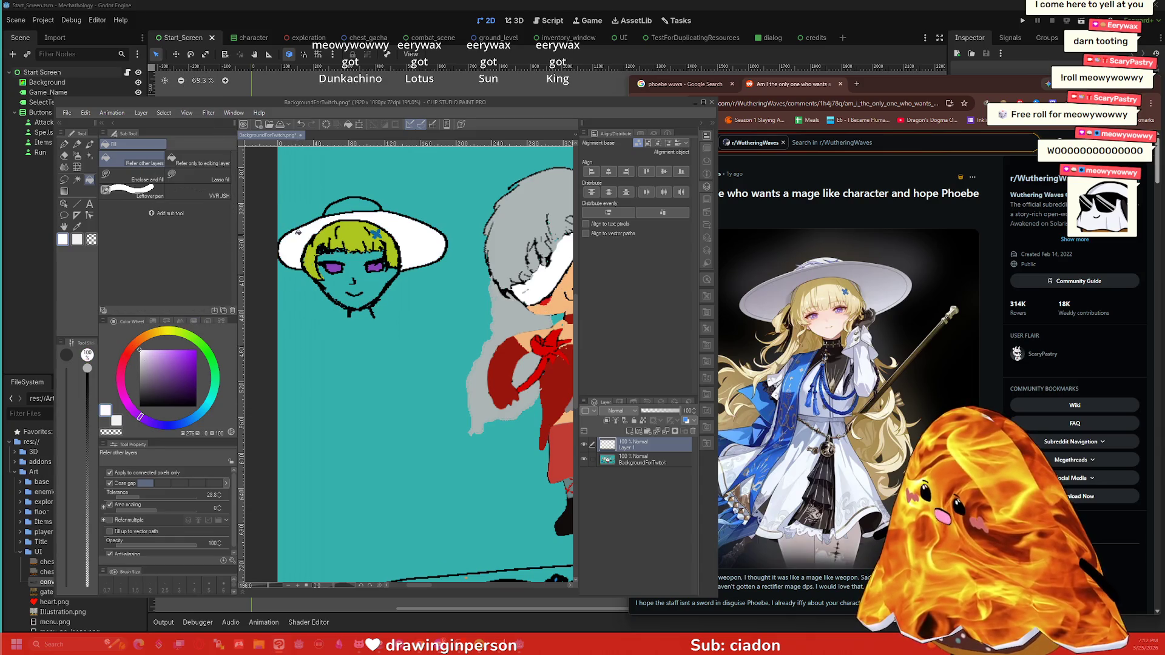
{"action": "left_click", "coordinate": [341, 206]}
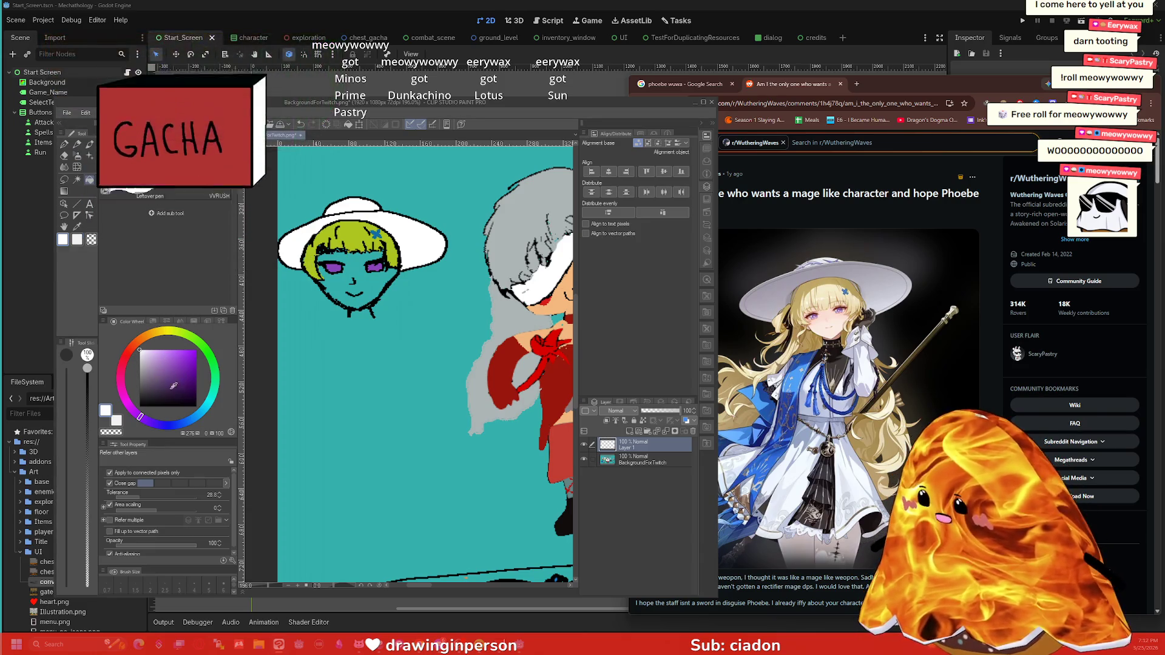
Step: Pick a light tan skin colour and fill the face with it
{"action": "left_click", "coordinate": [156, 333]}
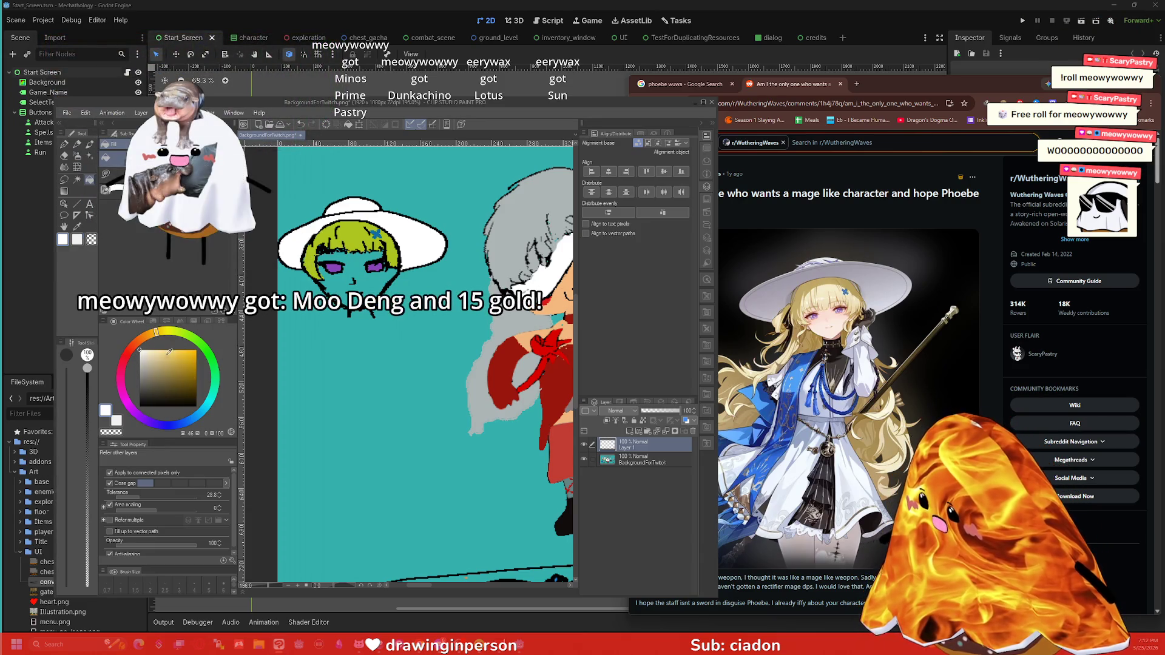
{"action": "left_click", "coordinate": [159, 358]}
{"action": "left_click", "coordinate": [153, 356]}
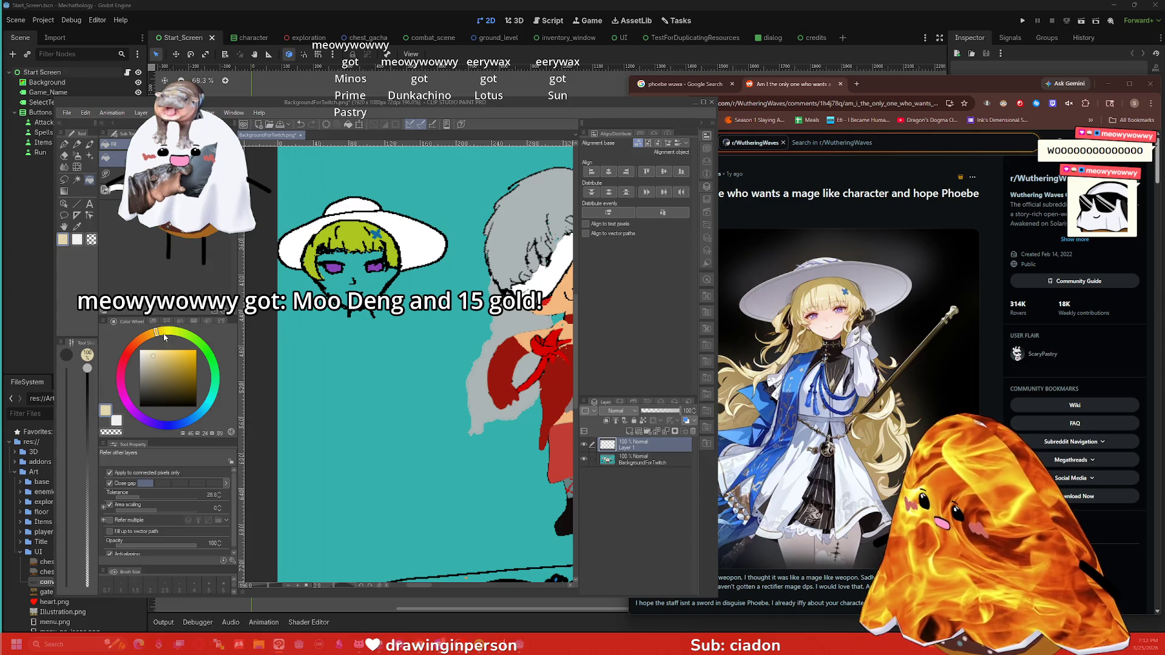
{"action": "left_click", "coordinate": [326, 281]}
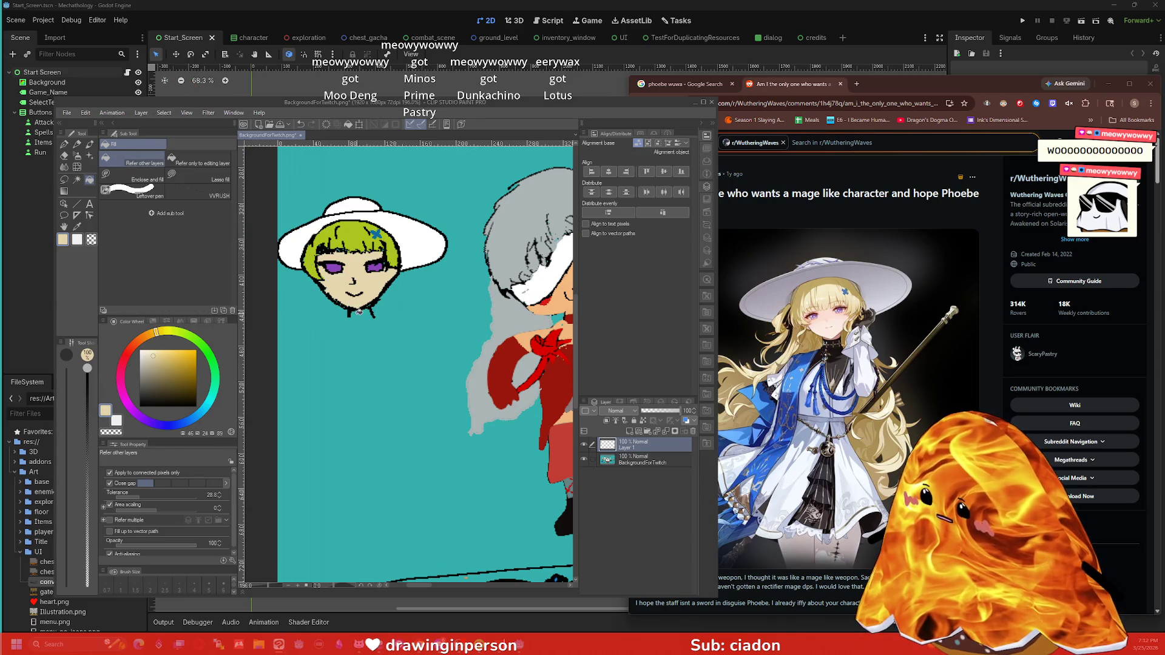
{"action": "key", "text": "p"}
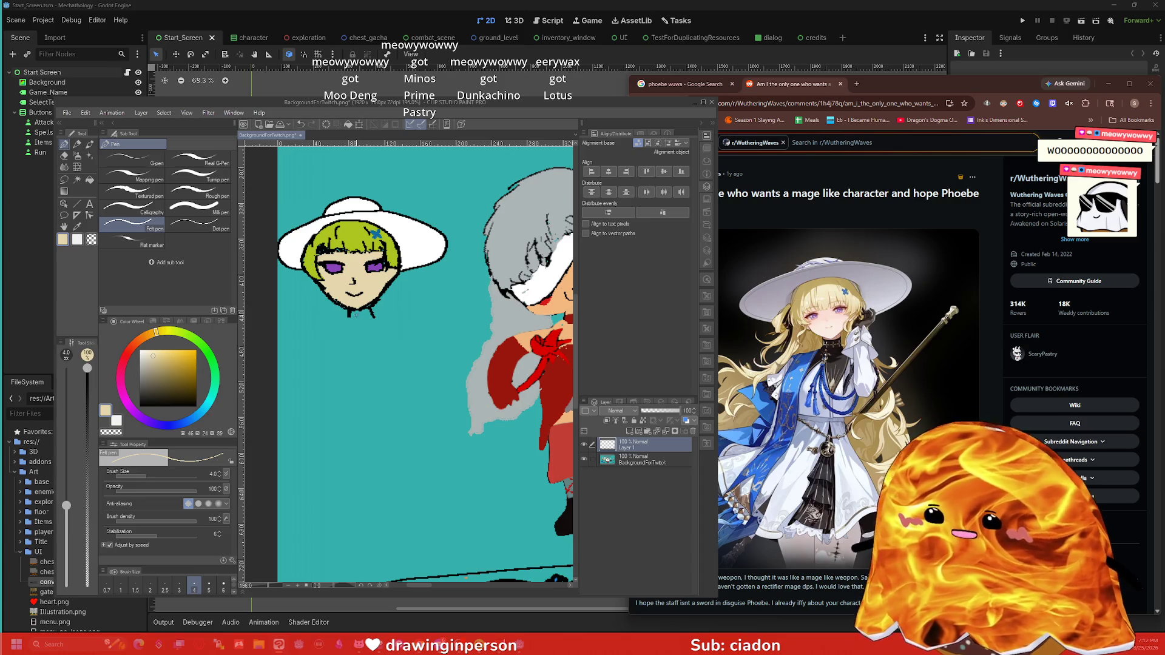
Step: Choose white for eye highlights, sample the face skin colour, then sample black from the outline
{"action": "left_click", "coordinate": [139, 350]}
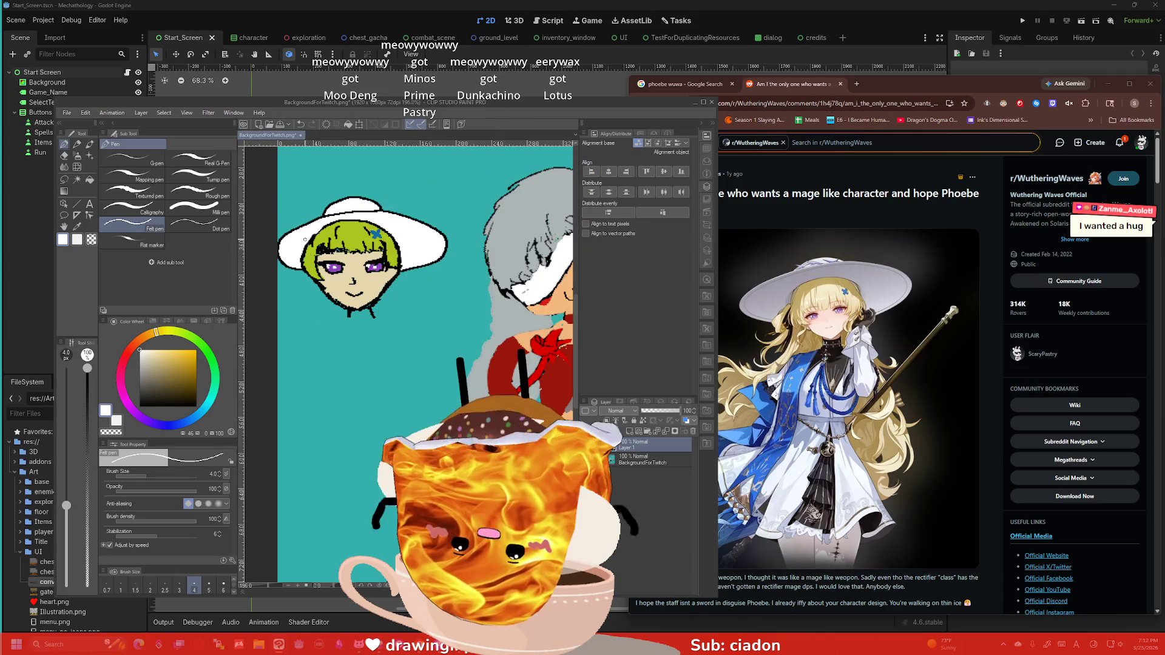
{"action": "key", "text": "i"}
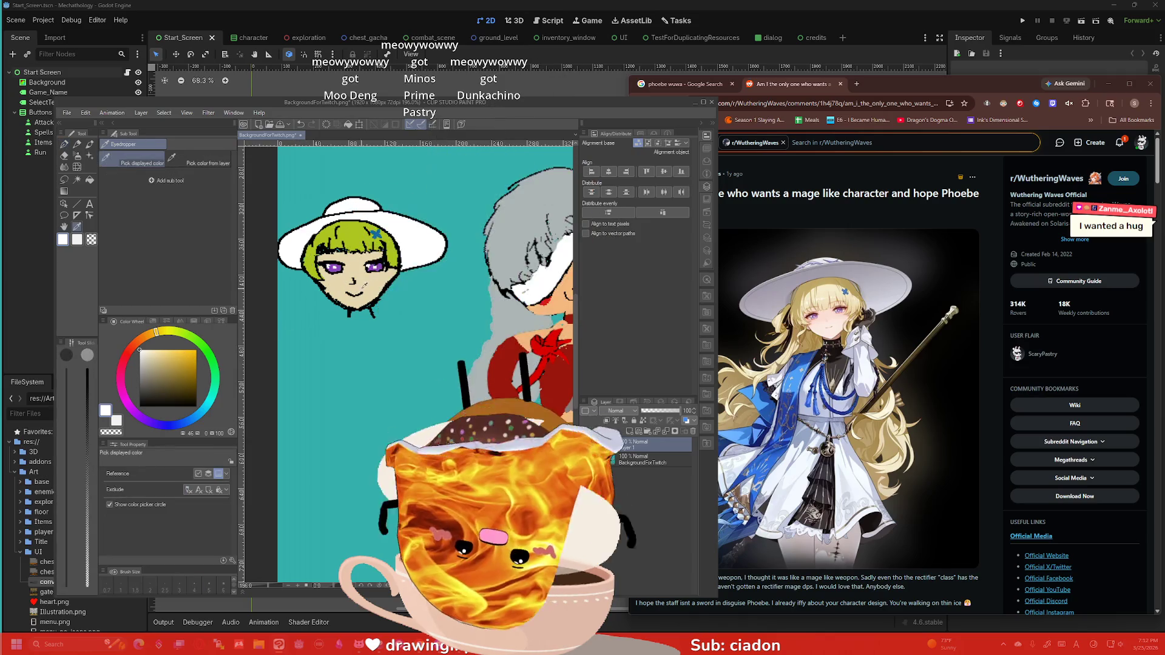
{"action": "left_click", "coordinate": [361, 276]}
{"action": "key", "text": "p"}
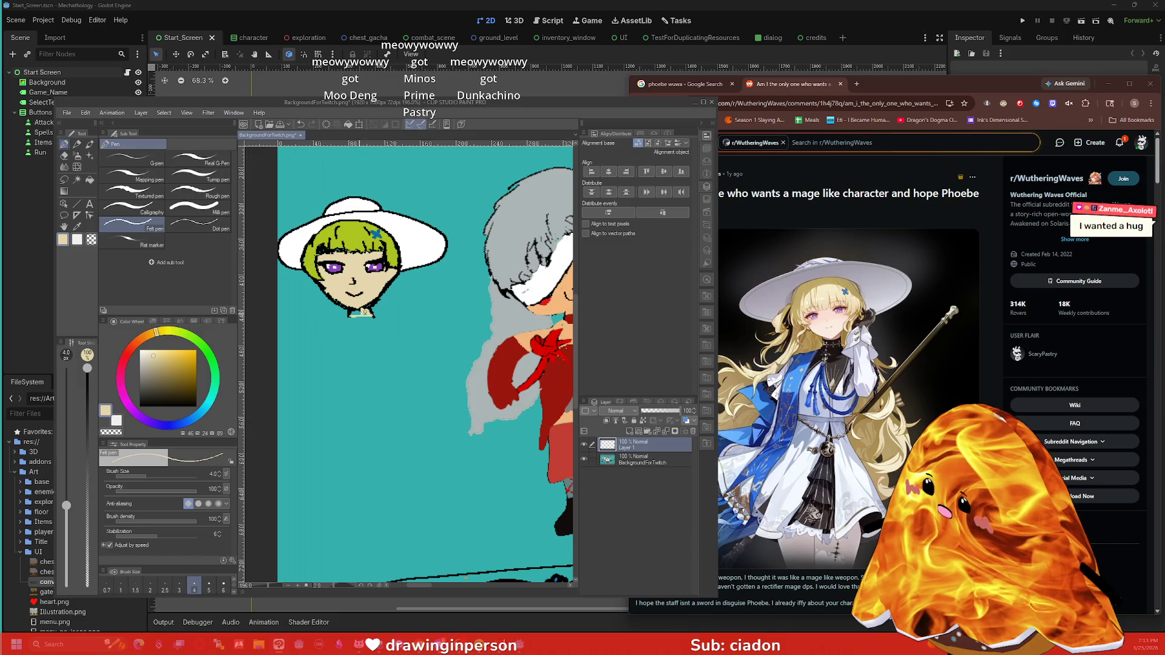
{"action": "key", "text": "i"}
{"action": "left_click", "coordinate": [338, 305]}
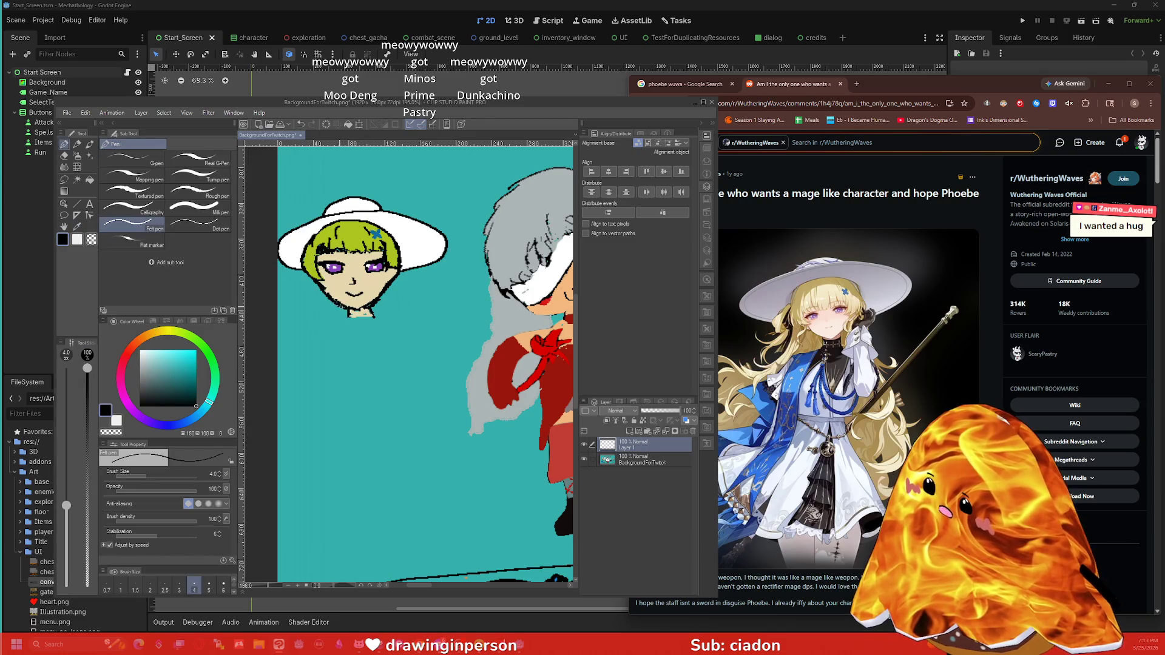
{"action": "key", "text": "p"}
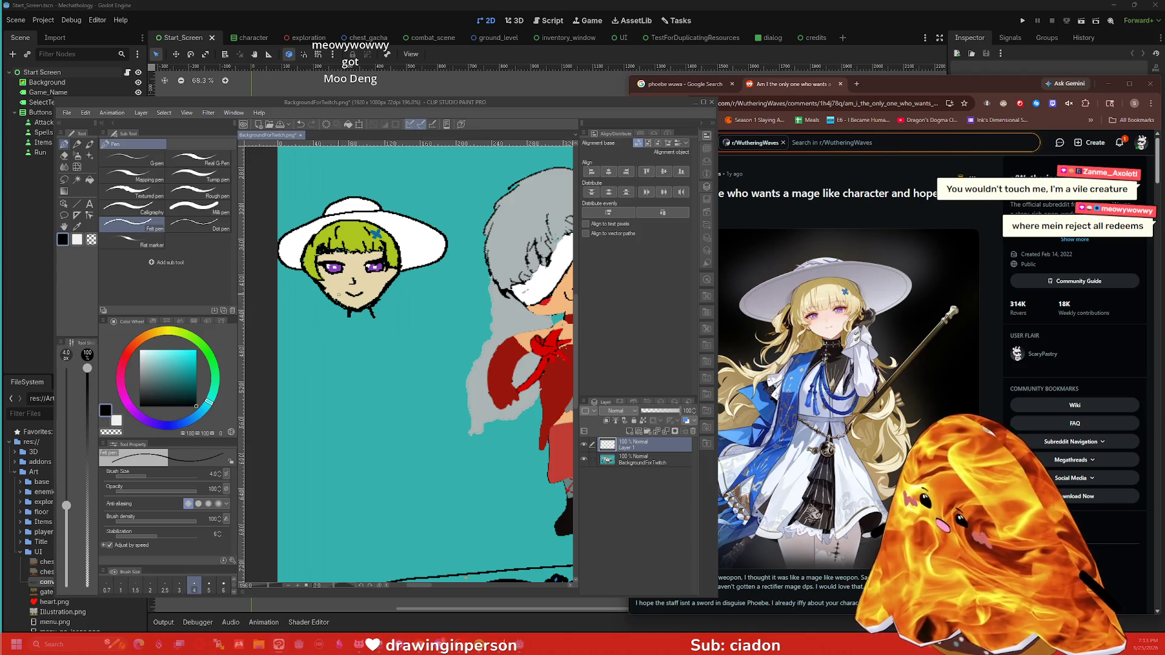
{"action": "key", "text": "i"}
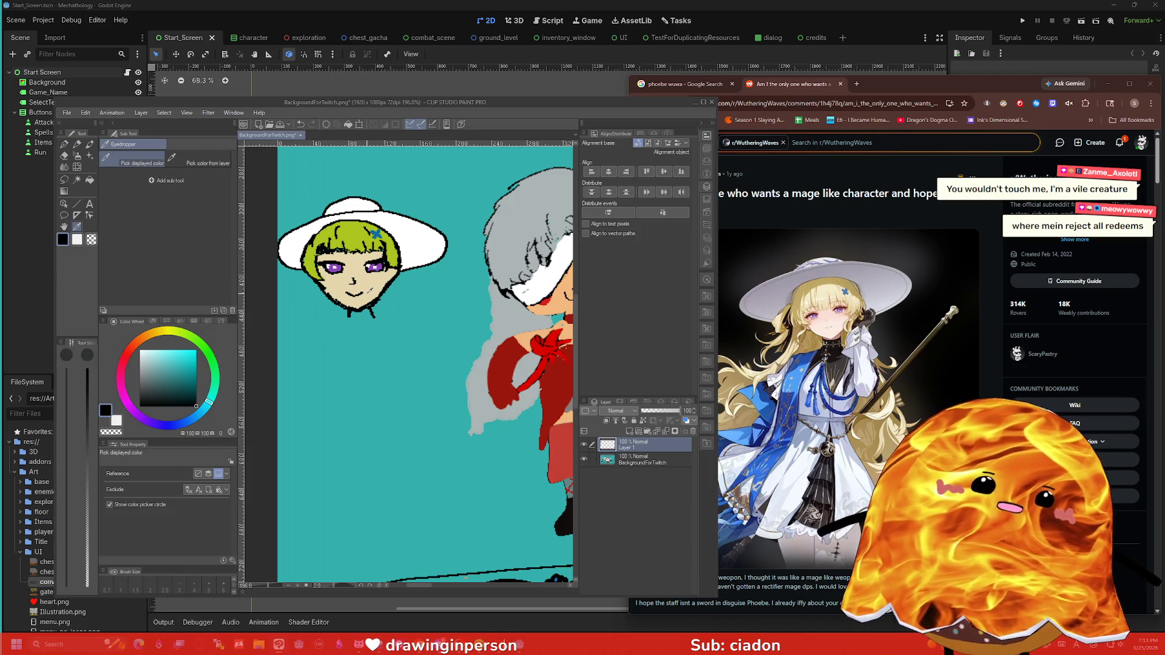
{"action": "left_click", "coordinate": [369, 295]}
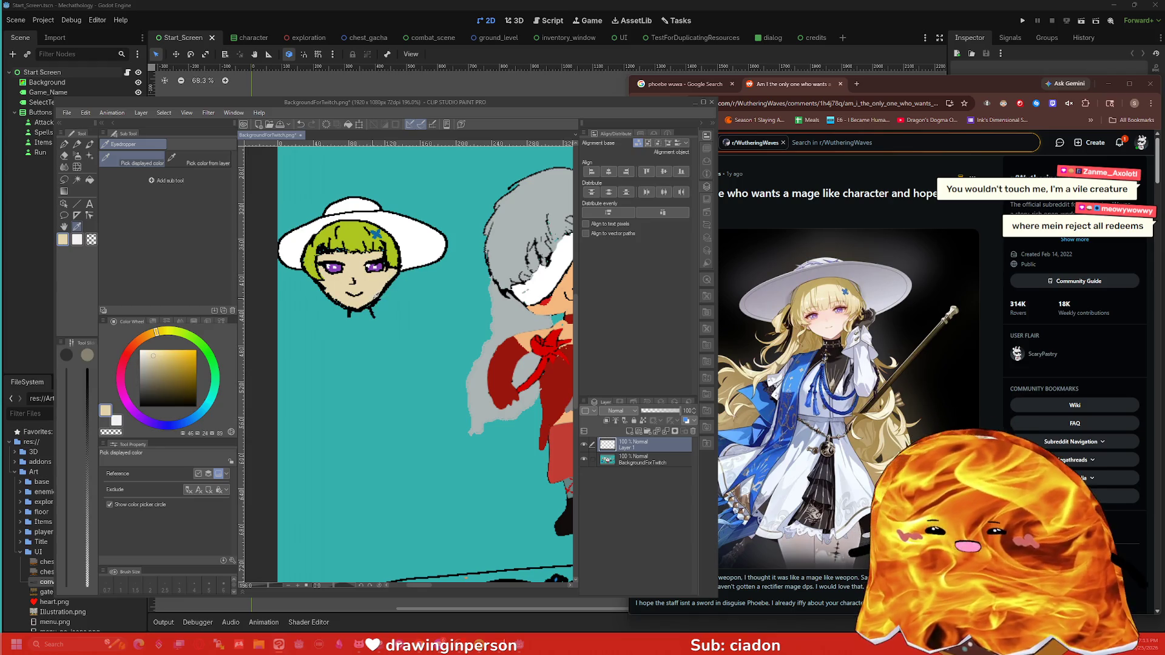
{"action": "key", "text": "p"}
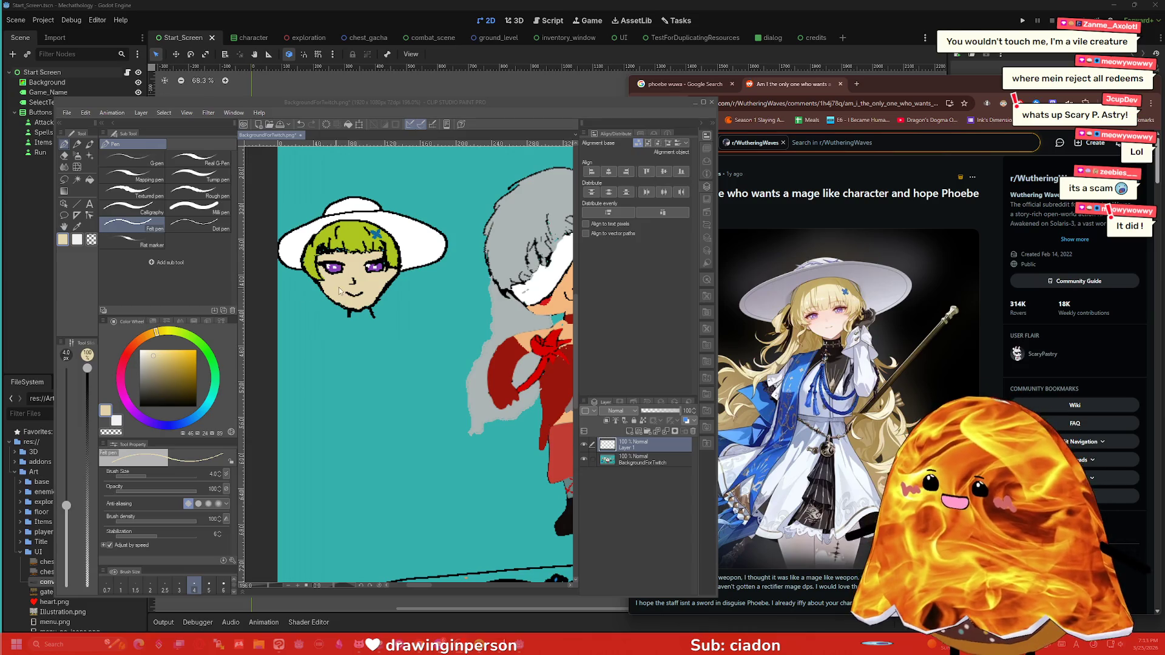
{"action": "left_click", "coordinate": [365, 302]}
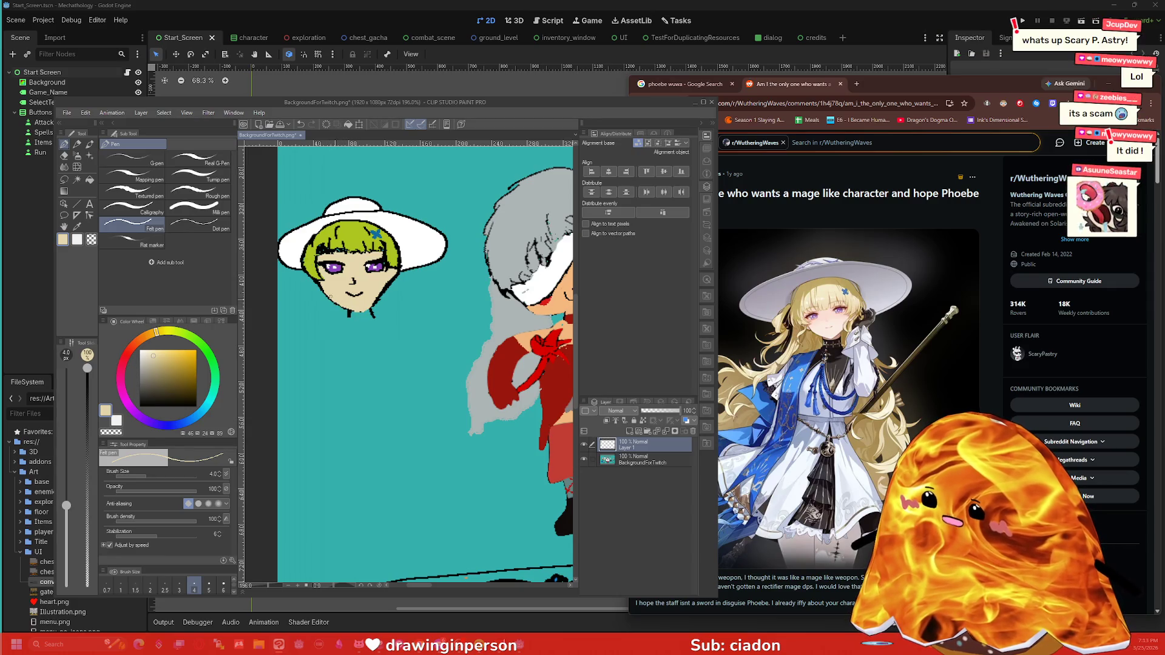
{"action": "left_click", "coordinate": [322, 289], "text": "alt"}
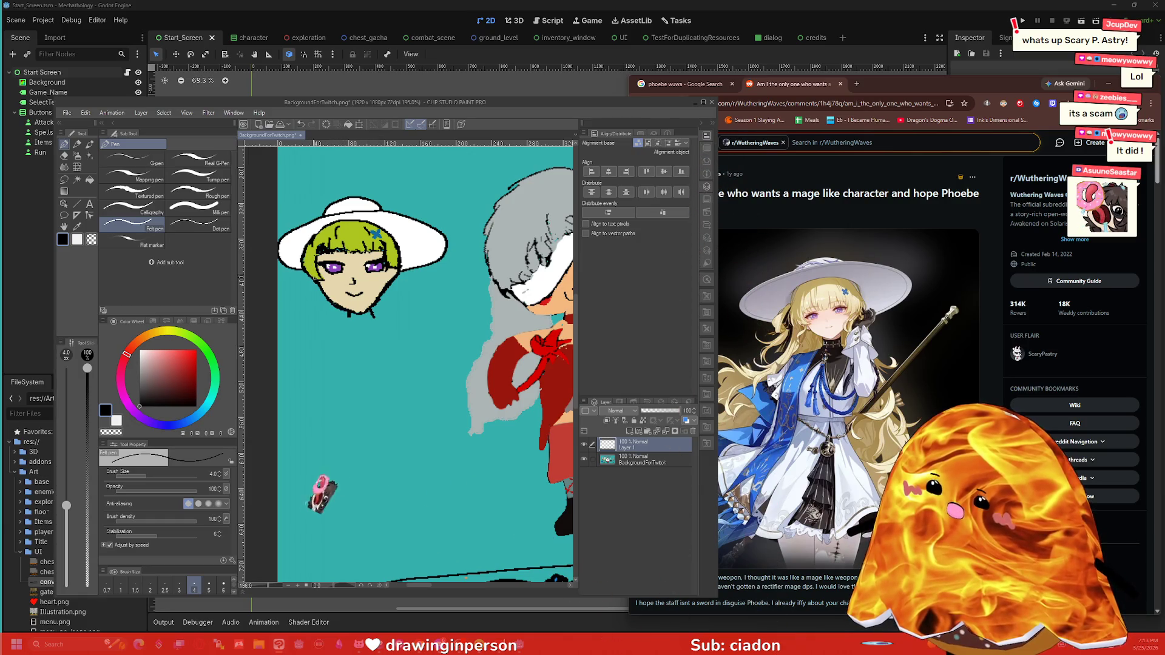
Step: Zoom in and redraw the black jaw outline down toward the chin
{"action": "scroll", "coordinate": [348, 301], "scroll_direction": "up", "scroll_amount": 2}
{"action": "scroll", "coordinate": [370, 309], "scroll_direction": "up", "scroll_amount": 5}
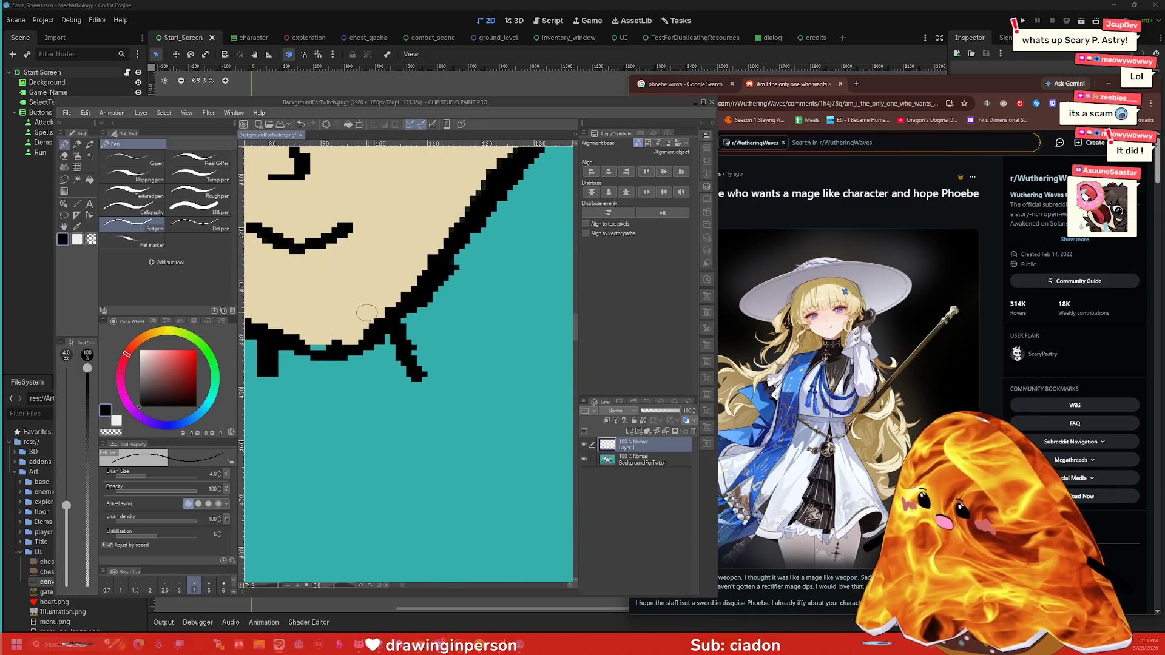
{"action": "left_click_drag", "start_coordinate": [408, 290], "coordinate": [339, 354]}
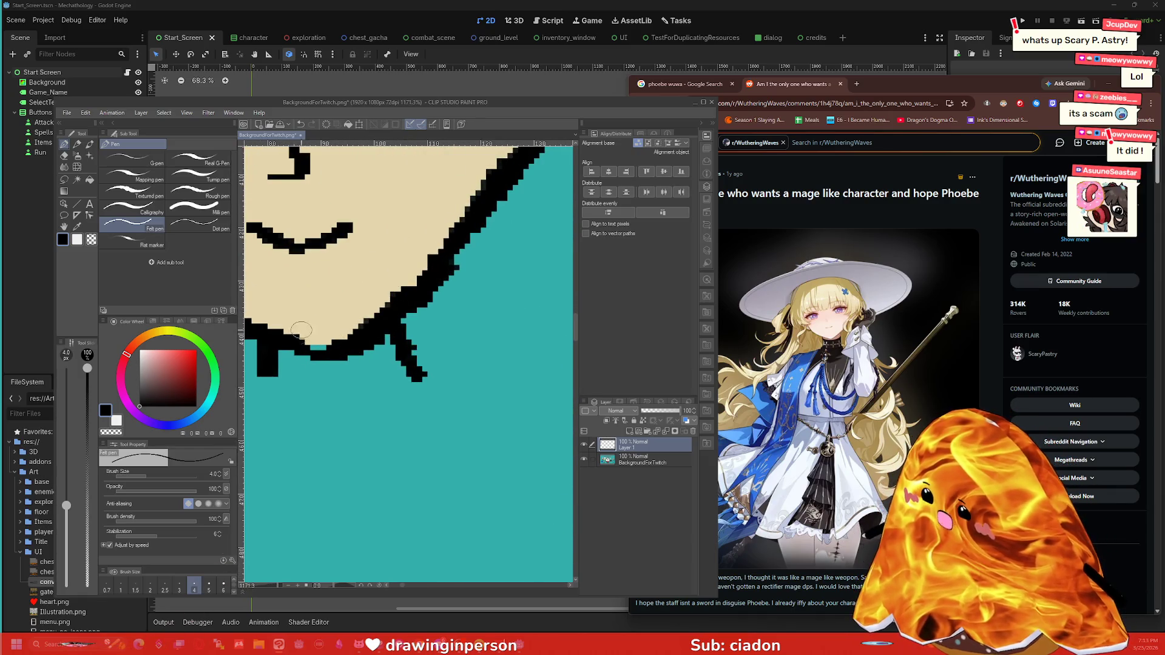
{"action": "scroll", "coordinate": [301, 330], "scroll_direction": "down", "scroll_amount": 3}
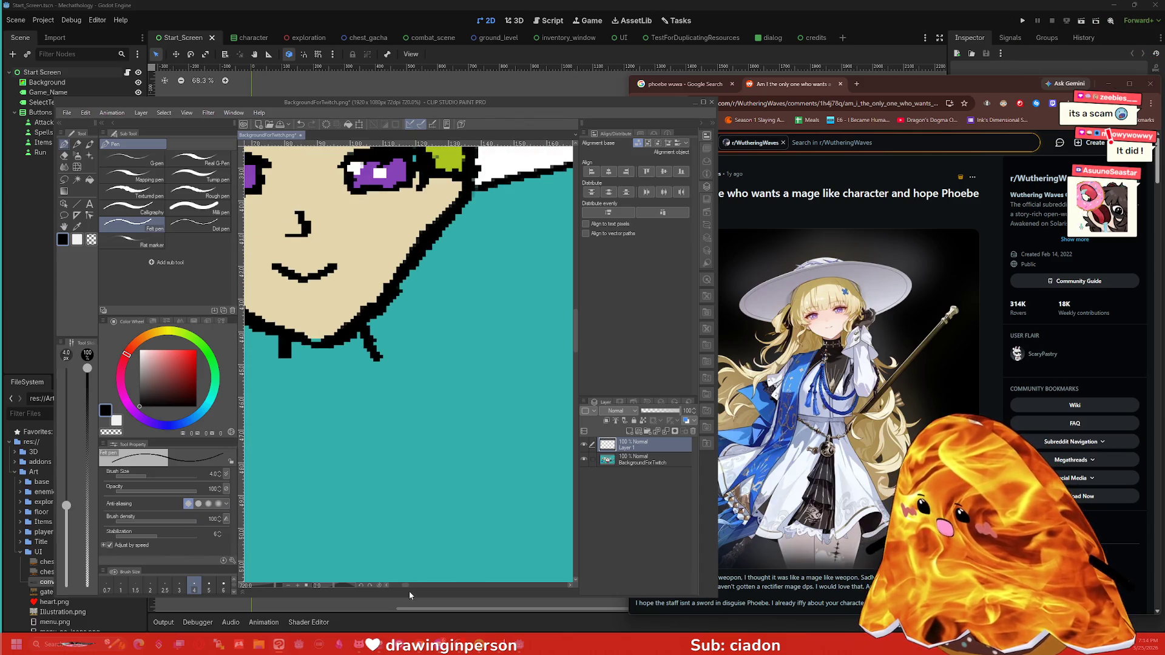
{"action": "left_click_drag", "start_coordinate": [406, 587], "coordinate": [403, 585]}
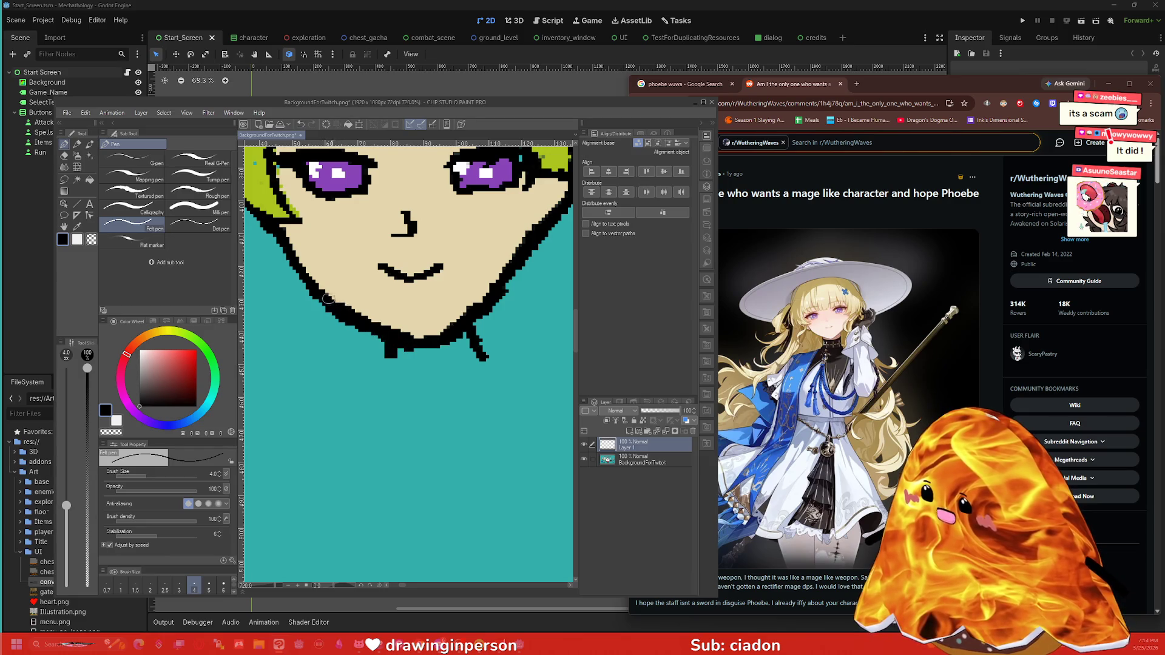
Step: Erase part of the black chin outline
{"action": "key", "text": "u"}
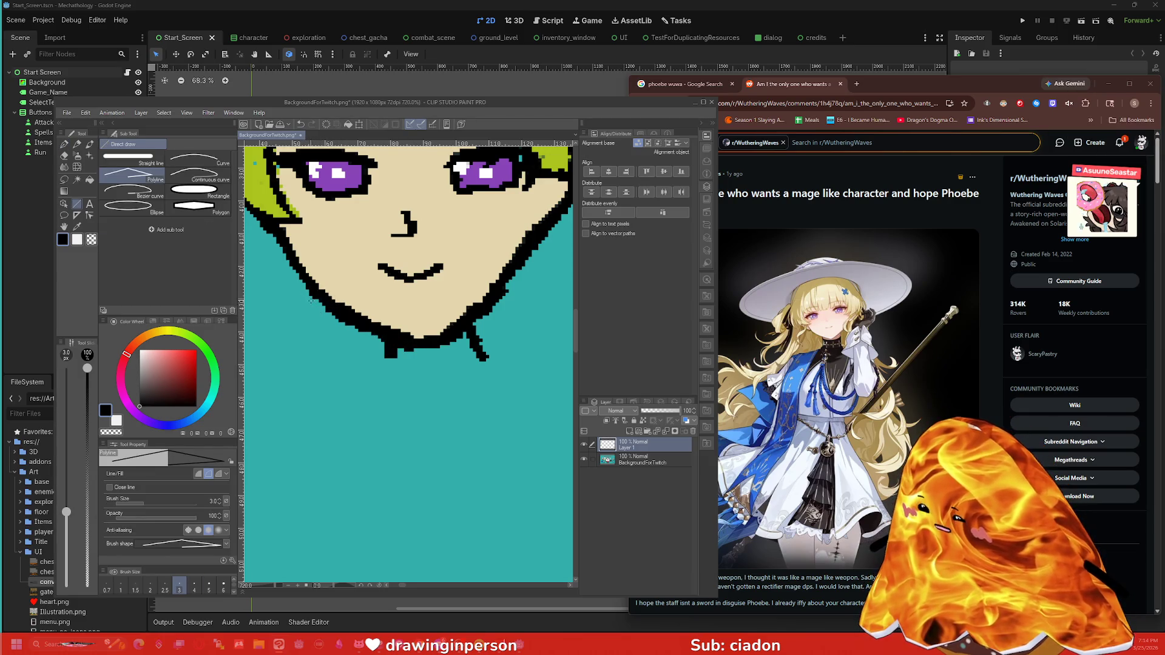
{"action": "key", "text": "e"}
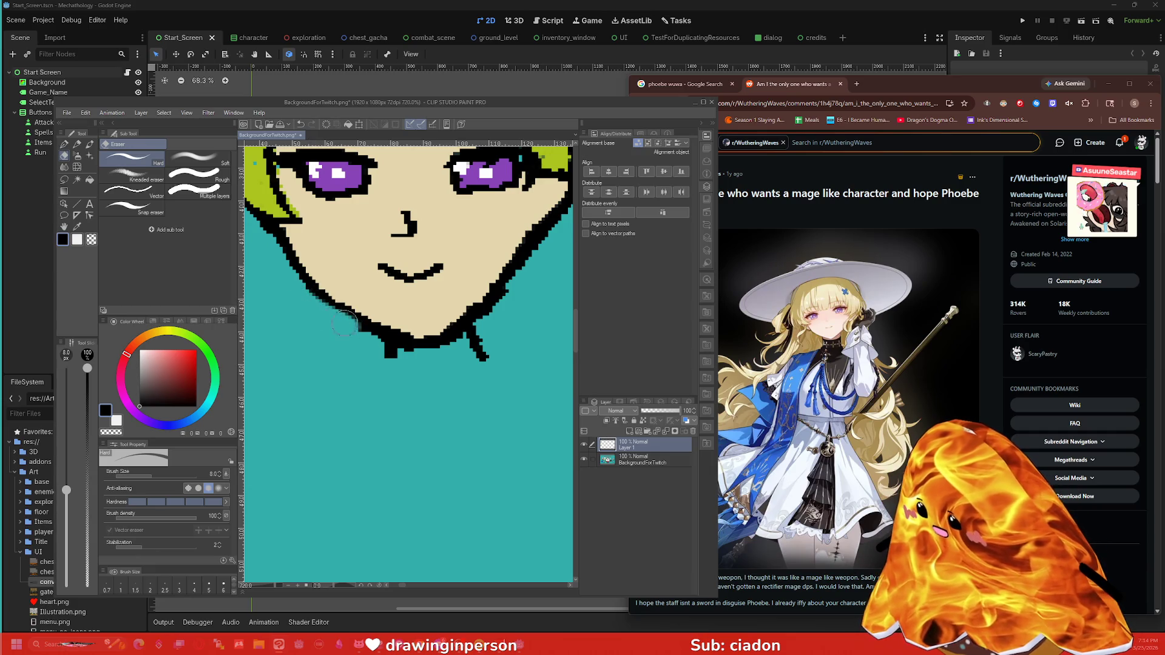
{"action": "mouse_move", "coordinate": [369, 338]}
{"action": "left_mouse_down"}
{"action": "mouse_move", "coordinate": [414, 356]}
{"action": "mouse_move", "coordinate": [457, 345]}
{"action": "mouse_move", "coordinate": [519, 270]}
{"action": "left_mouse_up"}
Step: Sample the skin colour and paint it over the right jaw outline and cheek edge
{"action": "key", "text": "i"}
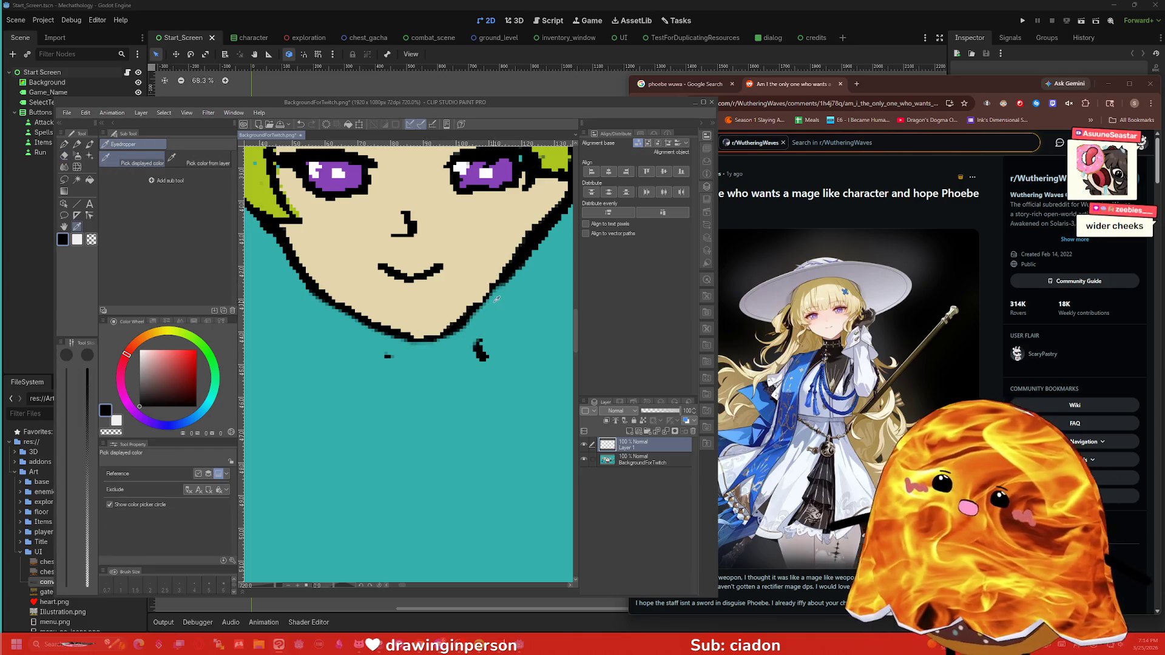
{"action": "scroll", "coordinate": [510, 287], "scroll_direction": "down", "scroll_amount": 2}
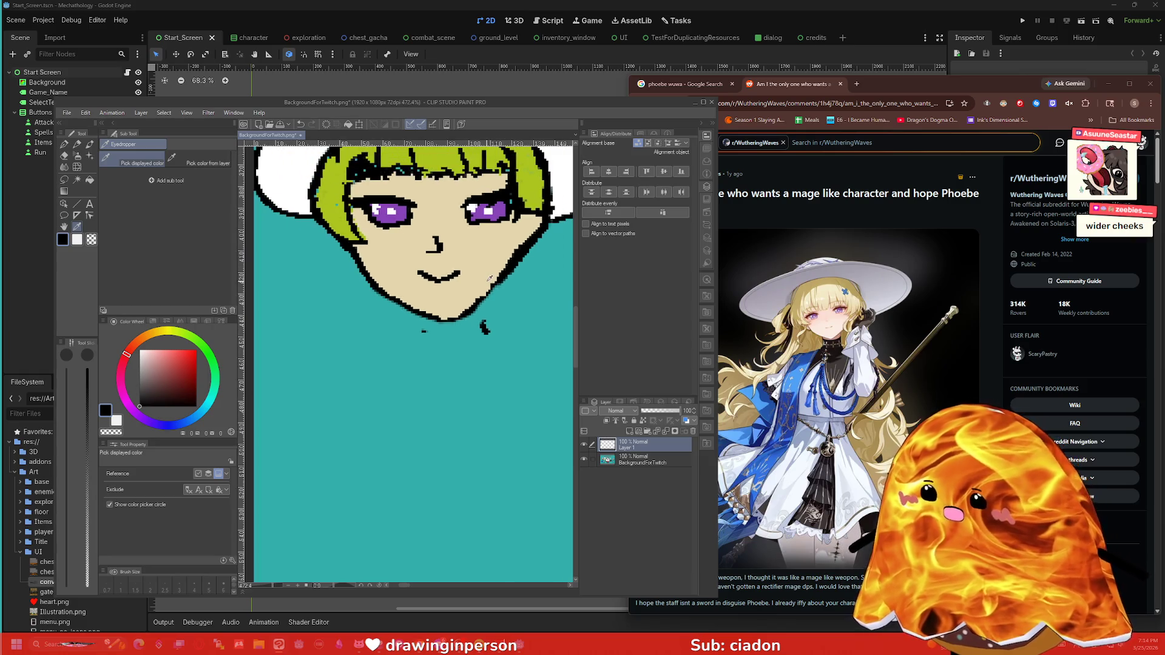
{"action": "left_click", "coordinate": [507, 238]}
{"action": "key", "text": "p"}
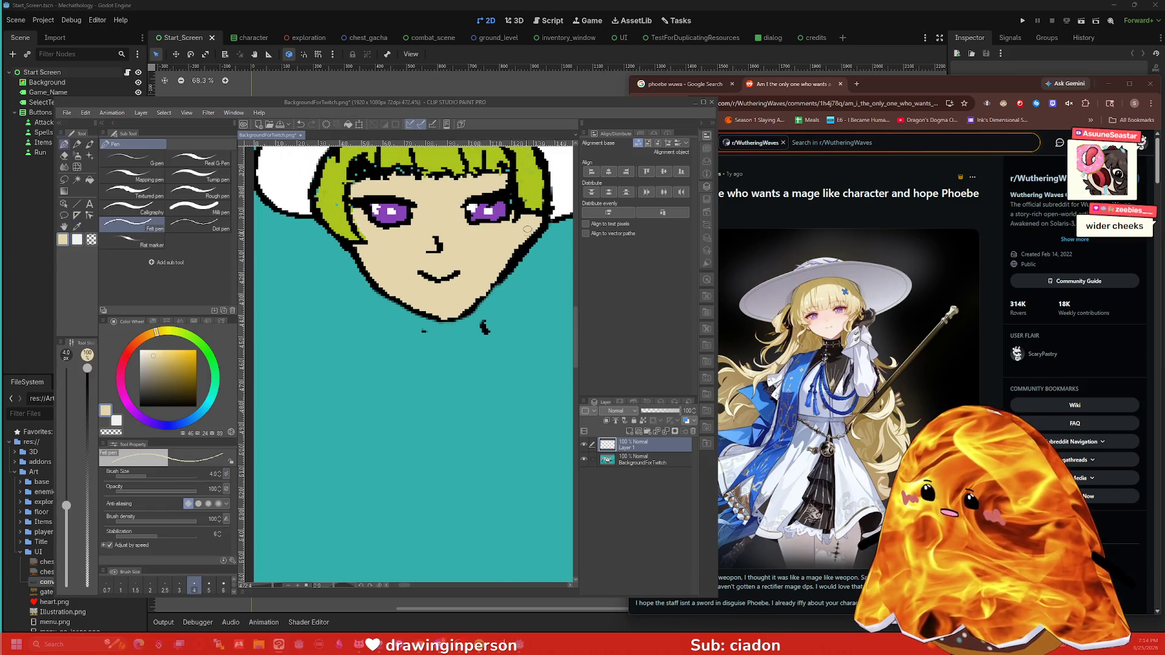
{"action": "mouse_move", "coordinate": [523, 230]}
{"action": "left_mouse_down"}
{"action": "mouse_move", "coordinate": [534, 251]}
{"action": "mouse_move", "coordinate": [462, 315]}
{"action": "left_mouse_up"}
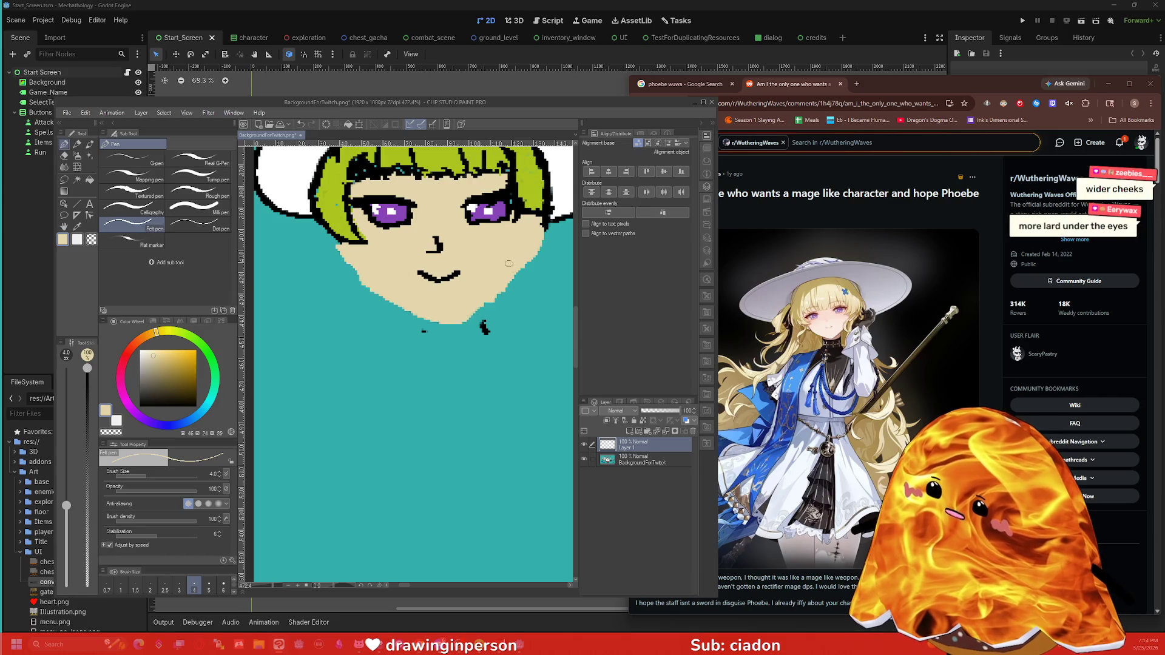
{"action": "mouse_move", "coordinate": [522, 285]}
{"action": "left_mouse_down"}
{"action": "mouse_move", "coordinate": [531, 255]}
{"action": "mouse_move", "coordinate": [523, 274]}
{"action": "mouse_move", "coordinate": [546, 291]}
{"action": "mouse_move", "coordinate": [489, 324]}
{"action": "left_mouse_up"}
Step: With a thicker pen, widen both cheeks and the chin, then undo those strokes
{"action": "key", "text": "bracketright"}
{"action": "key", "text": "bracketright"}
{"action": "key", "text": "bracketright"}
{"action": "key", "text": "bracketright"}
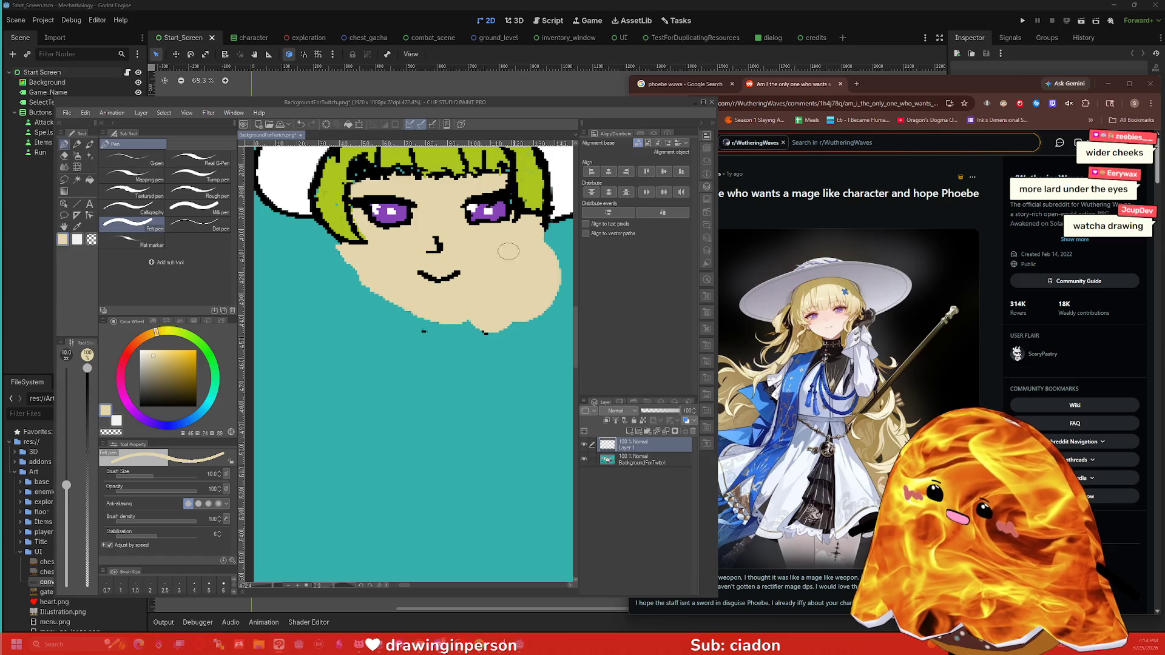
{"action": "left_click_drag", "start_coordinate": [540, 258], "coordinate": [469, 279]}
{"action": "mouse_move", "coordinate": [364, 277]}
{"action": "left_mouse_down"}
{"action": "mouse_move", "coordinate": [388, 257]}
{"action": "mouse_move", "coordinate": [387, 300]}
{"action": "mouse_move", "coordinate": [338, 283]}
{"action": "mouse_move", "coordinate": [382, 318]}
{"action": "mouse_move", "coordinate": [331, 307]}
{"action": "mouse_move", "coordinate": [293, 266]}
{"action": "mouse_move", "coordinate": [302, 233]}
{"action": "mouse_move", "coordinate": [330, 253]}
{"action": "left_mouse_up"}
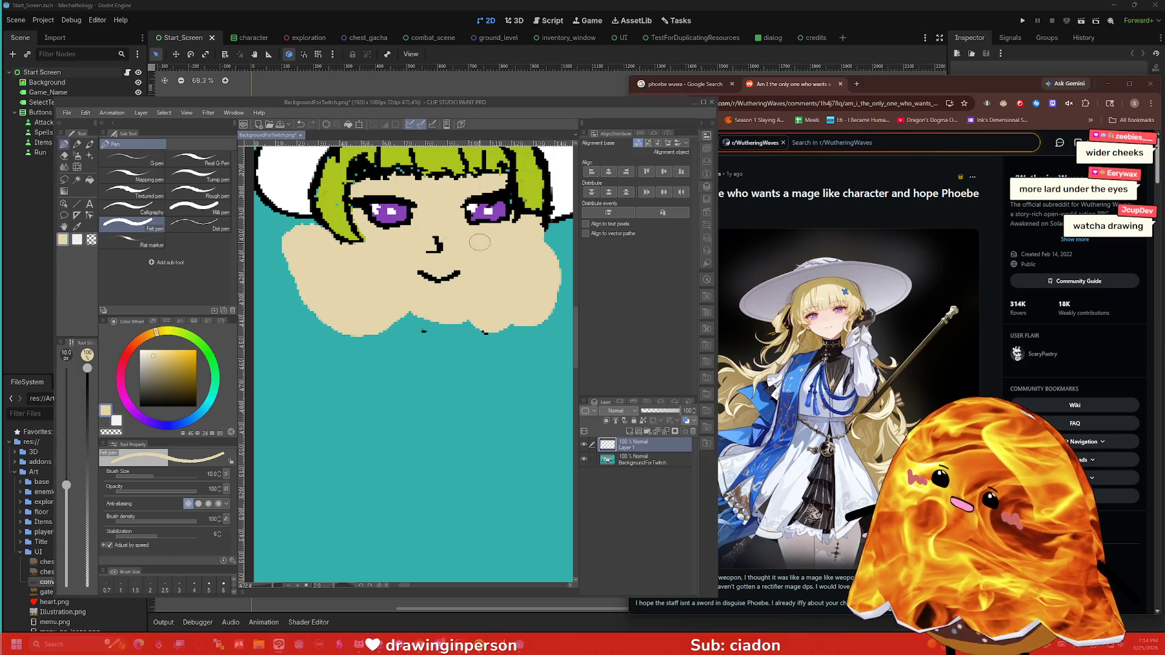
{"action": "mouse_move", "coordinate": [480, 243]}
{"action": "left_mouse_down"}
{"action": "mouse_move", "coordinate": [554, 244]}
{"action": "mouse_move", "coordinate": [532, 304]}
{"action": "mouse_move", "coordinate": [509, 338]}
{"action": "mouse_move", "coordinate": [473, 313]}
{"action": "mouse_move", "coordinate": [388, 329]}
{"action": "mouse_move", "coordinate": [430, 319]}
{"action": "left_mouse_up"}
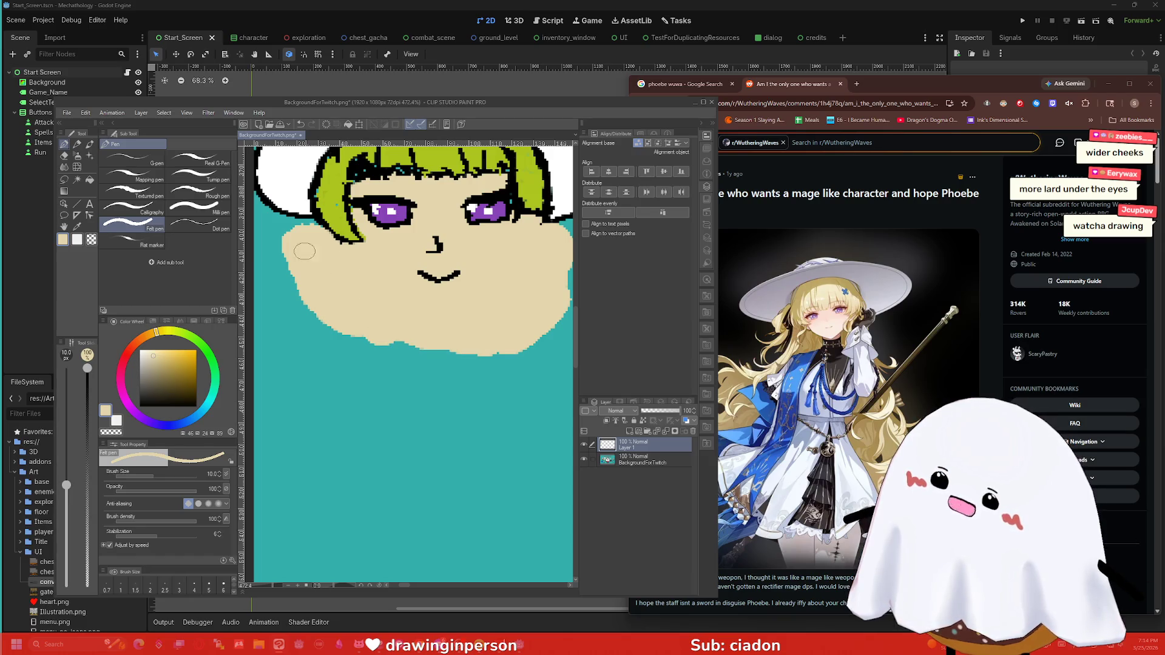
{"action": "mouse_move", "coordinate": [362, 335]}
{"action": "left_mouse_down"}
{"action": "mouse_move", "coordinate": [413, 358]}
{"action": "mouse_move", "coordinate": [351, 303]}
{"action": "left_mouse_up"}
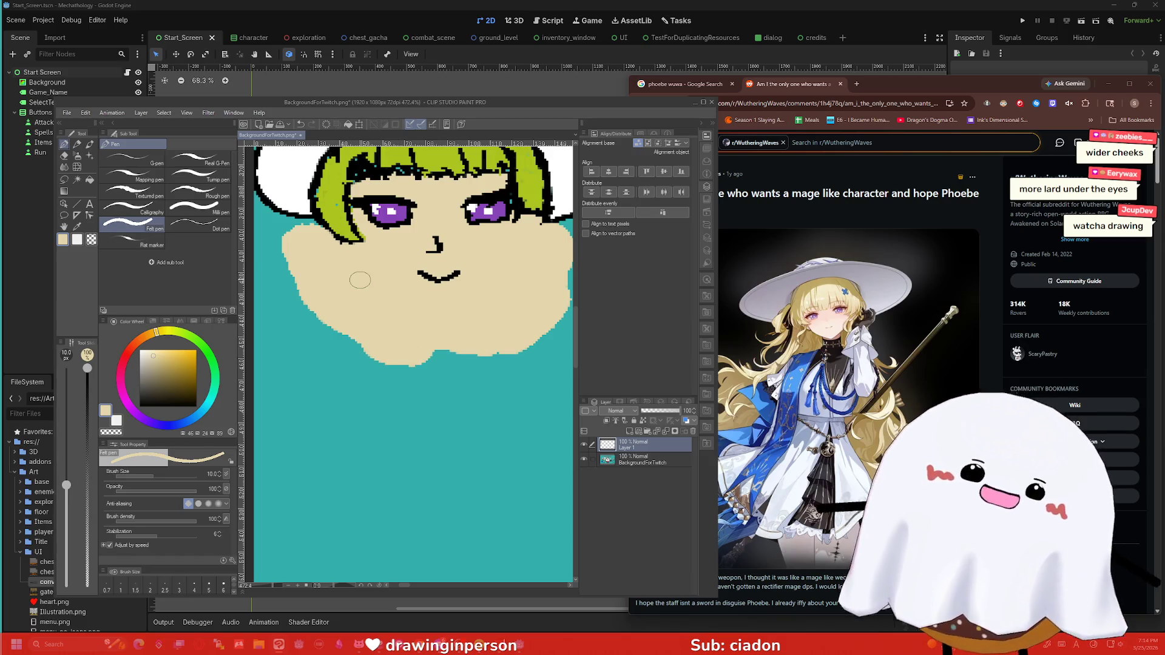
{"action": "key", "text": "ctrl+z"}
{"action": "key", "text": "ctrl+z"}
{"action": "key", "text": "ctrl+z"}
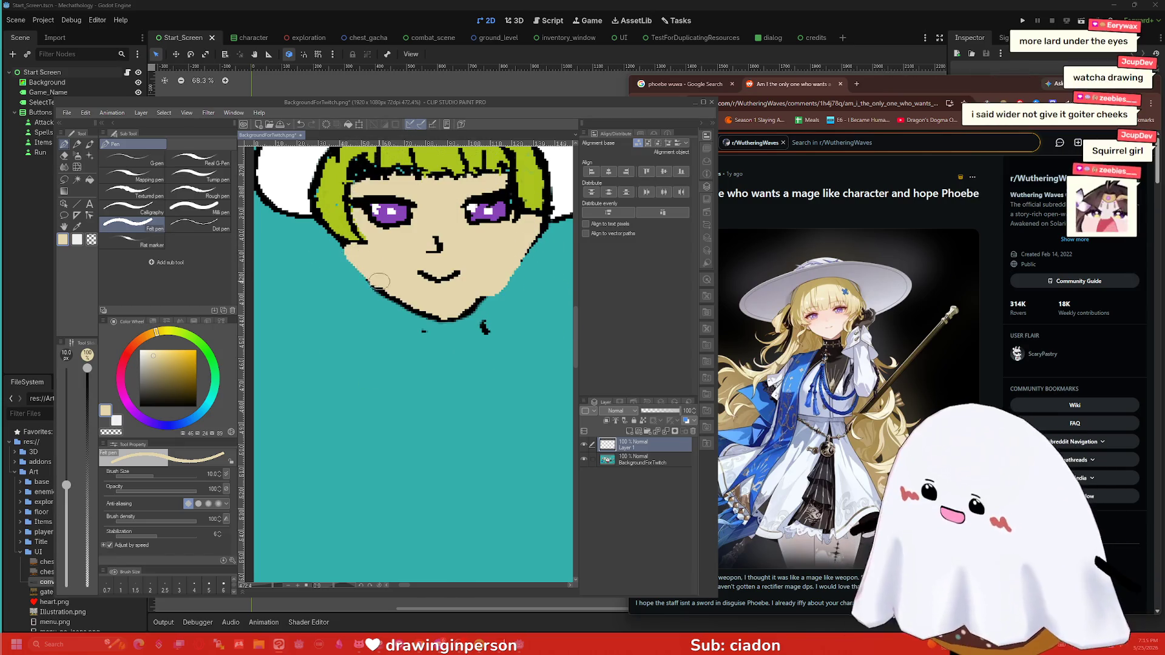
Step: Ink the hair outline in black at brush size 5, then paint skin beige over the jaw outline
{"action": "key", "text": "i"}
{"action": "left_click", "coordinate": [324, 235], "text": "alt"}
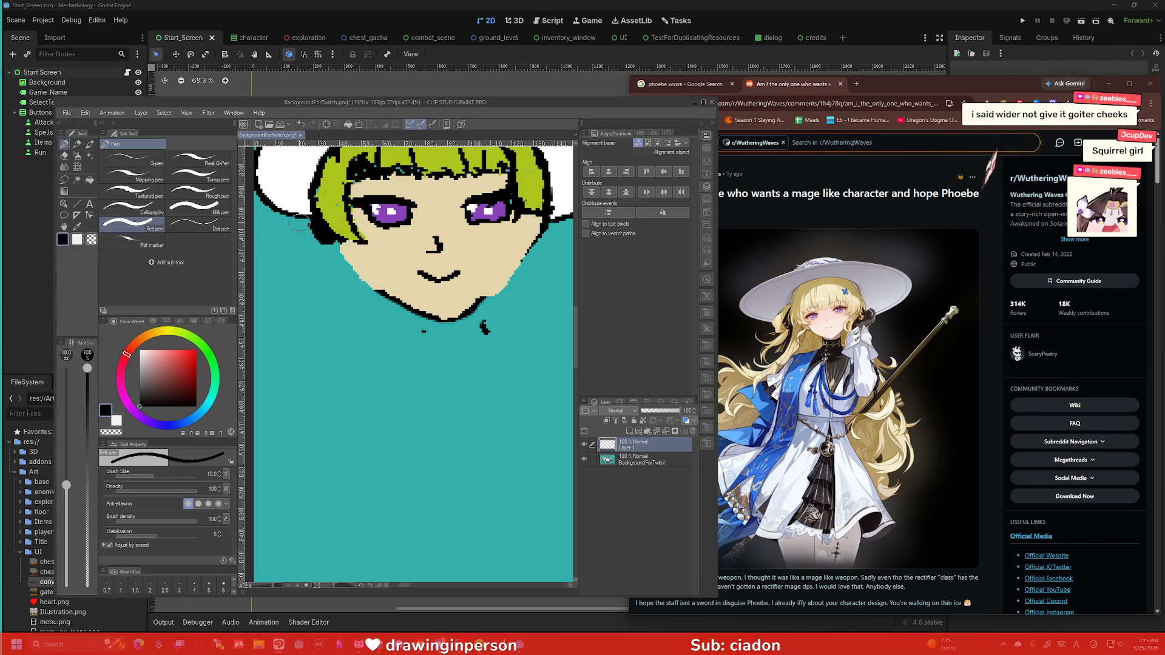
{"action": "key", "text": "bracketleft"}
{"action": "key", "text": "bracketleft"}
{"action": "key", "text": "bracketleft"}
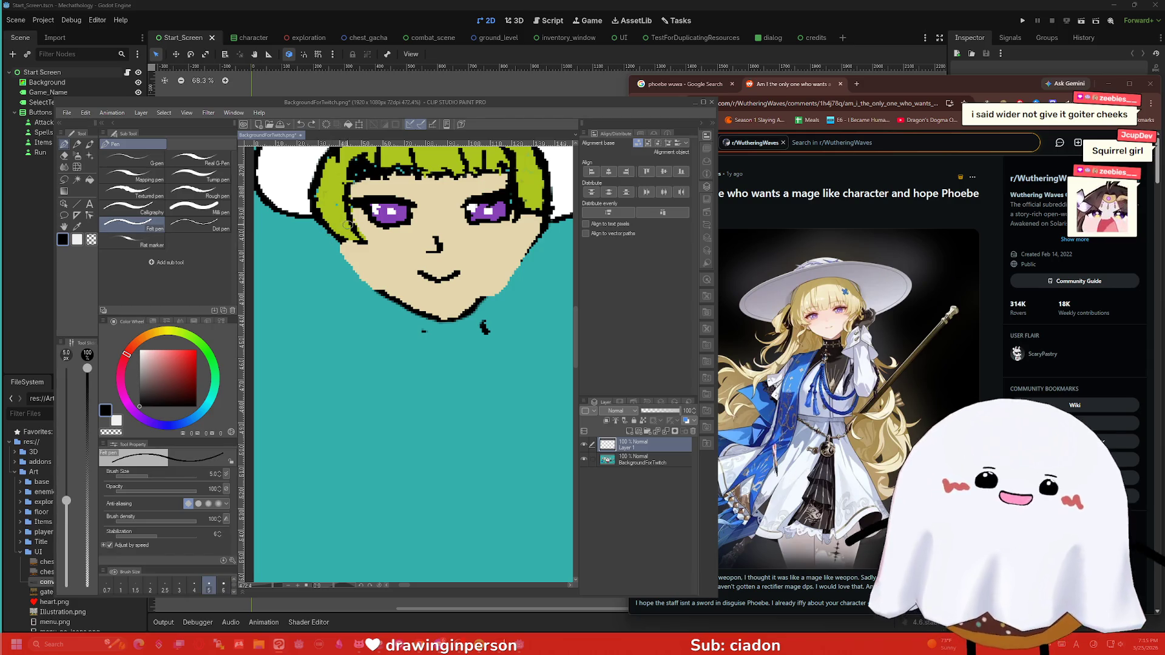
{"action": "left_click_drag", "start_coordinate": [330, 235], "coordinate": [327, 232]}
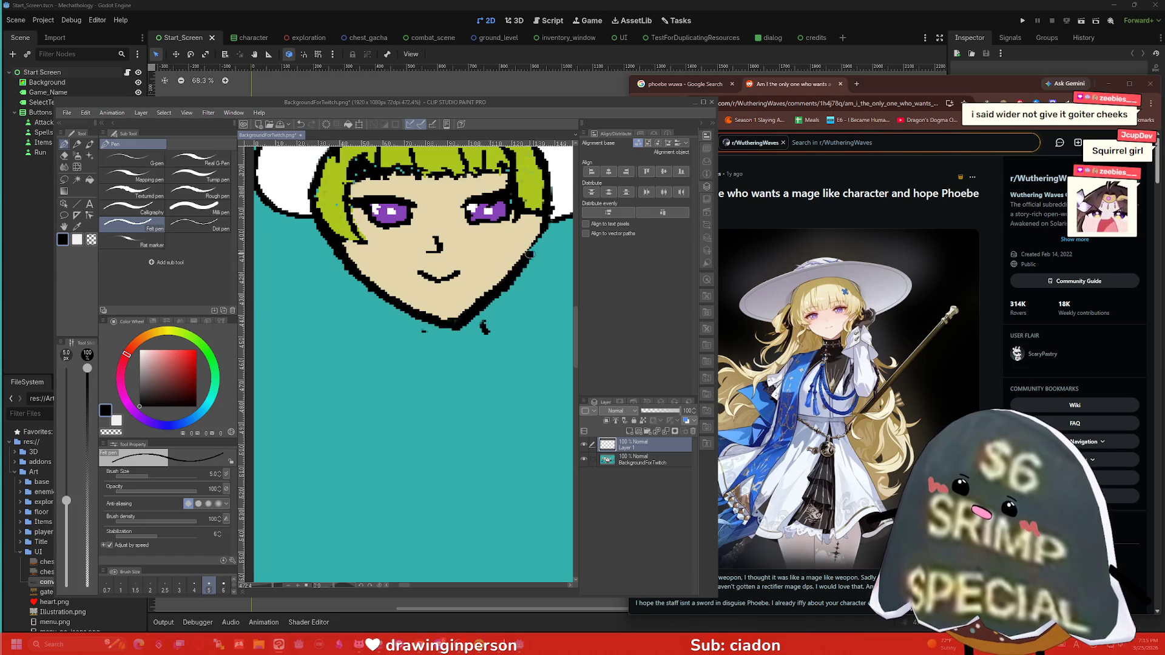
{"action": "left_click", "coordinate": [528, 239], "text": "alt"}
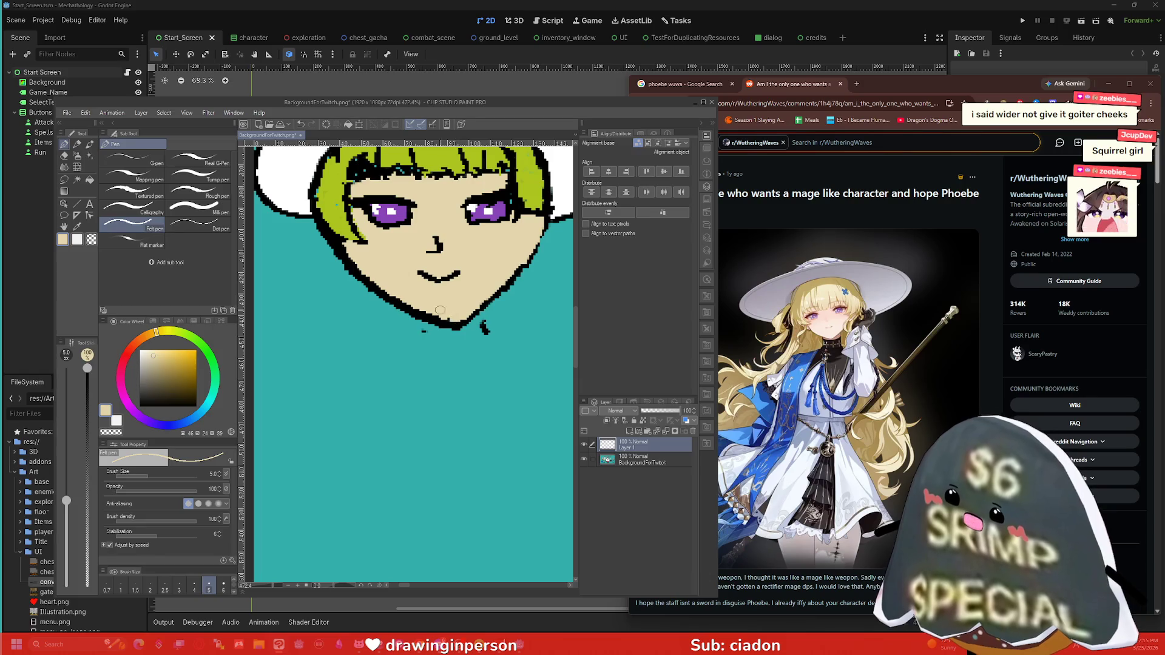
{"action": "left_click_drag", "start_coordinate": [384, 283], "coordinate": [388, 289]}
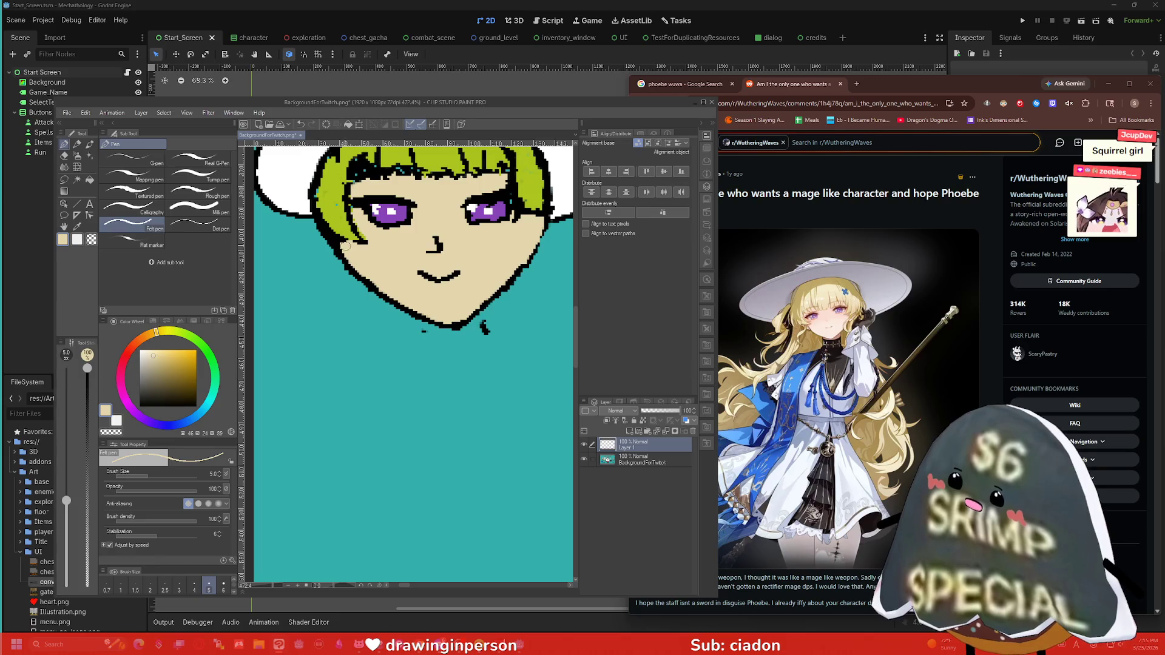
Step: Zoom around the face and sample black from the chin outline, briefly picking skin beige
{"action": "scroll", "coordinate": [315, 228], "scroll_direction": "down", "scroll_amount": 4}
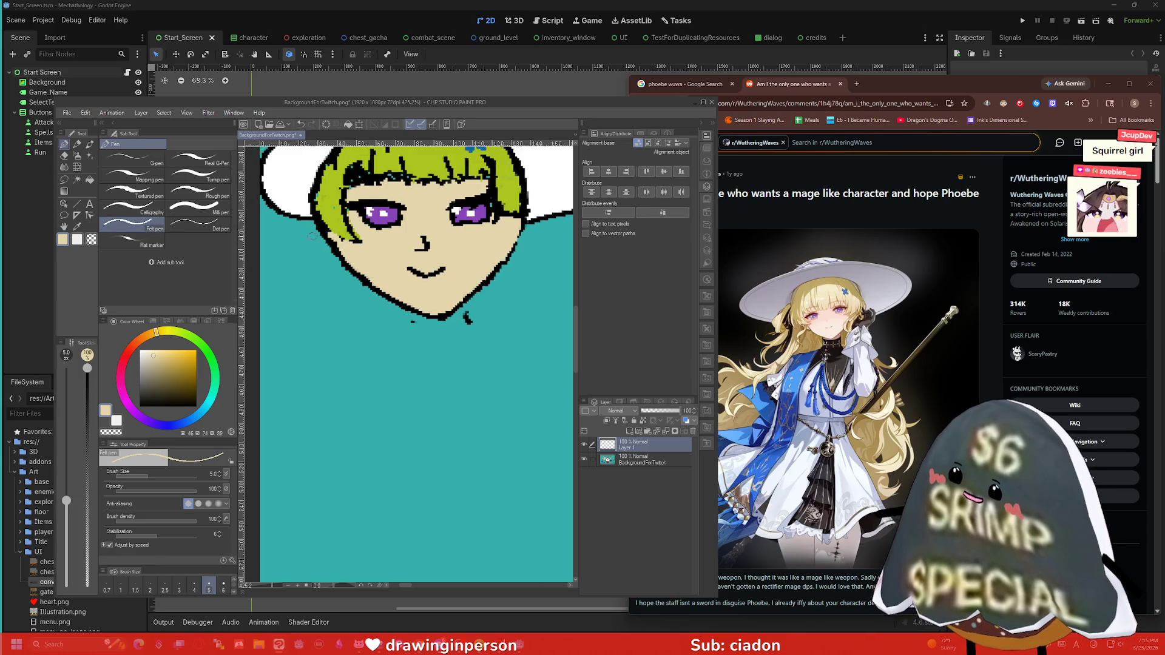
{"action": "scroll", "coordinate": [302, 232], "scroll_direction": "up", "scroll_amount": 3}
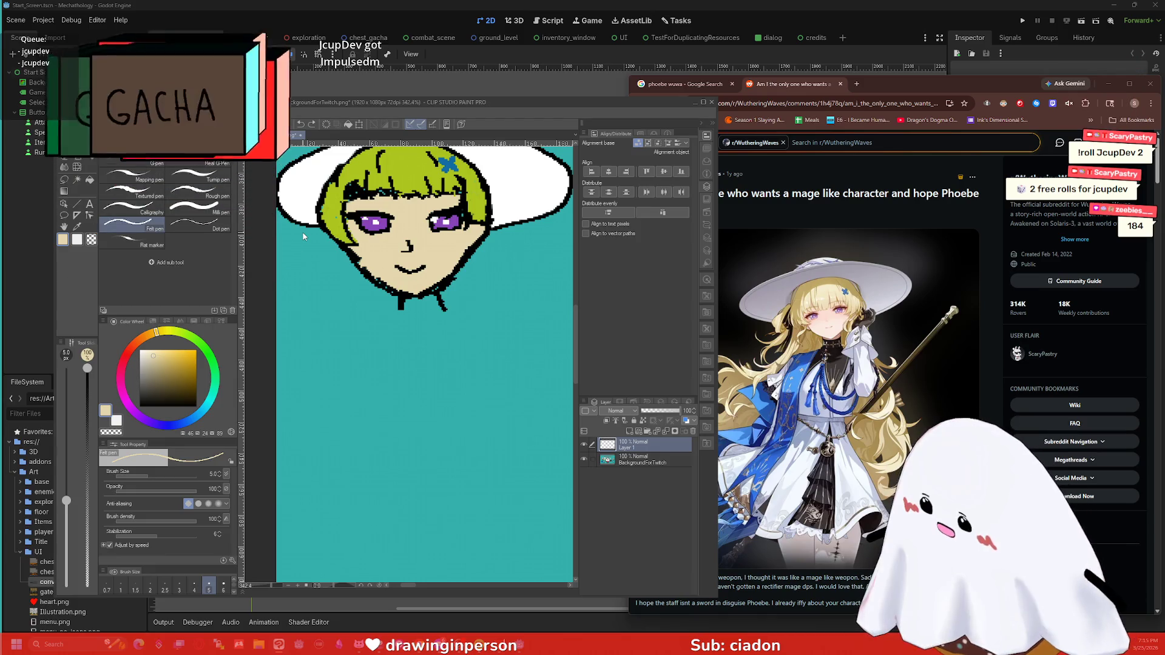
{"action": "scroll", "coordinate": [303, 237], "scroll_direction": "up", "scroll_amount": 2}
{"action": "scroll", "coordinate": [303, 233], "scroll_direction": "down", "scroll_amount": 1}
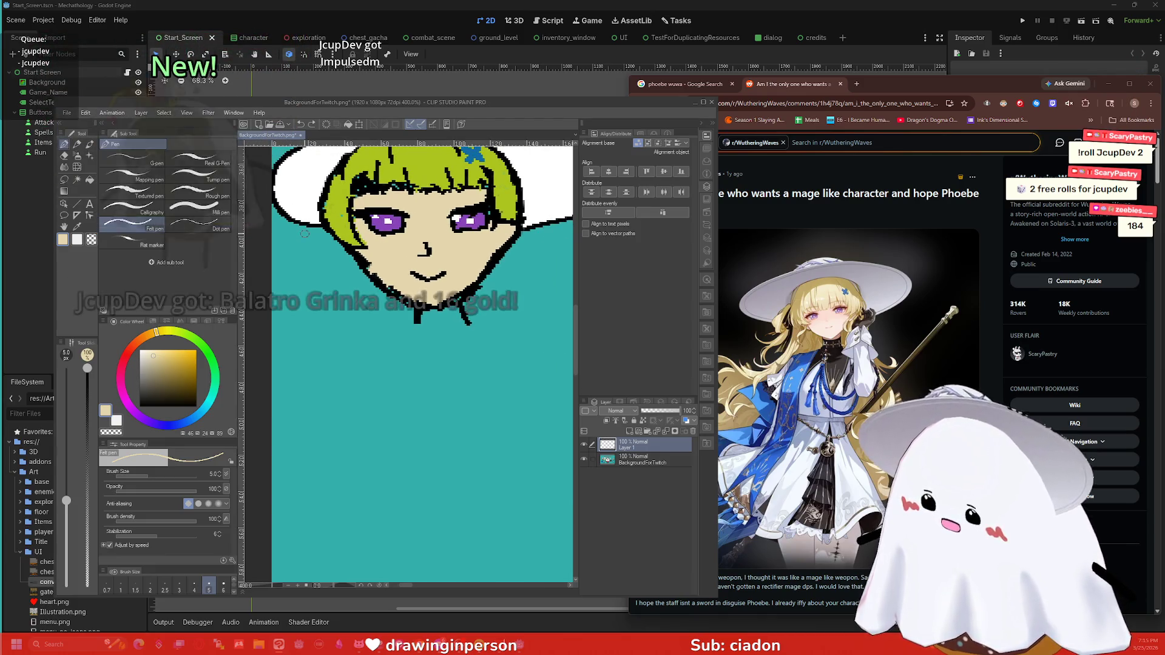
{"action": "key", "text": "i"}
{"action": "key", "text": "p"}
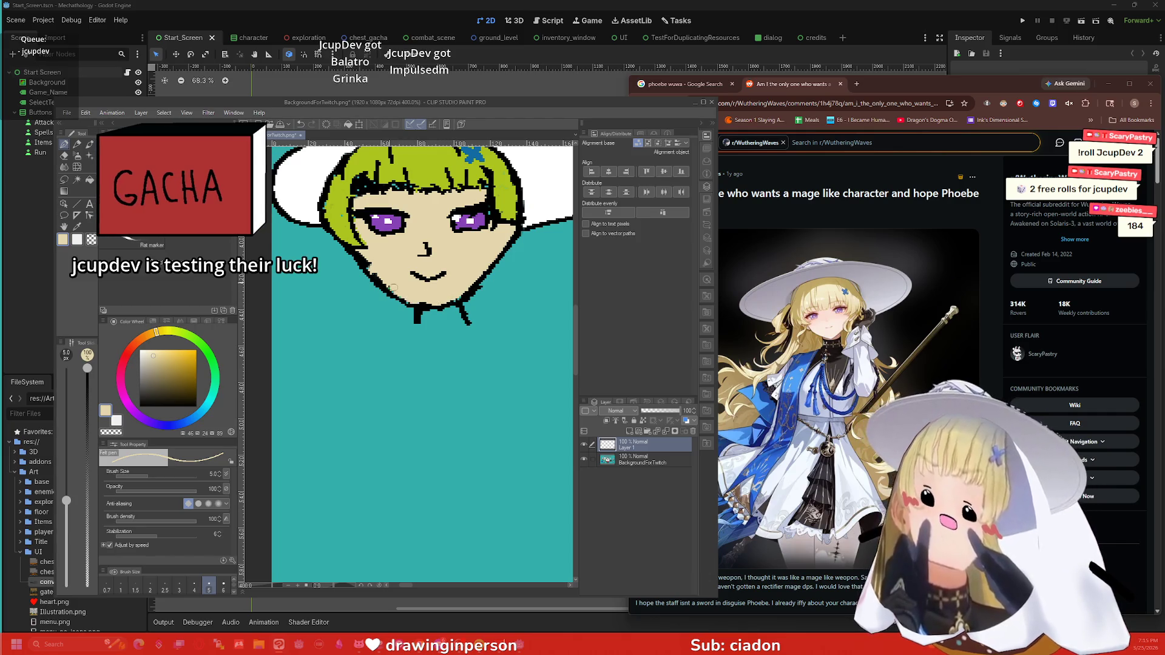
{"action": "key", "text": "i"}
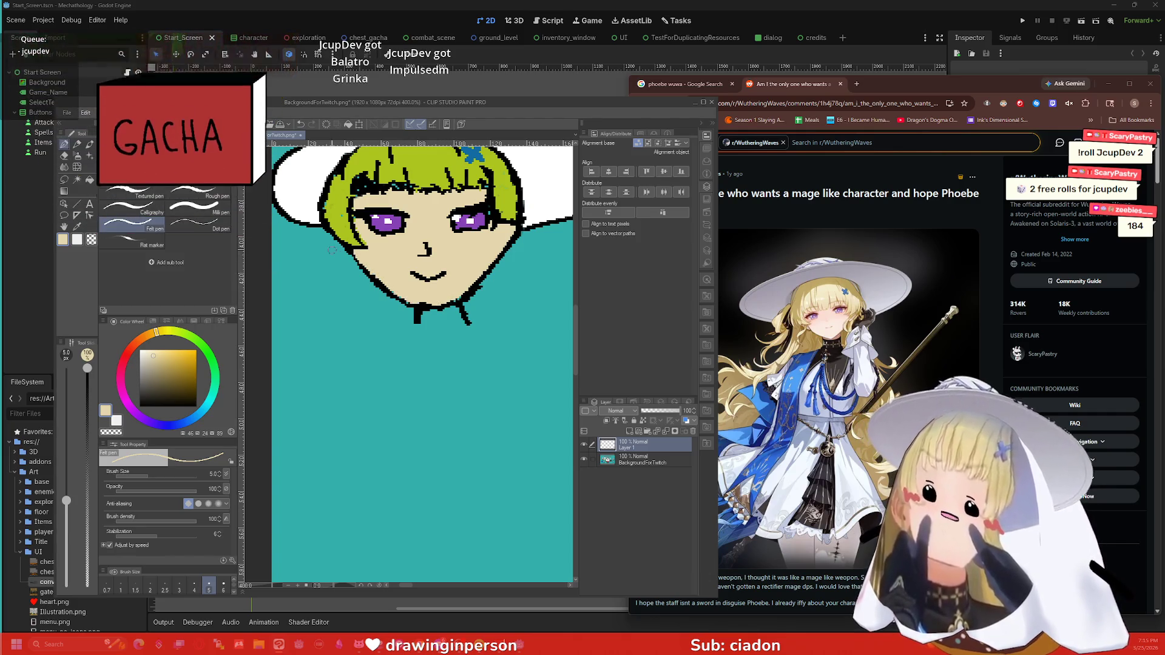
{"action": "left_click", "coordinate": [359, 248]}
{"action": "key", "text": "p"}
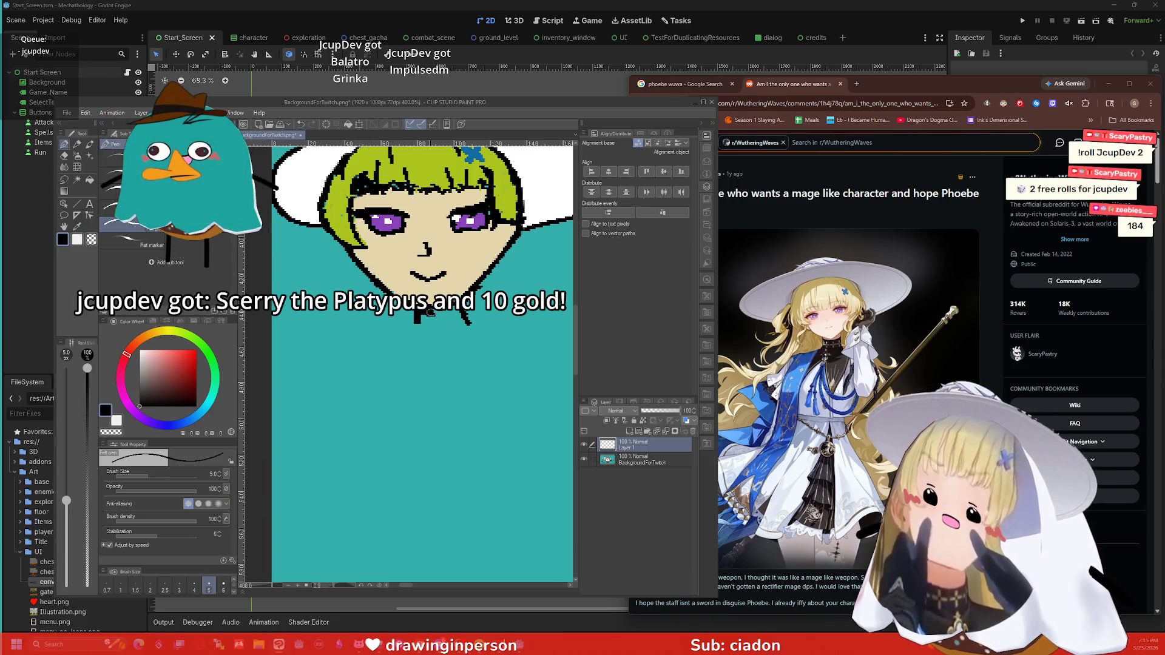
{"action": "left_click", "coordinate": [462, 289], "text": "alt"}
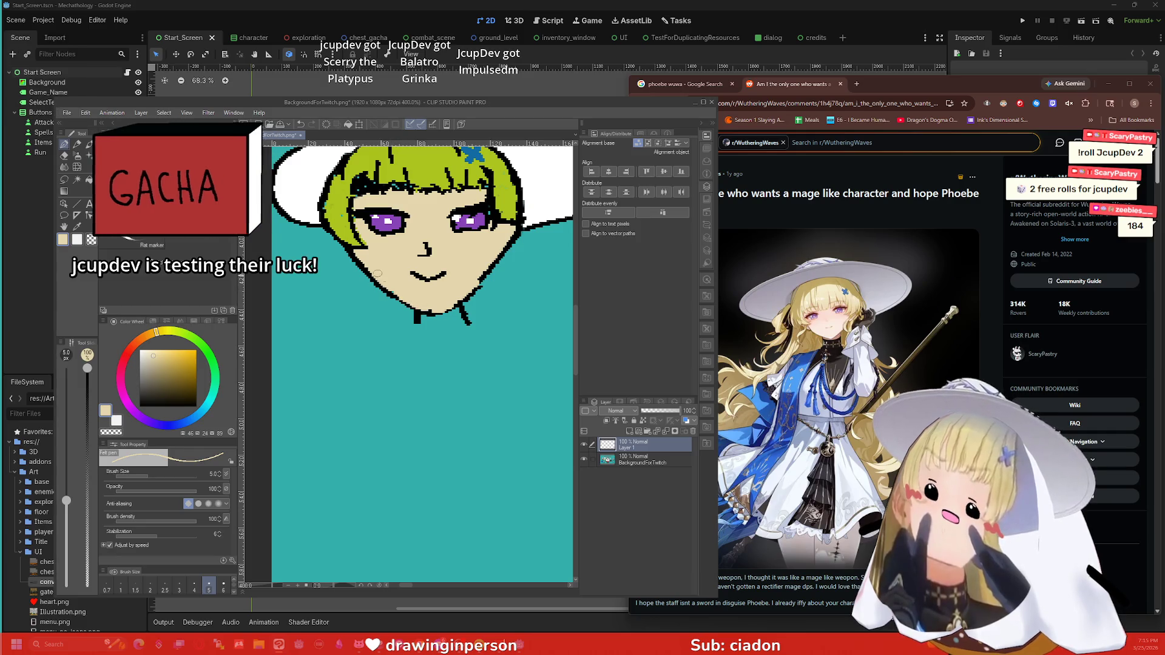
{"action": "left_click", "coordinate": [417, 311], "text": "alt"}
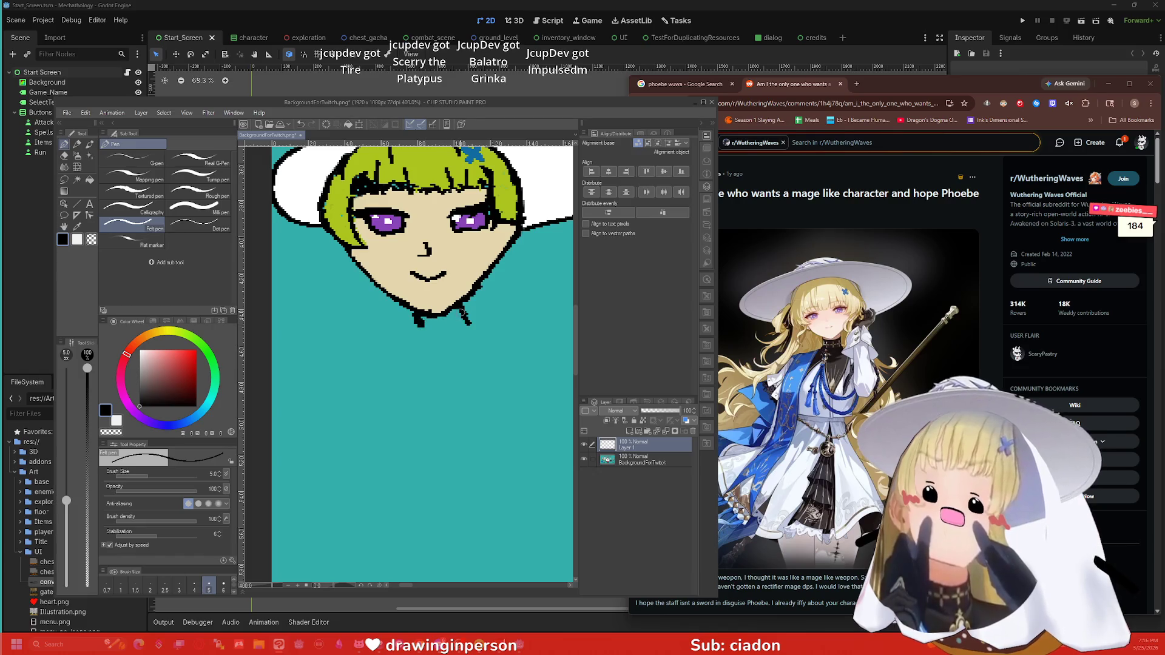
{"action": "left_click_drag", "start_coordinate": [461, 310], "coordinate": [464, 321]}
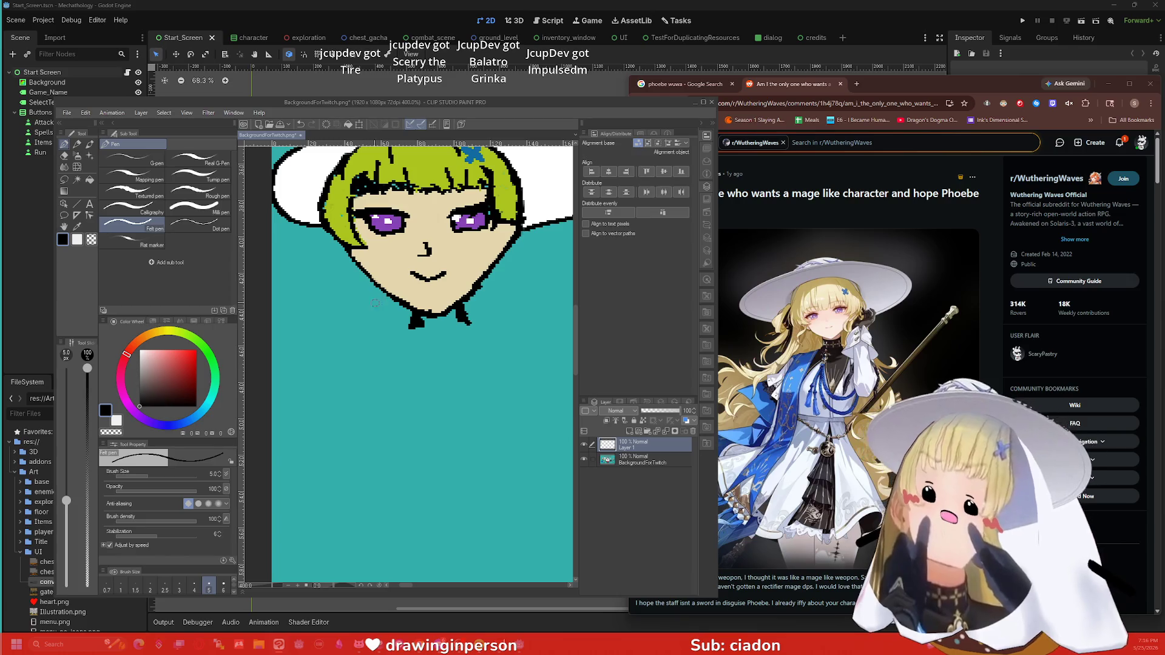
{"action": "mouse_move", "coordinate": [401, 314]}
{"action": "left_mouse_down"}
{"action": "mouse_move", "coordinate": [468, 314]}
{"action": "mouse_move", "coordinate": [412, 321]}
{"action": "left_mouse_up"}
{"action": "left_click", "coordinate": [419, 295], "text": "alt"}
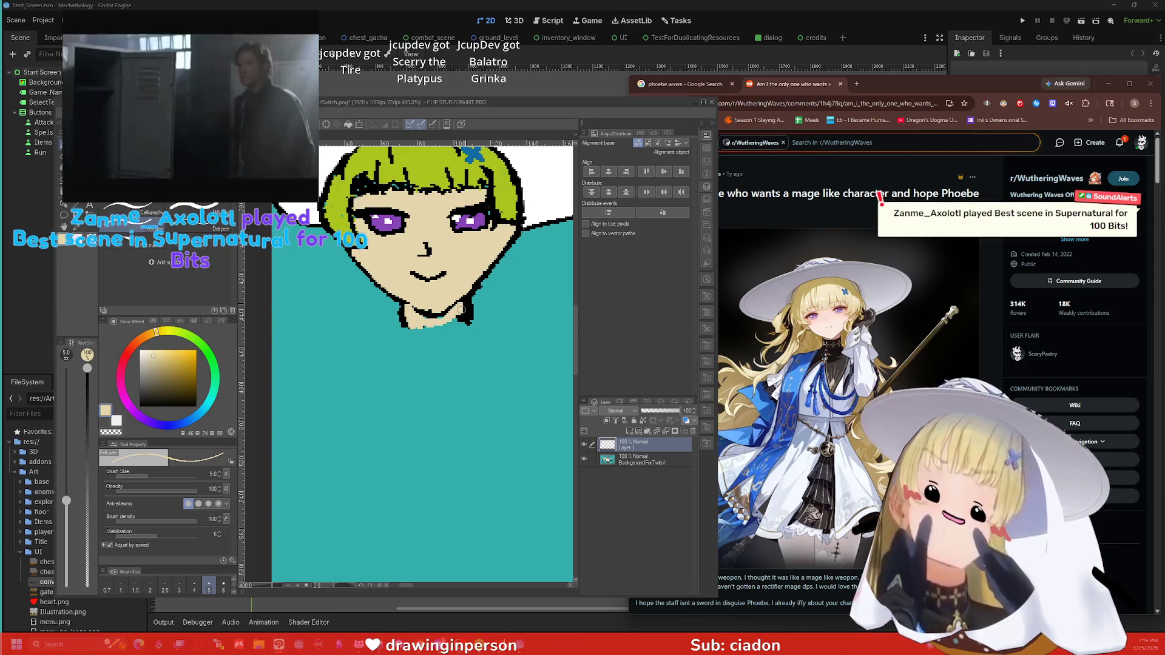
{"action": "mouse_move", "coordinate": [462, 303]}
{"action": "left_mouse_down"}
{"action": "mouse_move", "coordinate": [467, 321]}
{"action": "mouse_move", "coordinate": [403, 323]}
{"action": "mouse_move", "coordinate": [395, 311]}
{"action": "mouse_move", "coordinate": [372, 331]}
{"action": "left_mouse_up"}
{"action": "left_click_drag", "start_coordinate": [493, 296], "coordinate": [497, 327]}
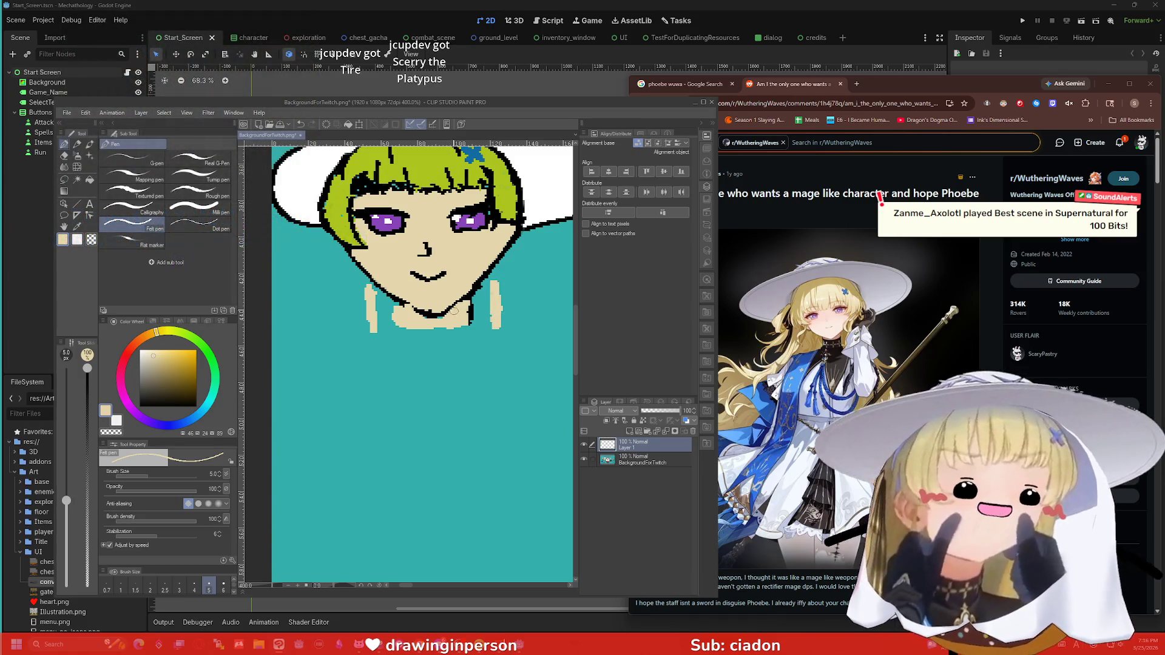
{"action": "key", "text": "ctrl+z"}
{"action": "key", "text": "ctrl+z"}
{"action": "key", "text": "ctrl+z"}
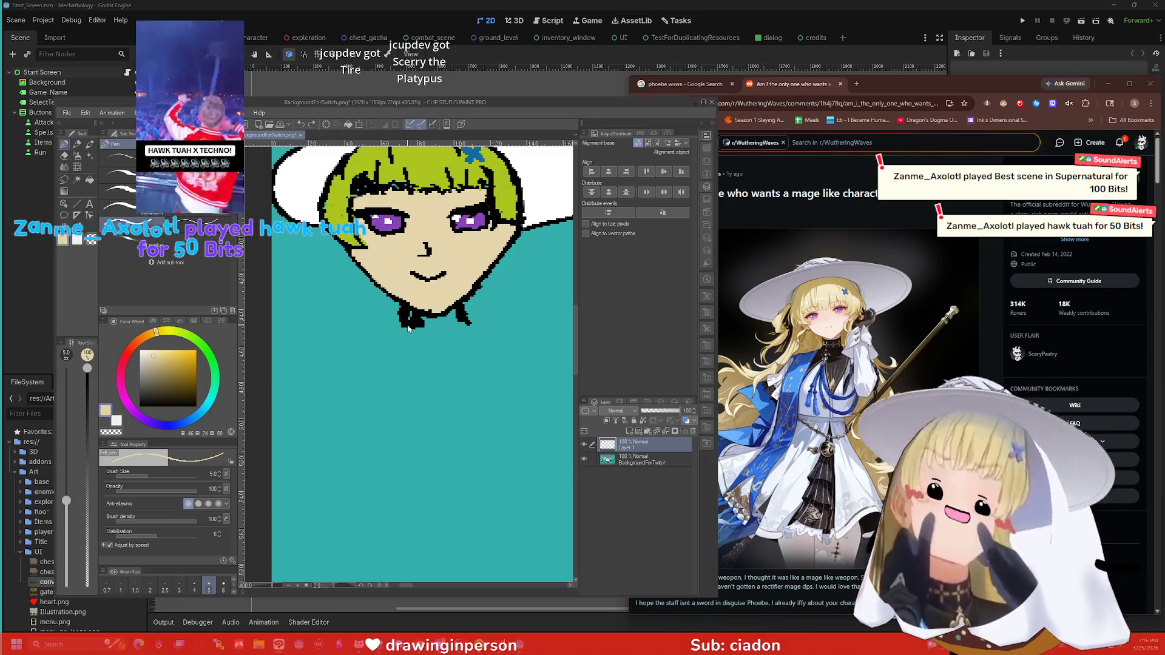
{"action": "key", "text": "ctrl+z"}
{"action": "key", "text": "ctrl+z"}
{"action": "key", "text": "ctrl+z"}
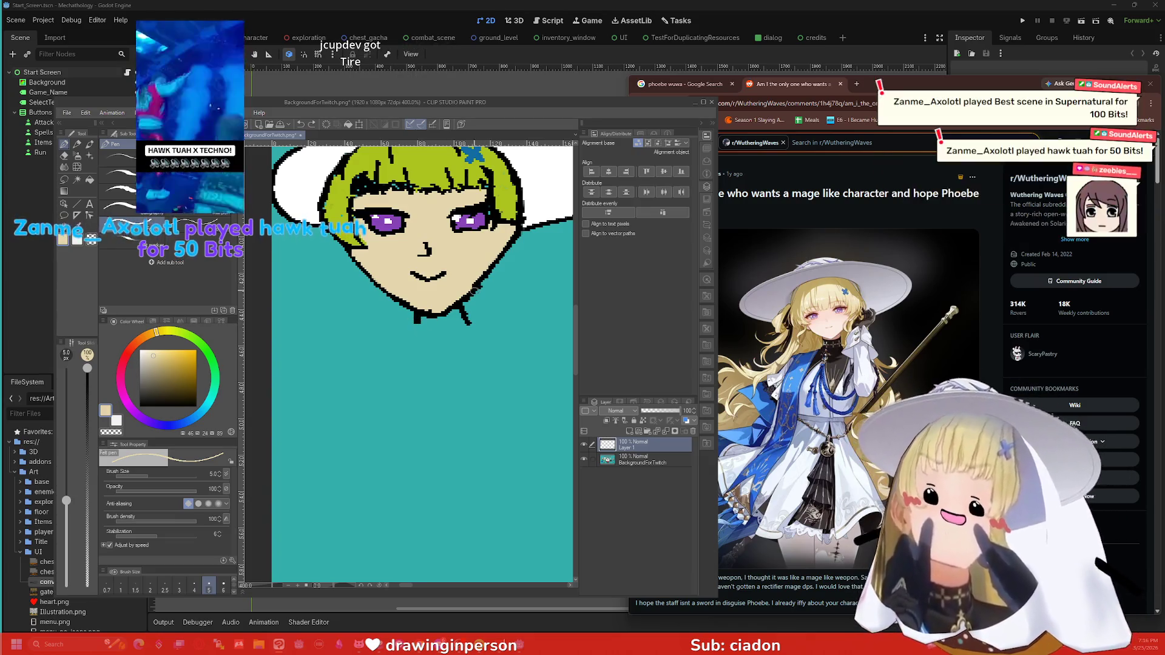
{"action": "key", "text": "i"}
{"action": "key", "text": "p"}
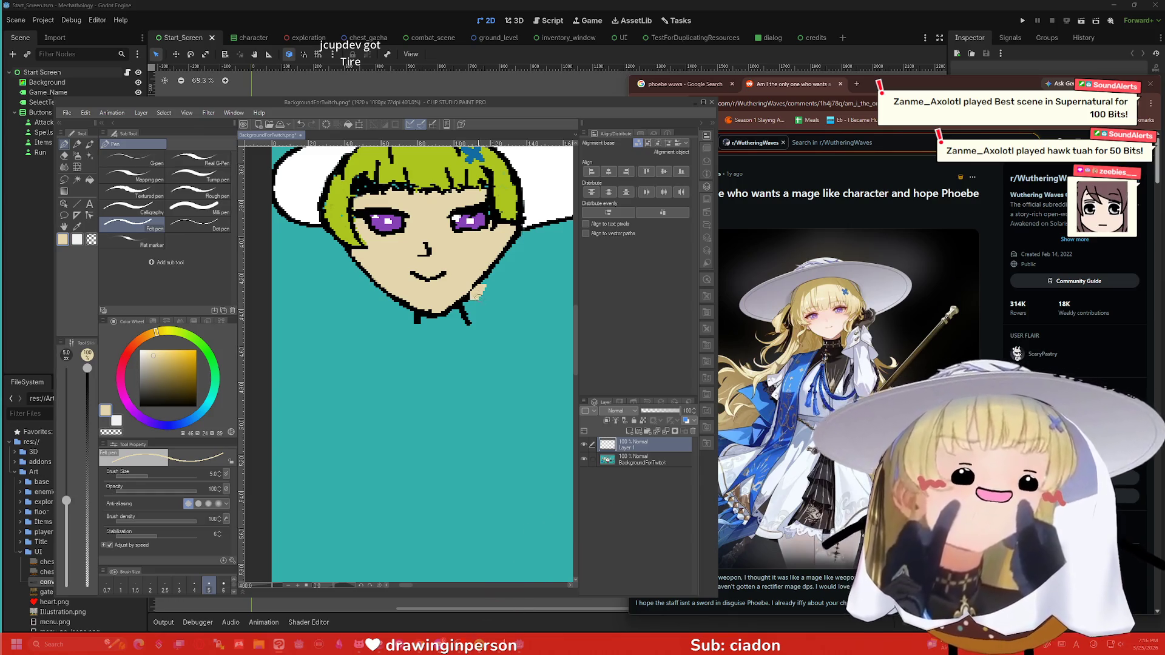
{"action": "key", "text": "ctrl+z"}
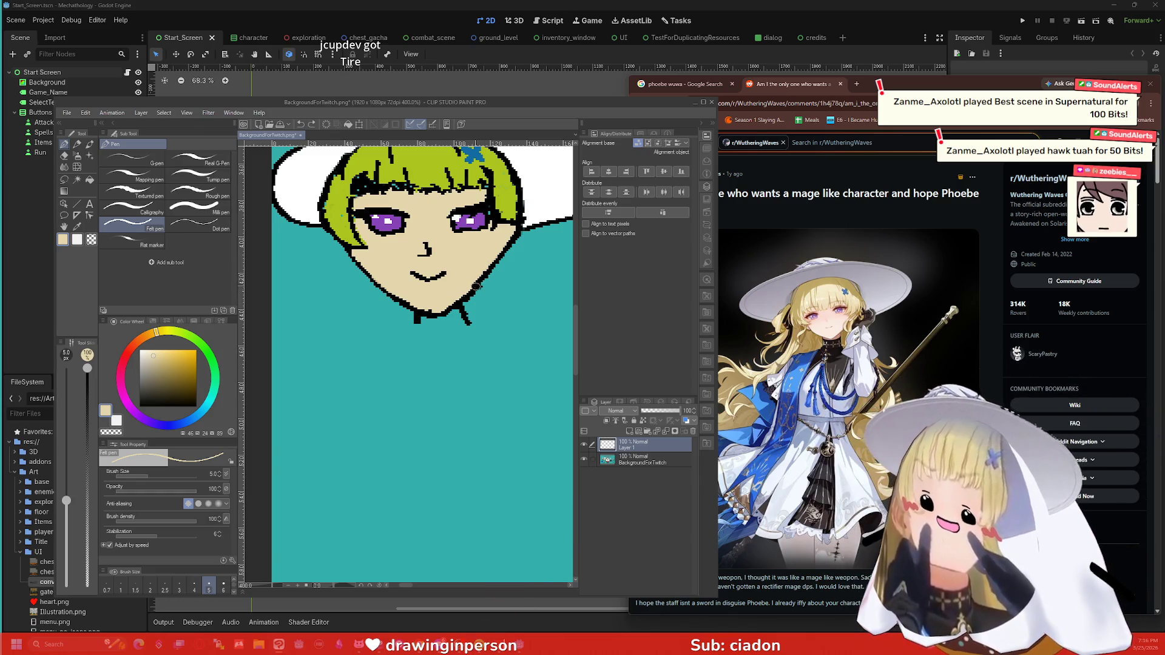
{"action": "key", "text": "i"}
{"action": "key", "text": "p"}
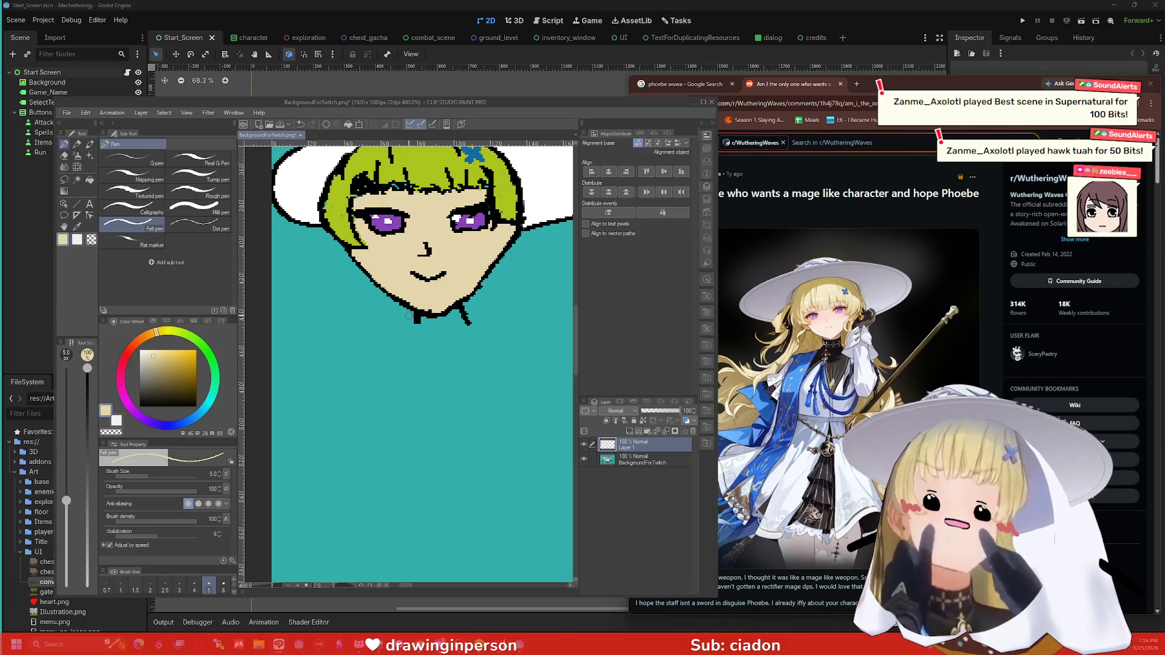
{"action": "key", "text": "i"}
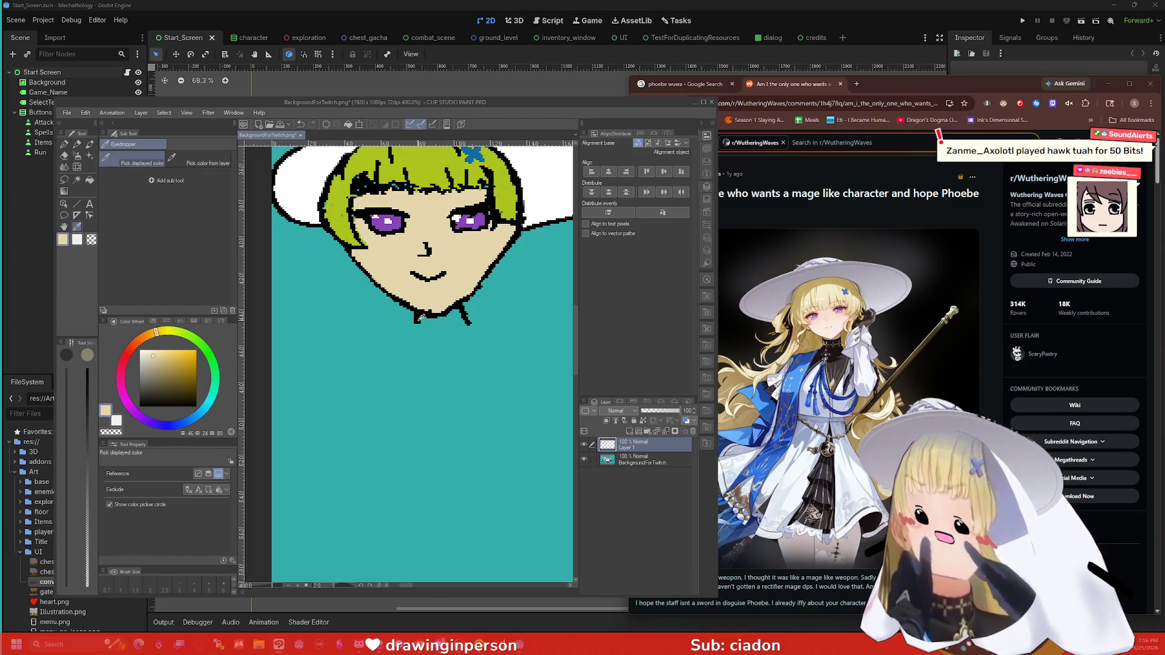
Step: Sample black and draw the neck line plus shoulder and collar outlines below the chin
{"action": "scroll", "coordinate": [404, 323], "scroll_direction": "down", "scroll_amount": 2}
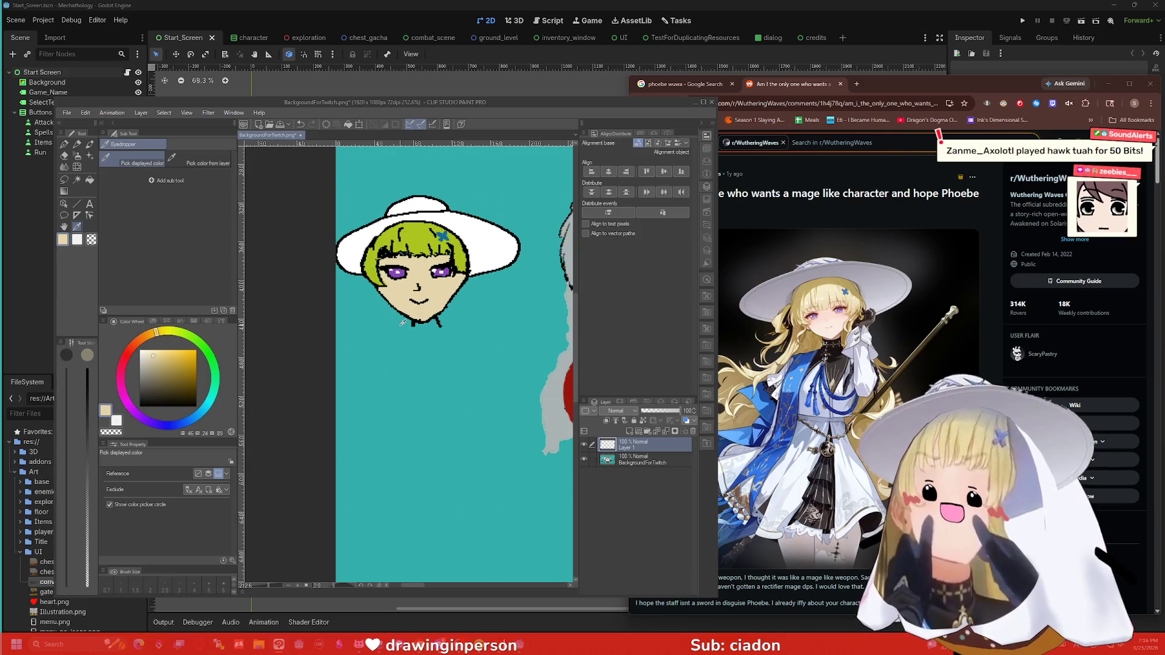
{"action": "scroll", "coordinate": [402, 323], "scroll_direction": "up", "scroll_amount": 1}
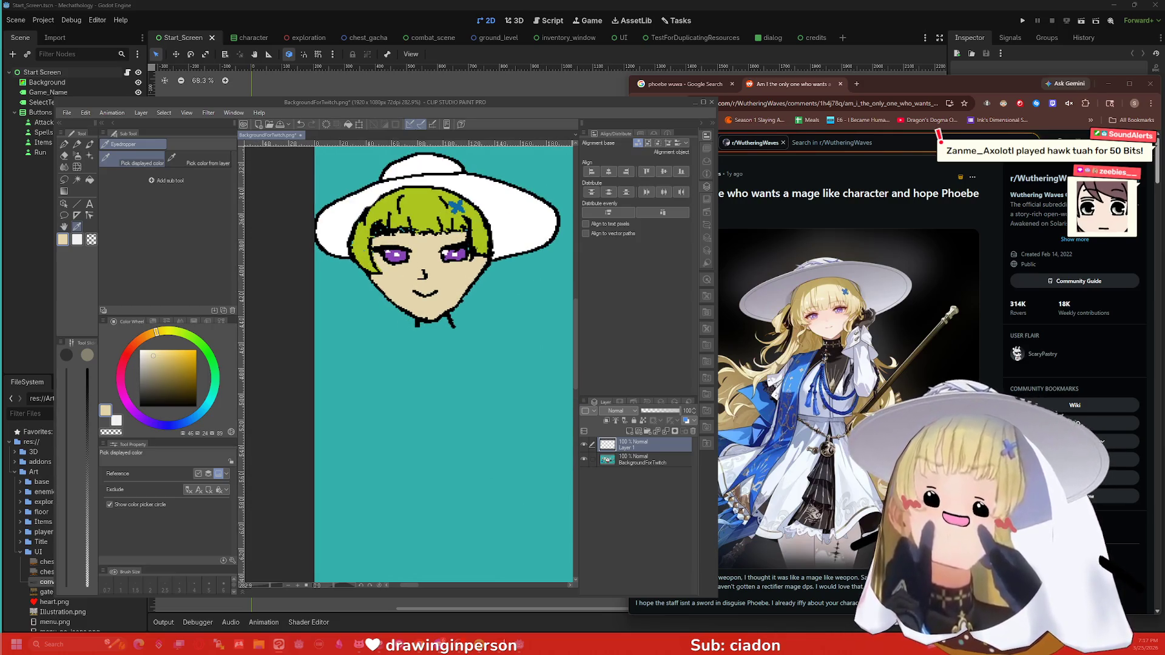
{"action": "scroll", "coordinate": [422, 323], "scroll_direction": "down", "scroll_amount": 5}
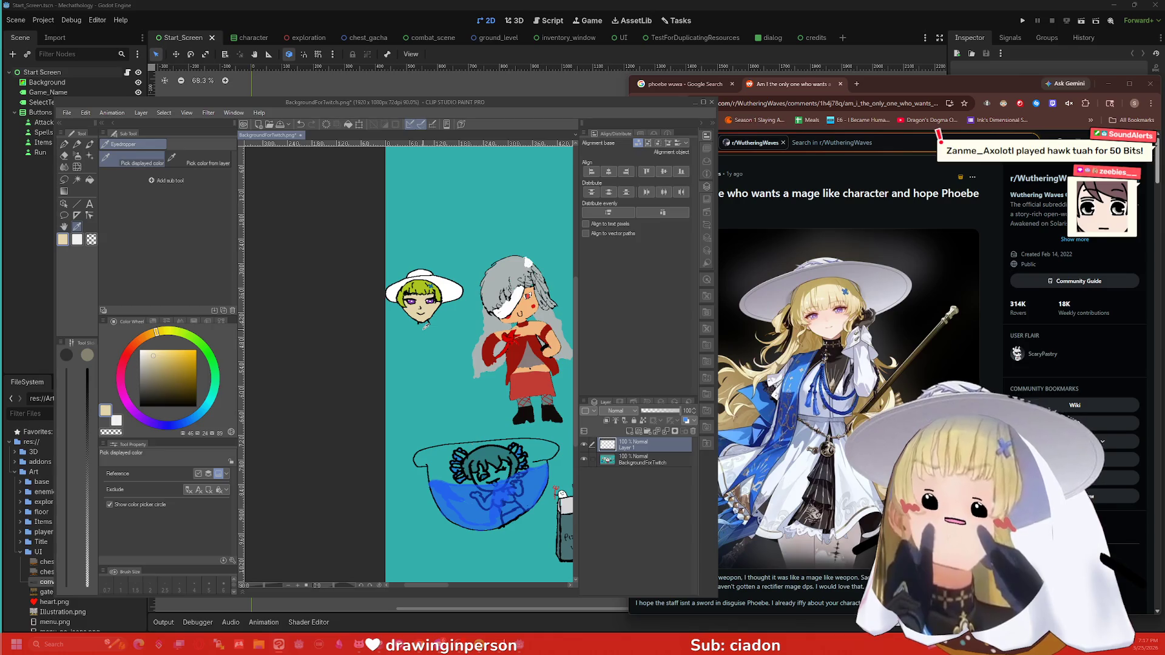
{"action": "scroll", "coordinate": [426, 325], "scroll_direction": "up", "scroll_amount": 5}
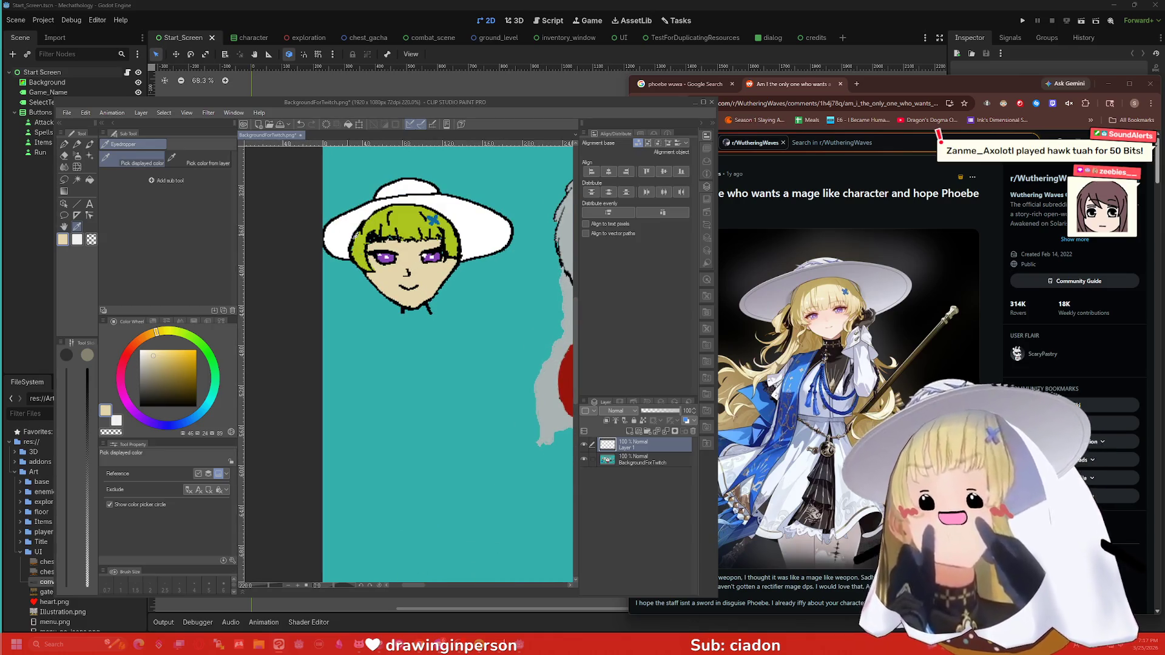
{"action": "left_click", "coordinate": [403, 312], "text": "alt"}
{"action": "left_click_drag", "start_coordinate": [402, 312], "coordinate": [410, 307]}
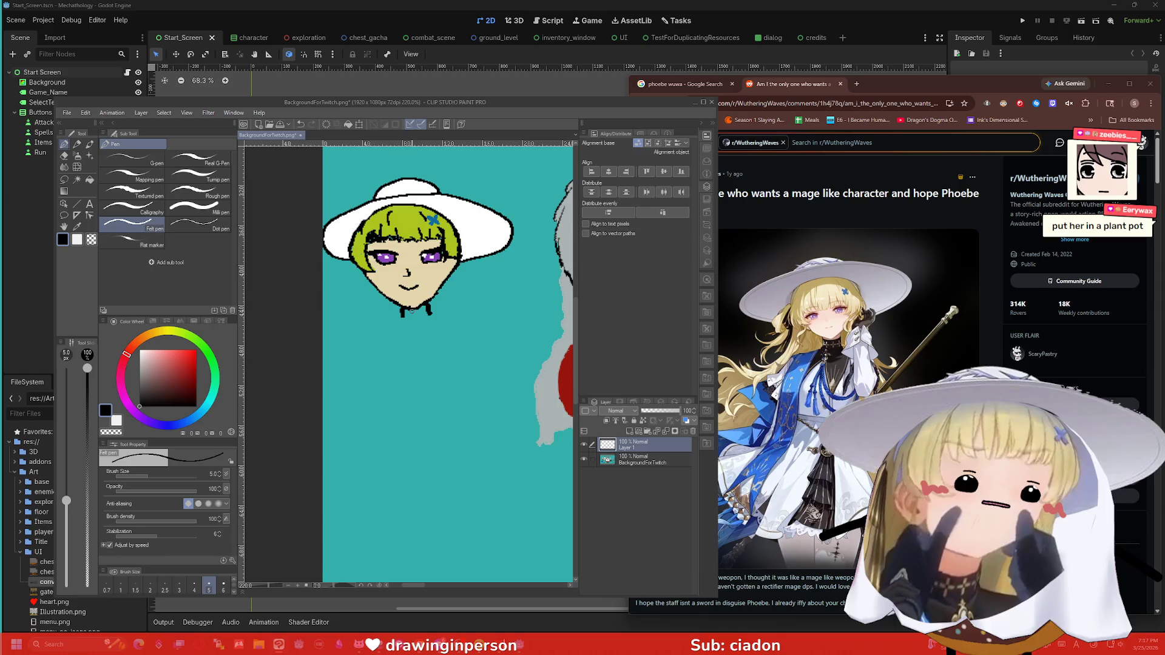
{"action": "mouse_move", "coordinate": [368, 333]}
{"action": "left_mouse_down"}
{"action": "mouse_move", "coordinate": [397, 337]}
{"action": "mouse_move", "coordinate": [362, 331]}
{"action": "left_mouse_up"}
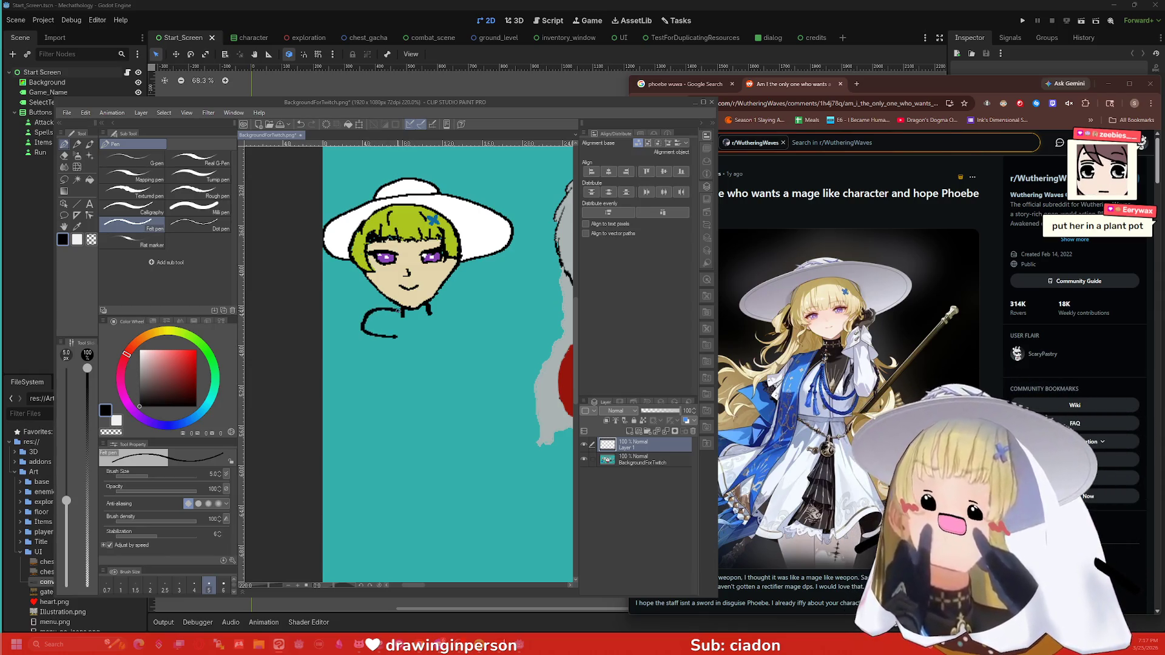
{"action": "mouse_move", "coordinate": [428, 310]}
{"action": "left_mouse_down"}
{"action": "mouse_move", "coordinate": [423, 341]}
{"action": "mouse_move", "coordinate": [364, 364]}
{"action": "mouse_move", "coordinate": [416, 413]}
{"action": "mouse_move", "coordinate": [475, 409]}
{"action": "mouse_move", "coordinate": [464, 314]}
{"action": "left_mouse_up"}
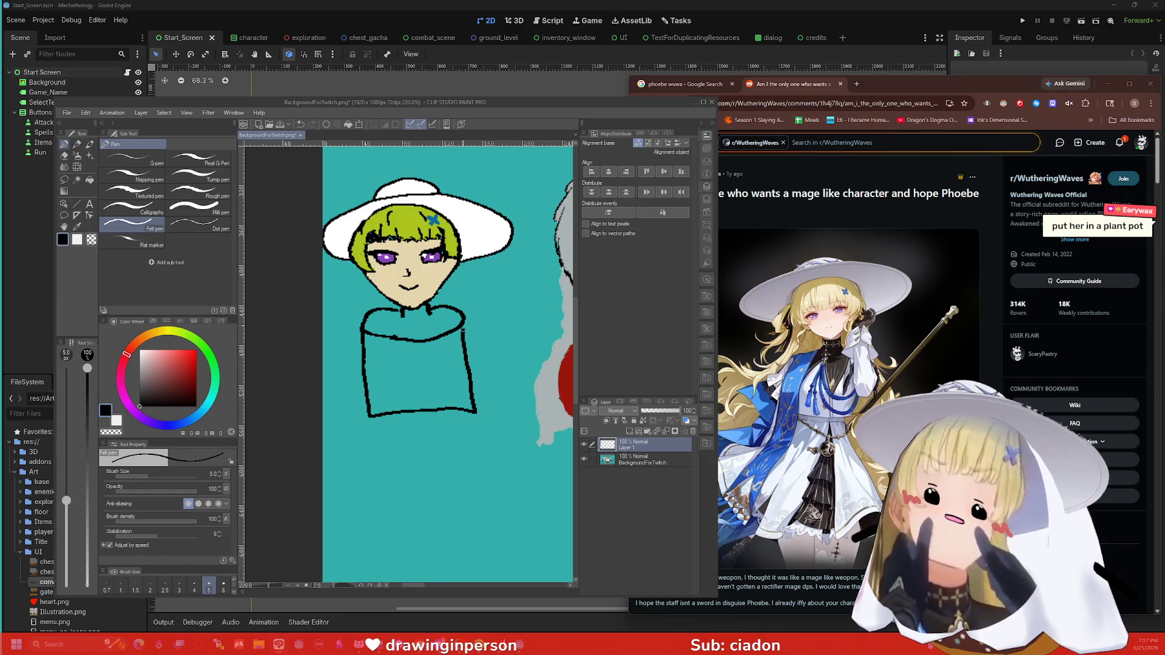
Step: Fill the pot body tan-orange and its rim band dark brown
{"action": "left_click", "coordinate": [156, 357]}
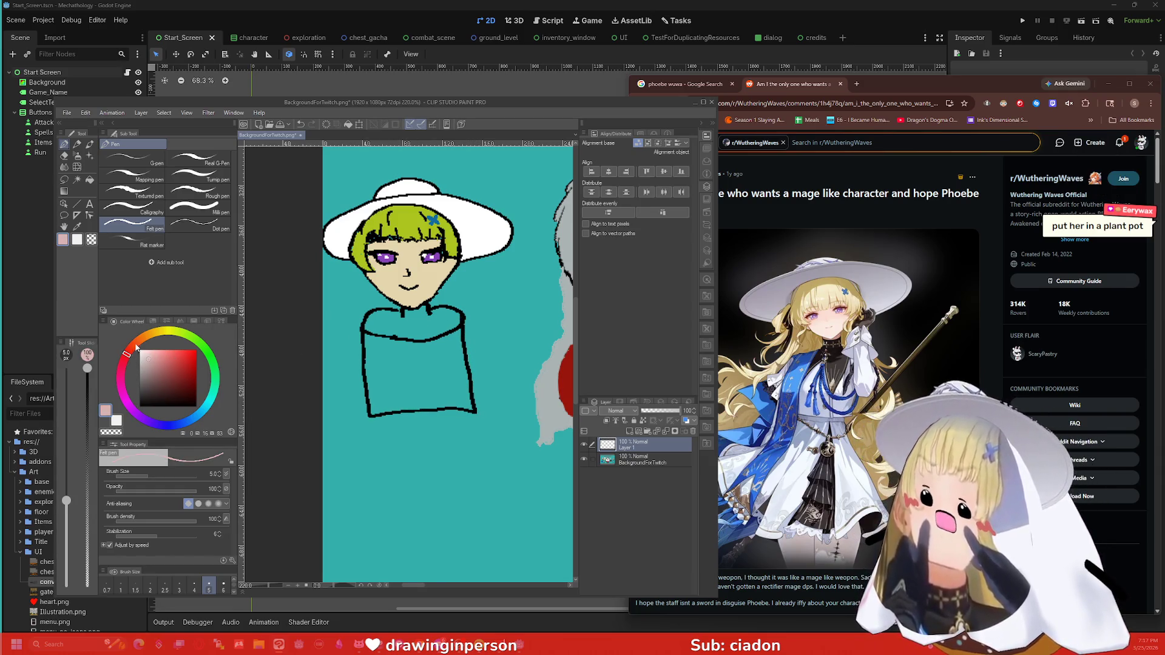
{"action": "left_click", "coordinate": [139, 340]}
{"action": "left_click", "coordinate": [176, 364]}
{"action": "key", "text": "g"}
{"action": "left_click", "coordinate": [446, 369]}
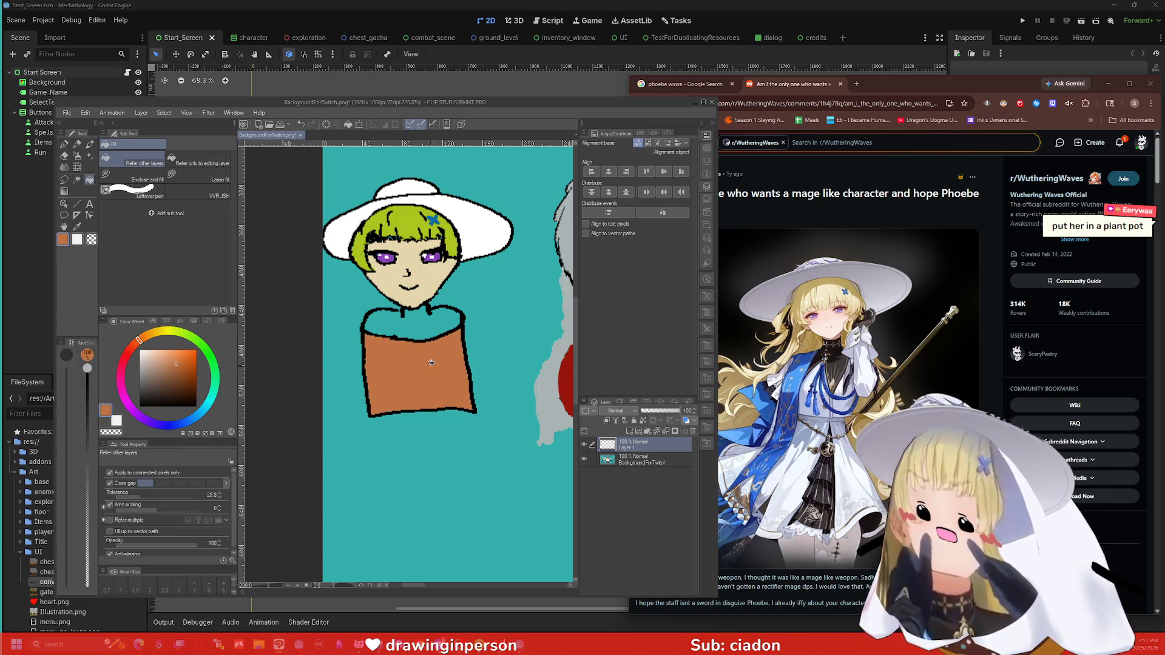
{"action": "left_click", "coordinate": [182, 392]}
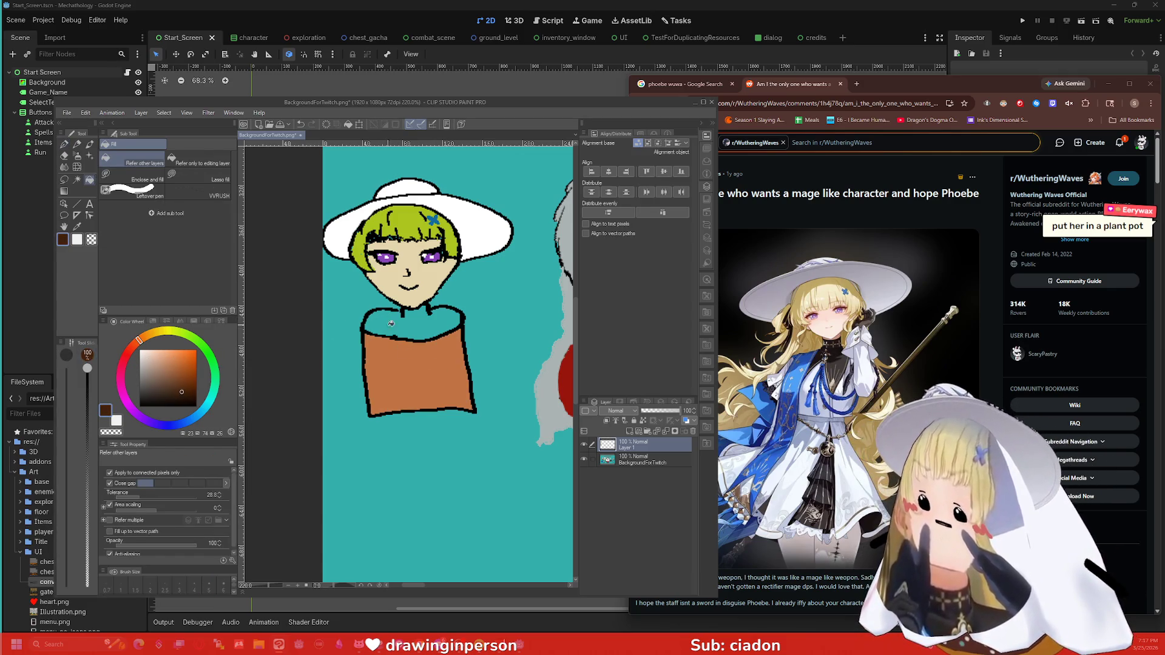
{"action": "left_click", "coordinate": [412, 322]}
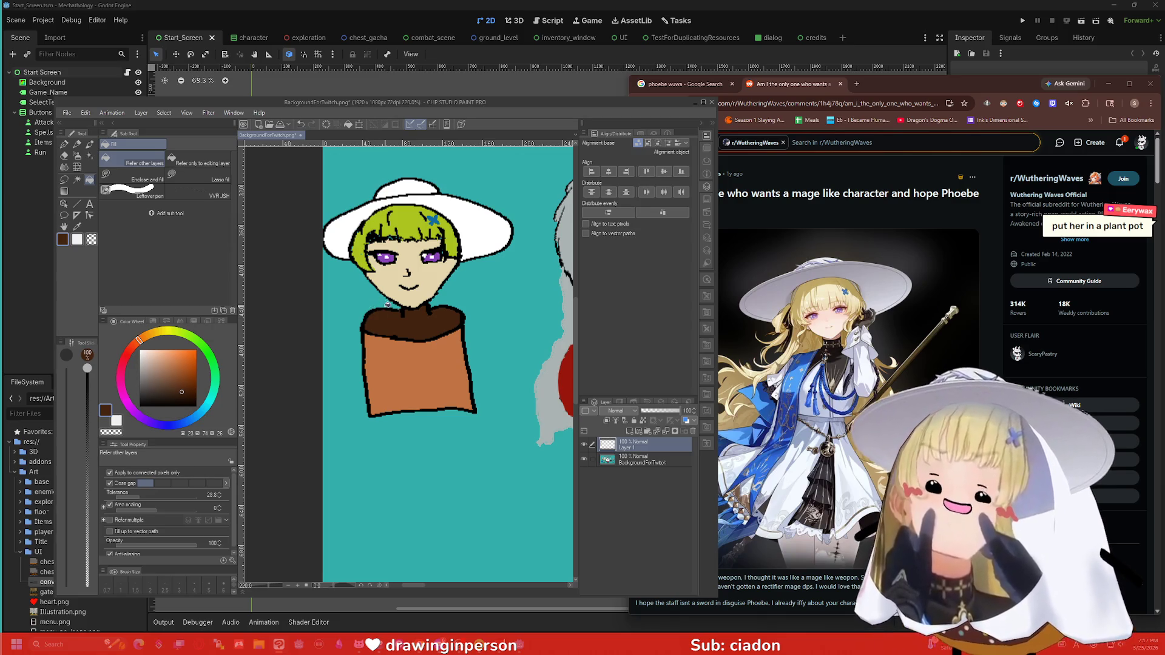
Step: Write 'Plant' on the pot, then undo the lettering and pot strokes
{"action": "scroll", "coordinate": [373, 302], "scroll_direction": "down", "scroll_amount": 4}
{"action": "scroll", "coordinate": [367, 328], "scroll_direction": "up", "scroll_amount": 4}
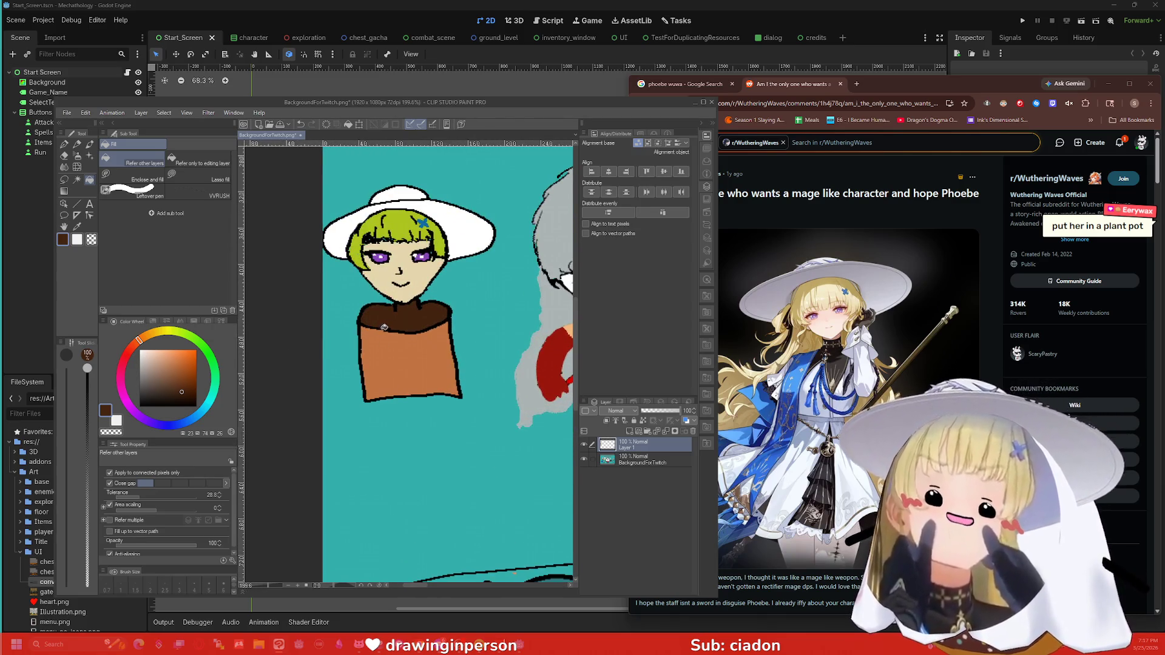
{"action": "key", "text": "p"}
{"action": "left_click_drag", "start_coordinate": [368, 357], "coordinate": [433, 364]}
{"action": "left_click_drag", "start_coordinate": [422, 351], "coordinate": [442, 345]}
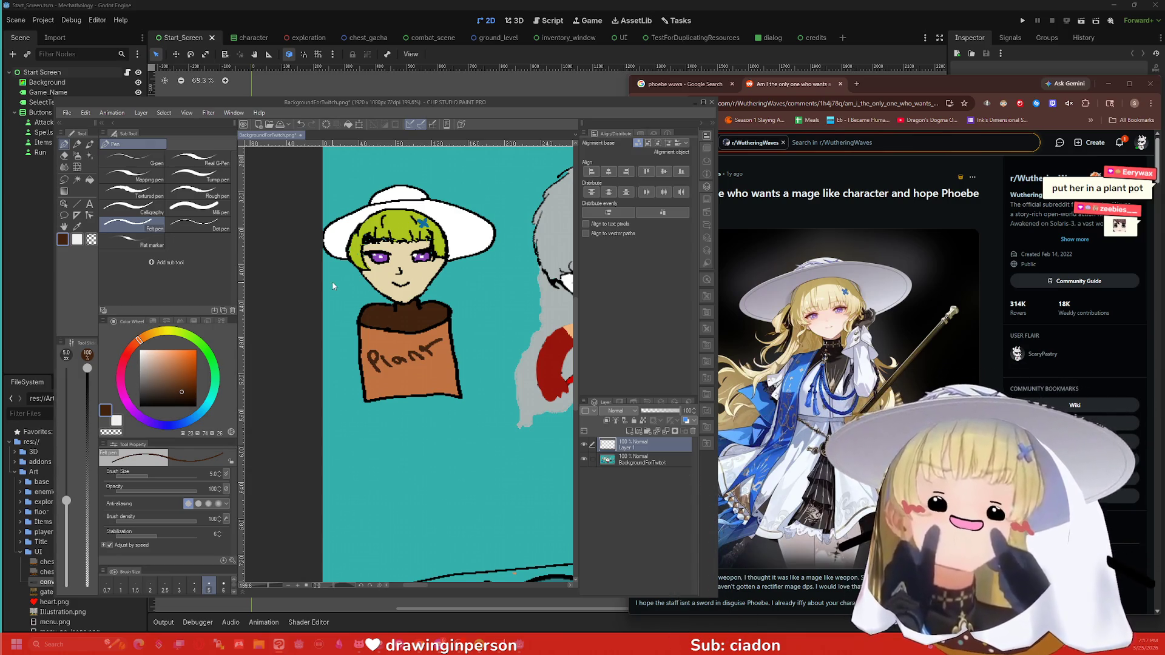
{"action": "key", "text": "ctrl+z"}
{"action": "key", "text": "ctrl+z"}
{"action": "key", "text": "ctrl+z"}
{"action": "key", "text": "ctrl+z"}
{"action": "key", "text": "ctrl+z"}
{"action": "key", "text": "ctrl+z"}
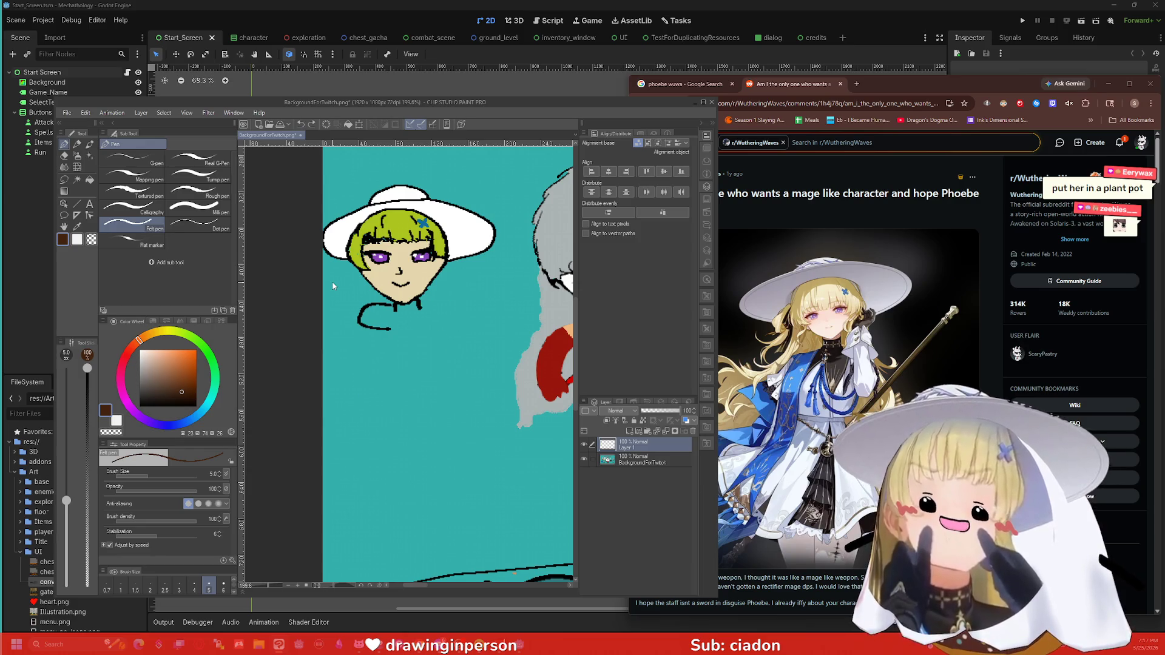
Step: Restore the neck loop and outline the shoulders, torso sides and robe hem in black
{"action": "key", "text": "ctrl+y"}
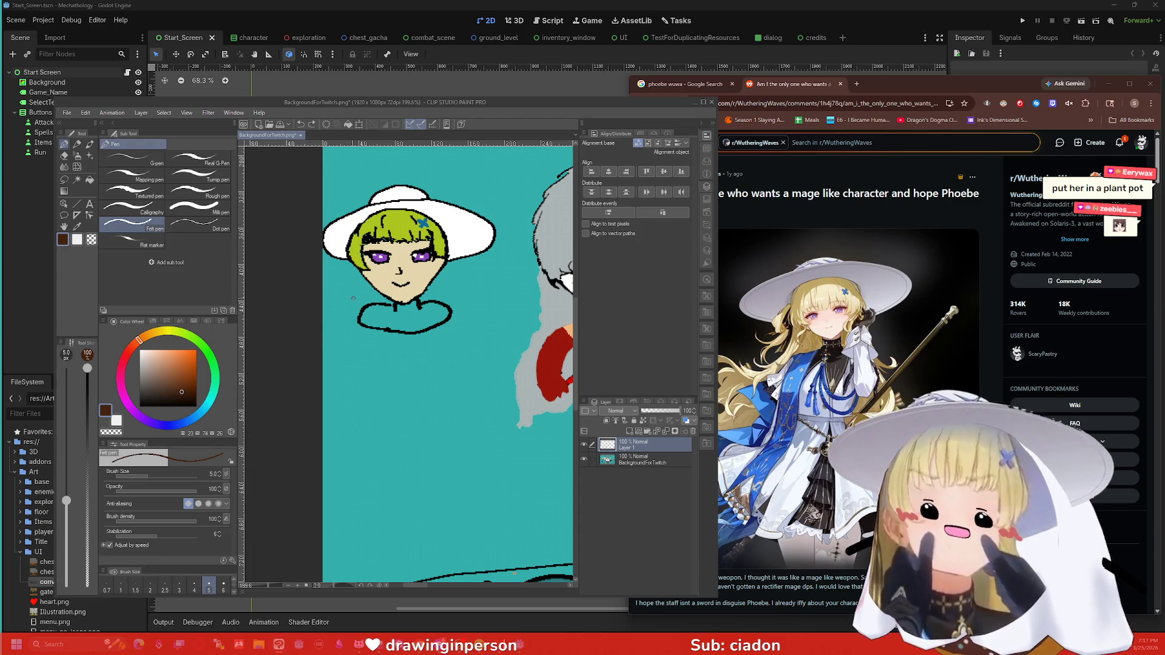
{"action": "left_click_drag", "start_coordinate": [363, 308], "coordinate": [350, 325]}
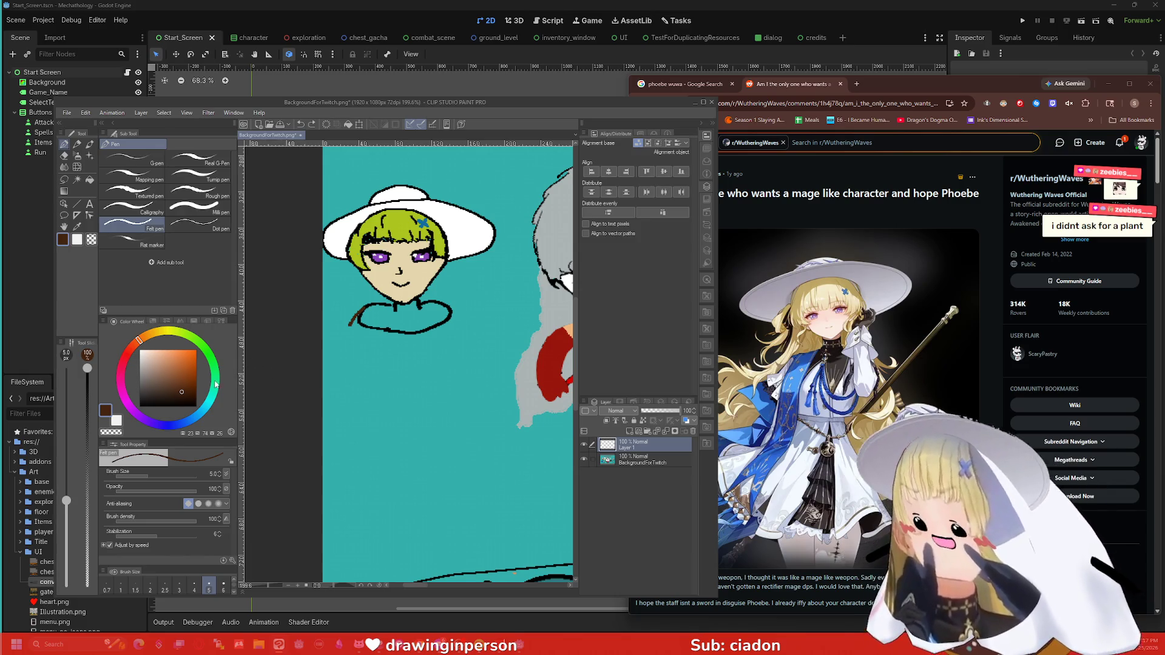
{"action": "left_click", "coordinate": [196, 406]}
{"action": "mouse_move", "coordinate": [360, 314]}
{"action": "left_mouse_down"}
{"action": "mouse_move", "coordinate": [343, 337]}
{"action": "mouse_move", "coordinate": [339, 405]}
{"action": "left_mouse_up"}
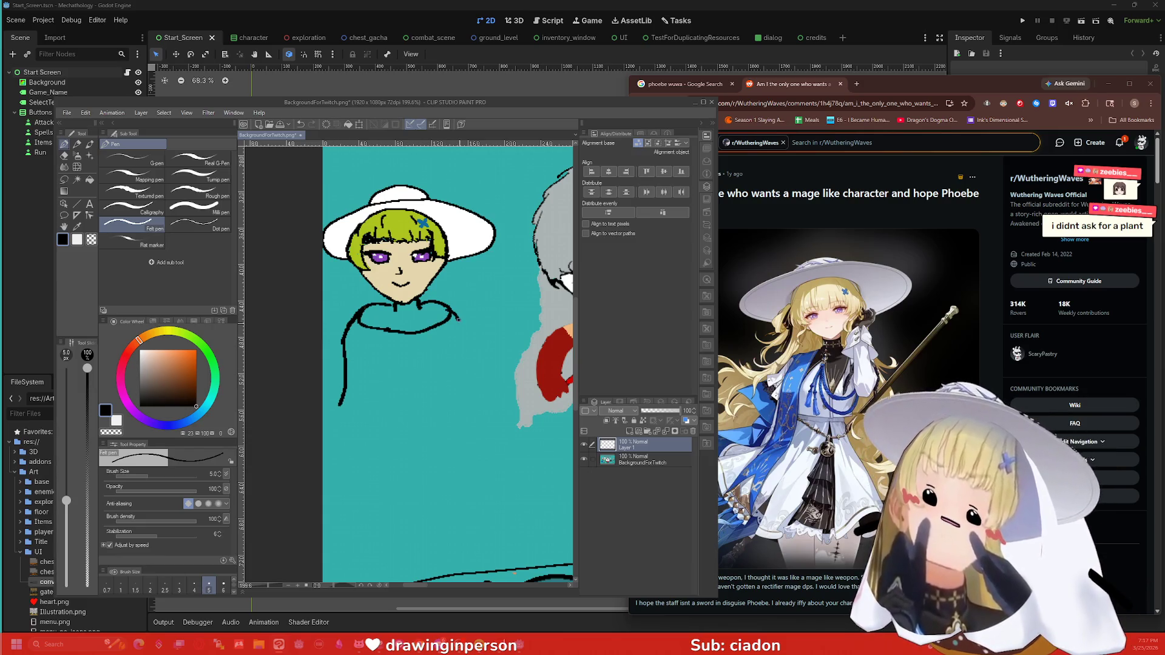
{"action": "left_click_drag", "start_coordinate": [458, 320], "coordinate": [484, 403]}
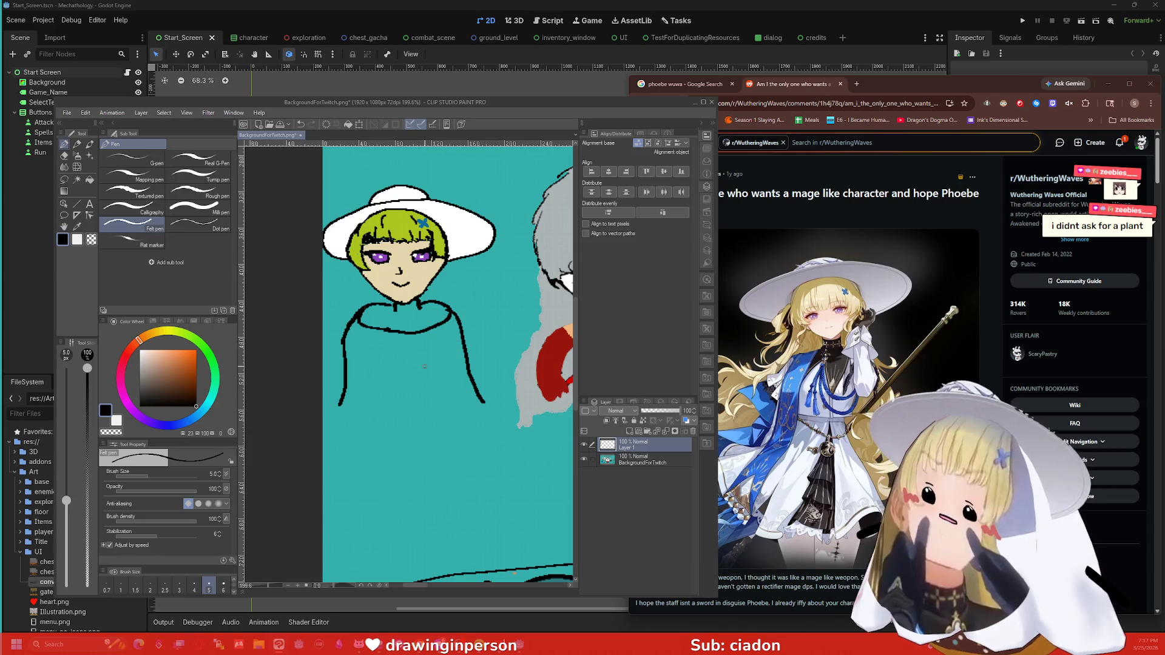
{"action": "mouse_move", "coordinate": [339, 404]}
{"action": "left_mouse_down"}
{"action": "mouse_move", "coordinate": [338, 437]}
{"action": "mouse_move", "coordinate": [367, 440]}
{"action": "mouse_move", "coordinate": [372, 387]}
{"action": "mouse_move", "coordinate": [368, 412]}
{"action": "left_mouse_up"}
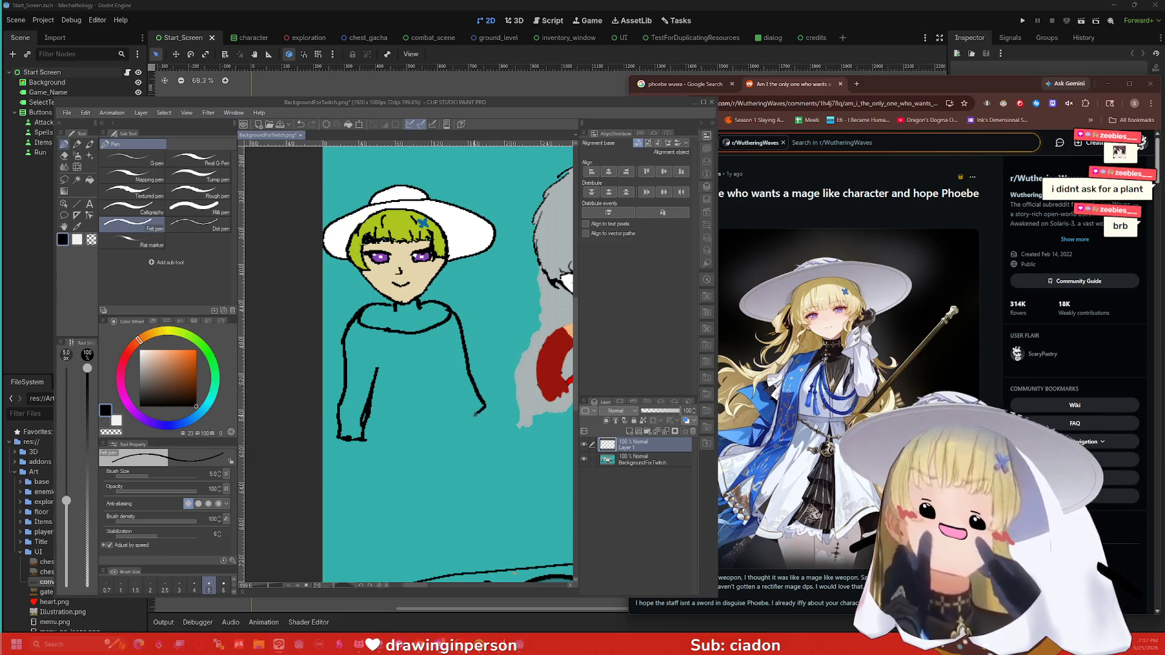
Step: Draw the inner lines of the right and left sleeves down the arms
{"action": "left_click_drag", "start_coordinate": [475, 414], "coordinate": [435, 357]}
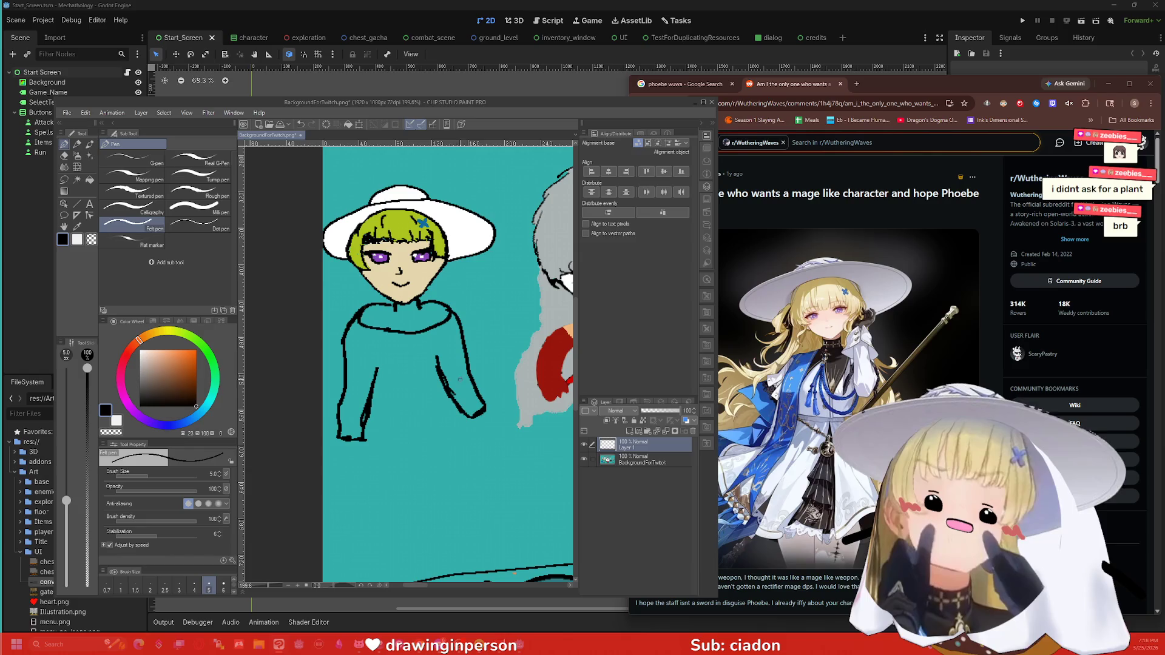
{"action": "left_click_drag", "start_coordinate": [452, 401], "coordinate": [466, 478]}
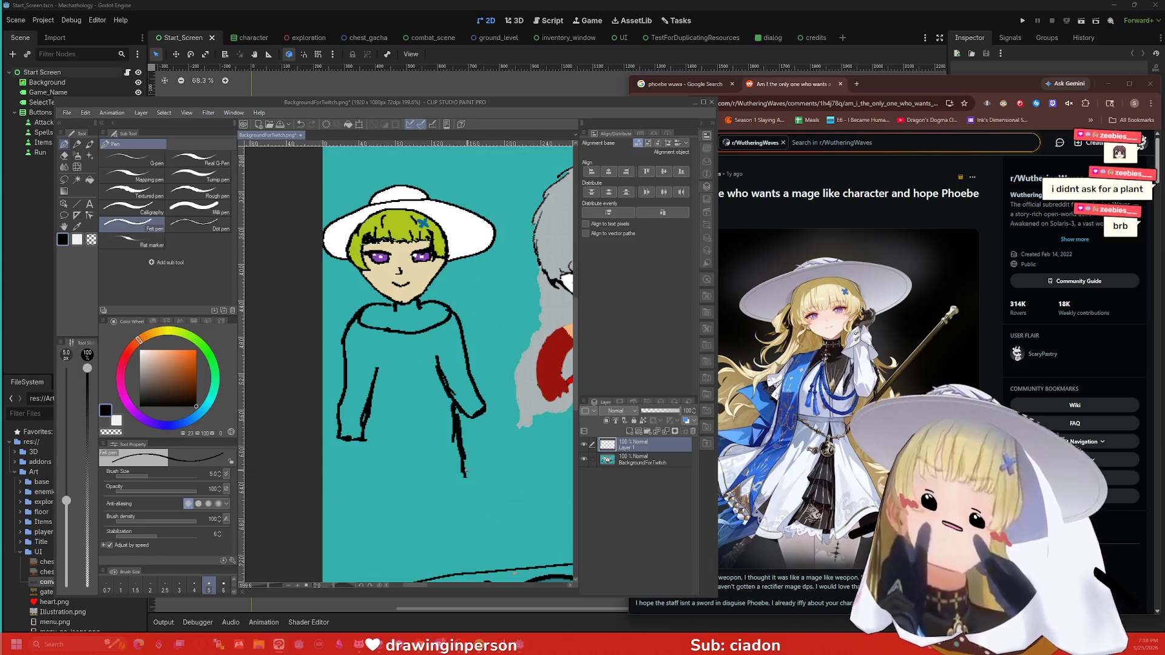
{"action": "mouse_move", "coordinate": [364, 418]}
{"action": "left_mouse_down"}
{"action": "mouse_move", "coordinate": [368, 508]}
{"action": "mouse_move", "coordinate": [421, 516]}
{"action": "mouse_move", "coordinate": [477, 504]}
{"action": "left_mouse_up"}
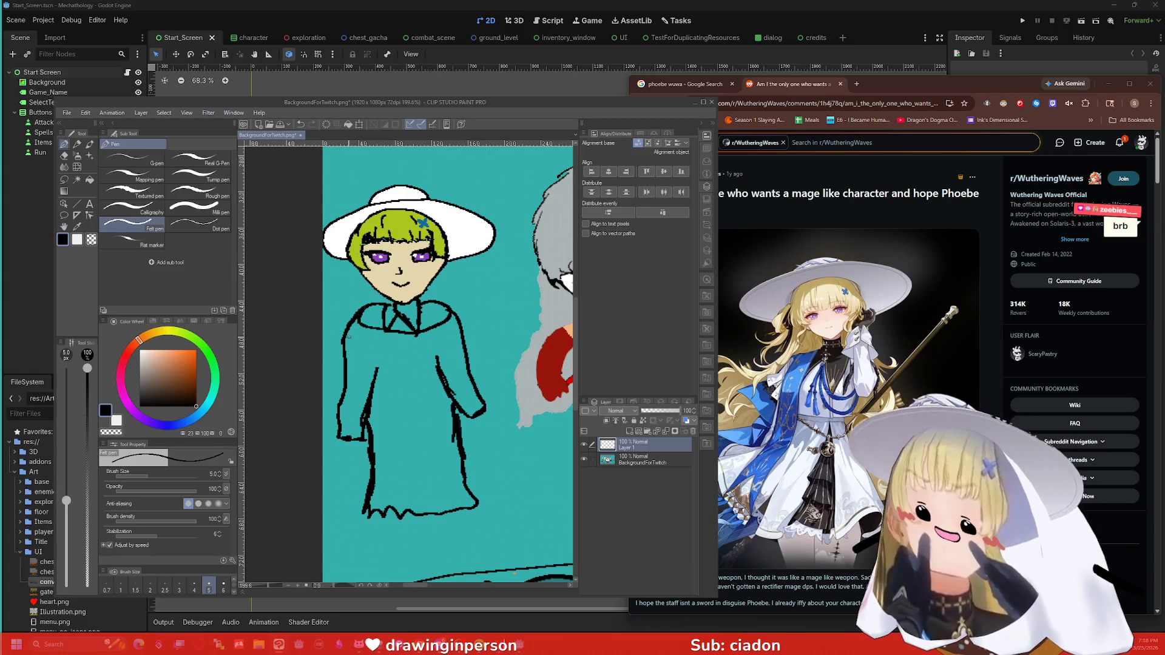
Step: Add fold lines below the collar and down the robe, redoing the collar fold
{"action": "mouse_move", "coordinate": [379, 312]}
{"action": "left_mouse_down"}
{"action": "mouse_move", "coordinate": [375, 345]}
{"action": "mouse_move", "coordinate": [379, 310]}
{"action": "left_mouse_up"}
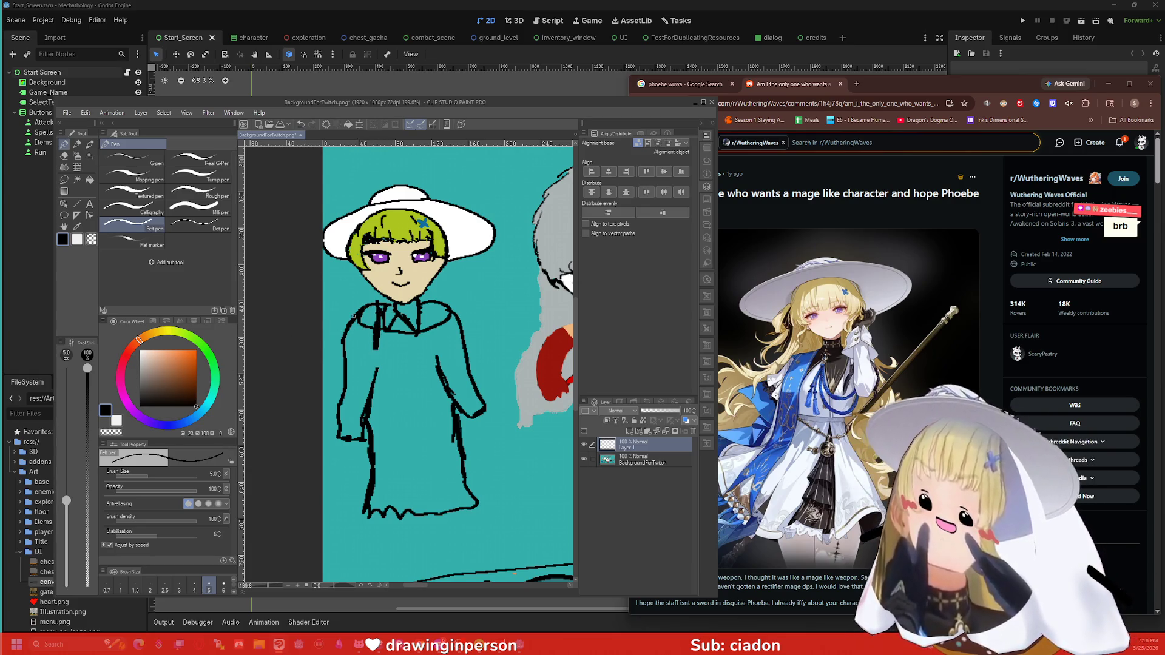
{"action": "key", "text": "ctrl+z"}
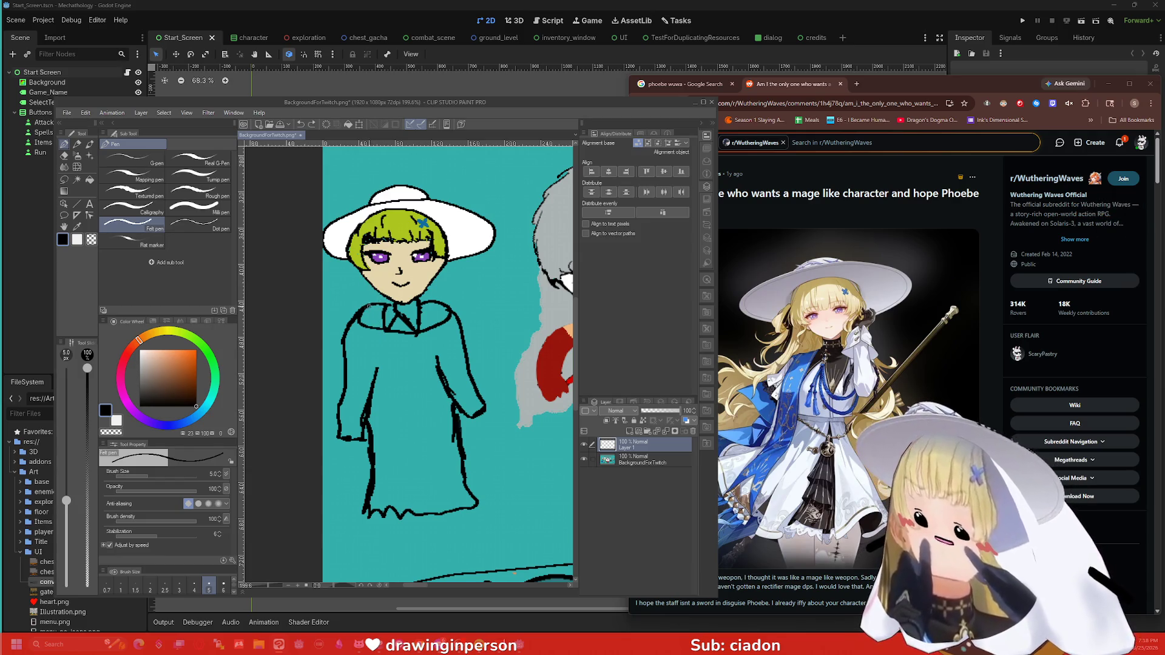
{"action": "mouse_move", "coordinate": [372, 303]}
{"action": "left_mouse_down"}
{"action": "mouse_move", "coordinate": [369, 350]}
{"action": "mouse_move", "coordinate": [395, 365]}
{"action": "mouse_move", "coordinate": [384, 333]}
{"action": "left_mouse_up"}
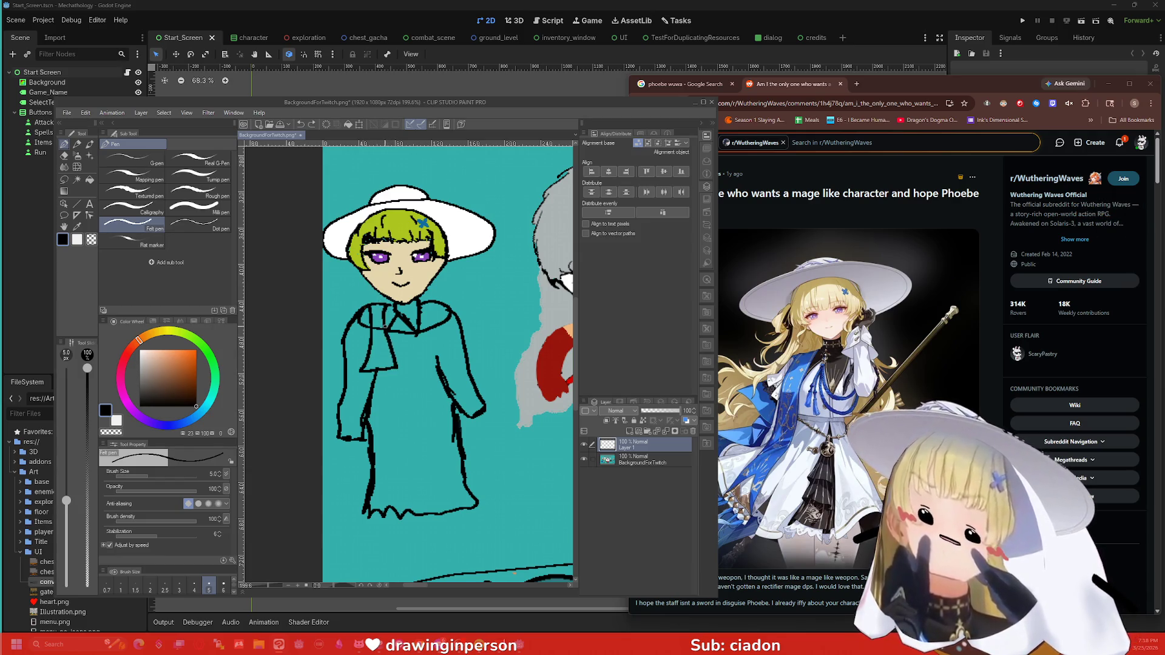
{"action": "key", "text": "ctrl+z"}
{"action": "key", "text": "ctrl+z"}
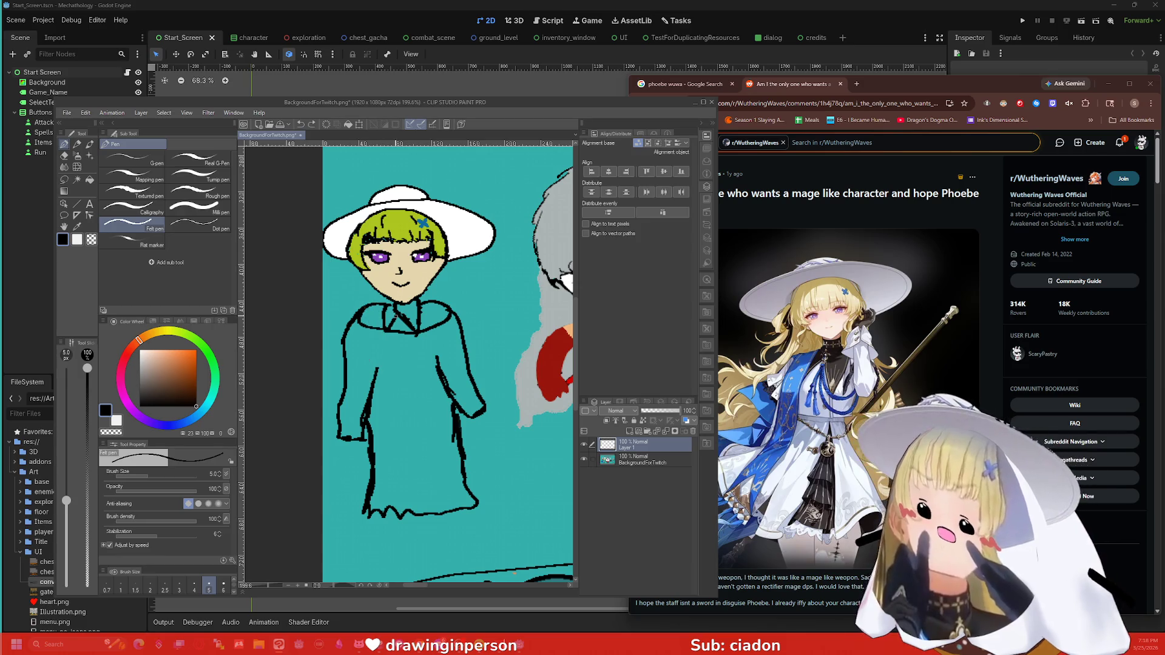
{"action": "mouse_move", "coordinate": [385, 328]}
{"action": "left_mouse_down"}
{"action": "mouse_move", "coordinate": [384, 451]}
{"action": "mouse_move", "coordinate": [358, 445]}
{"action": "left_mouse_up"}
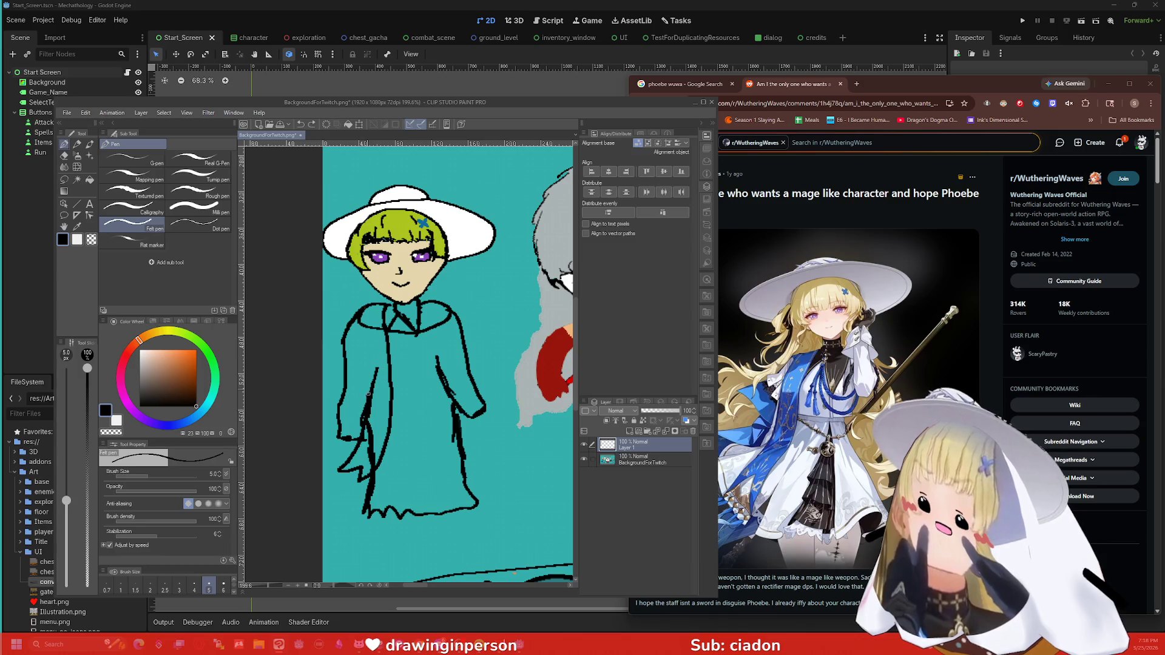
{"action": "left_click_drag", "start_coordinate": [368, 395], "coordinate": [363, 348]}
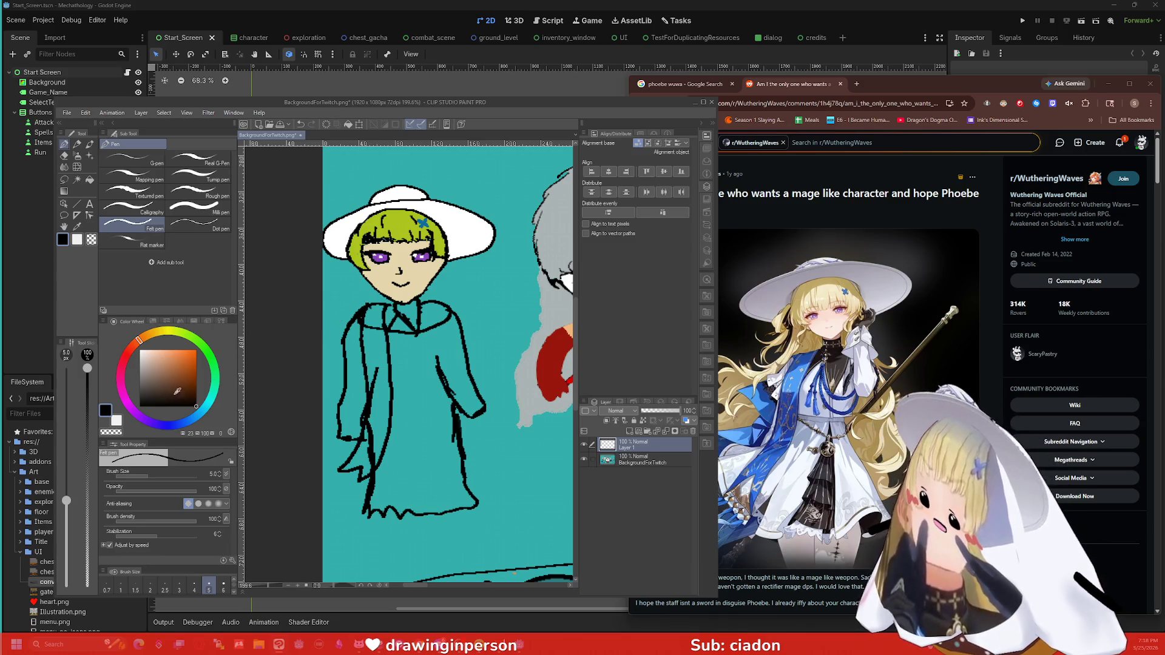
Step: Fill the scarf strip and its lower-left tip blue, undoing the stray fills
{"action": "left_click", "coordinate": [179, 429]}
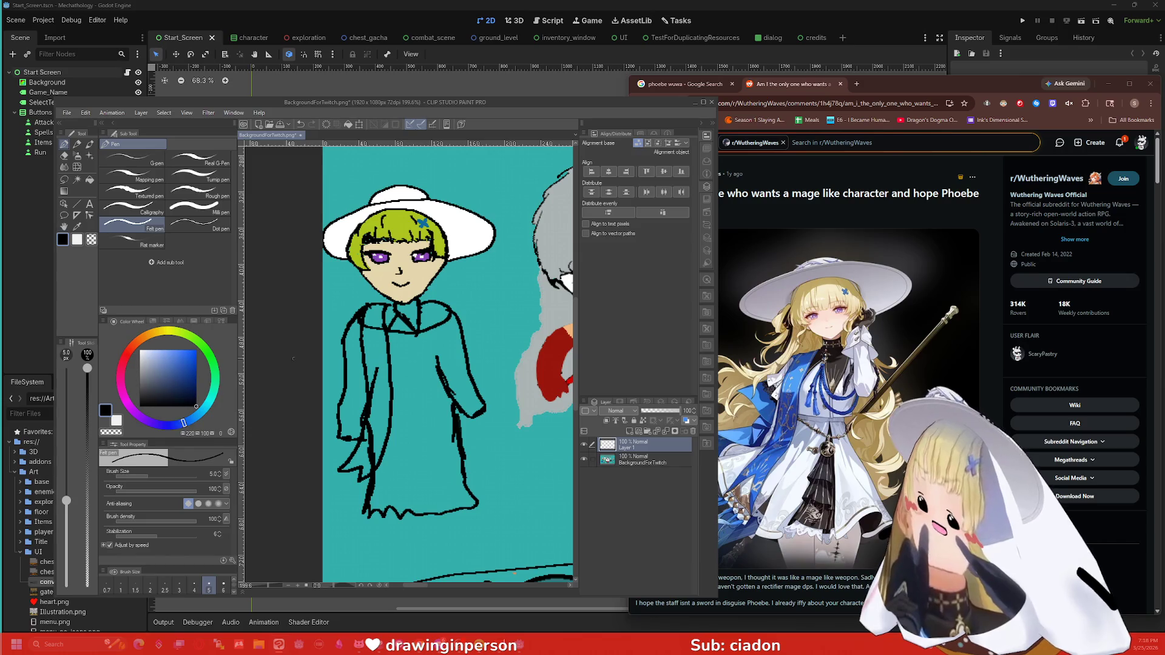
{"action": "key", "text": "g"}
{"action": "left_click", "coordinate": [378, 334]}
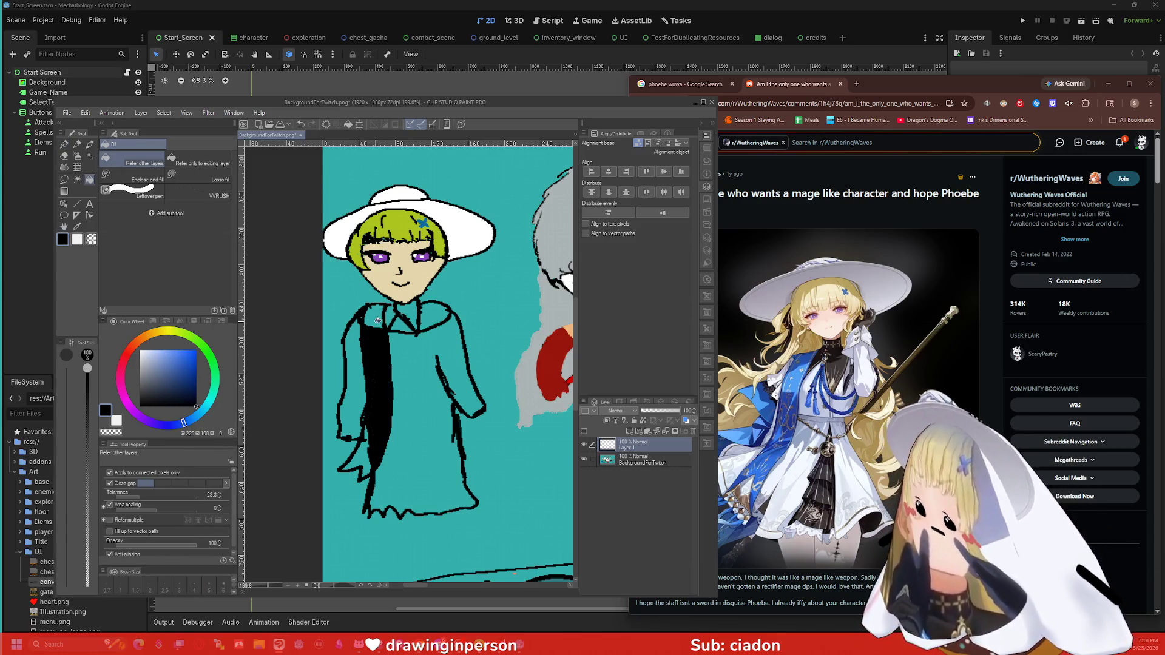
{"action": "key", "text": "ctrl+z"}
{"action": "left_click", "coordinate": [190, 362]}
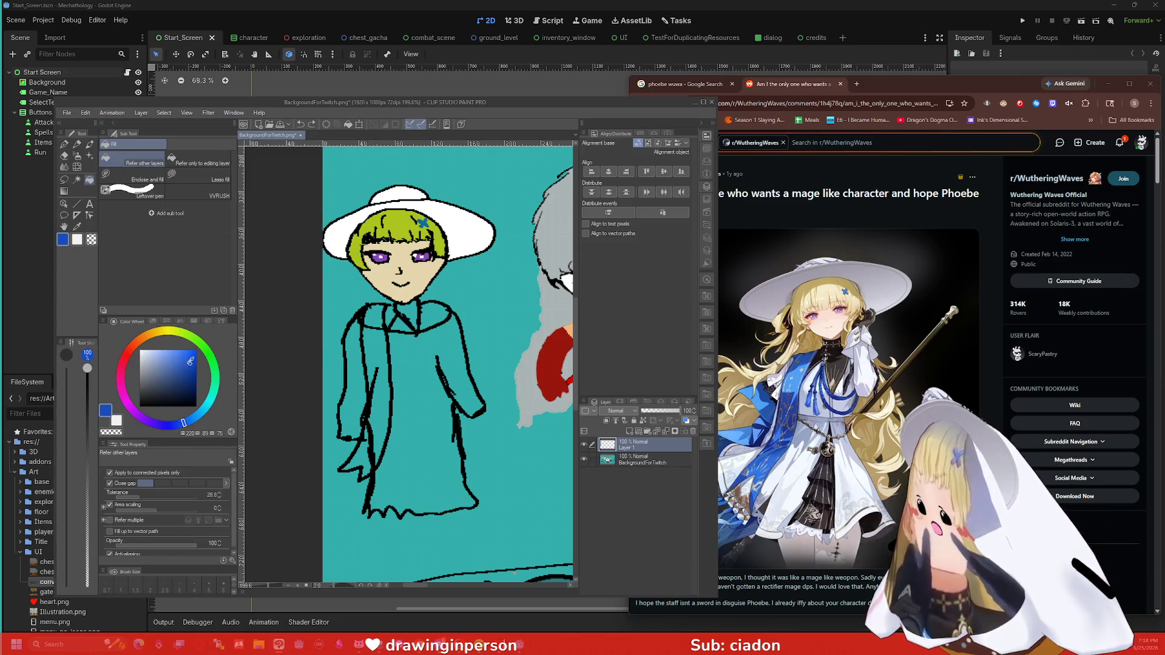
{"action": "left_click", "coordinate": [369, 328]}
{"action": "left_click", "coordinate": [366, 441]}
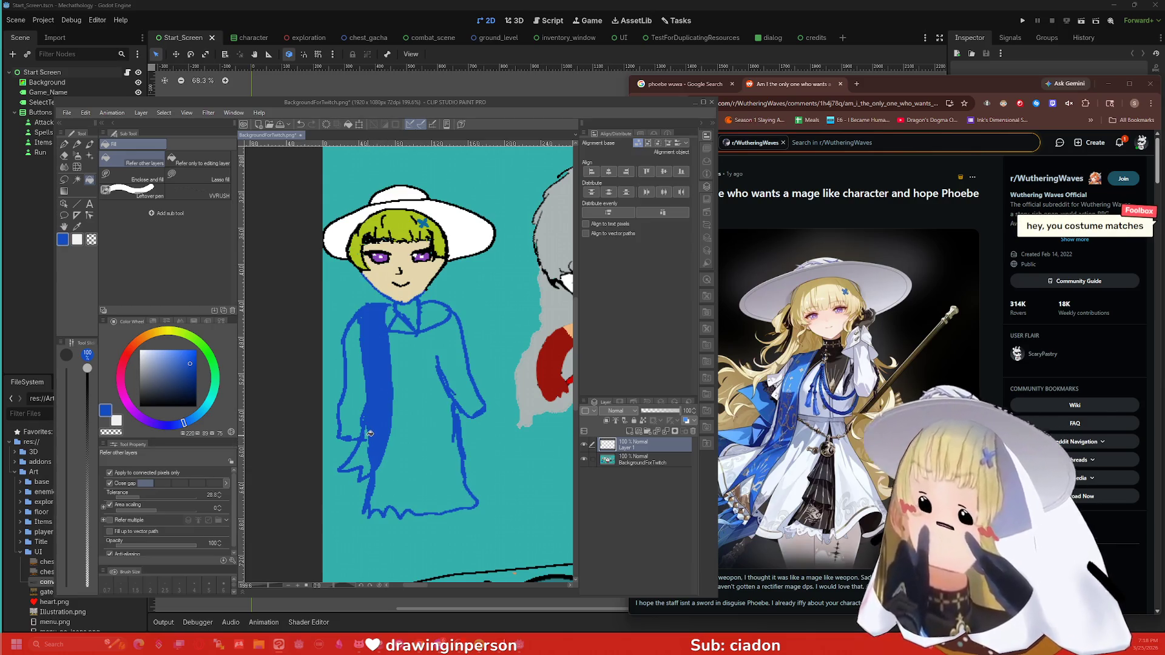
{"action": "key", "text": "ctrl+z"}
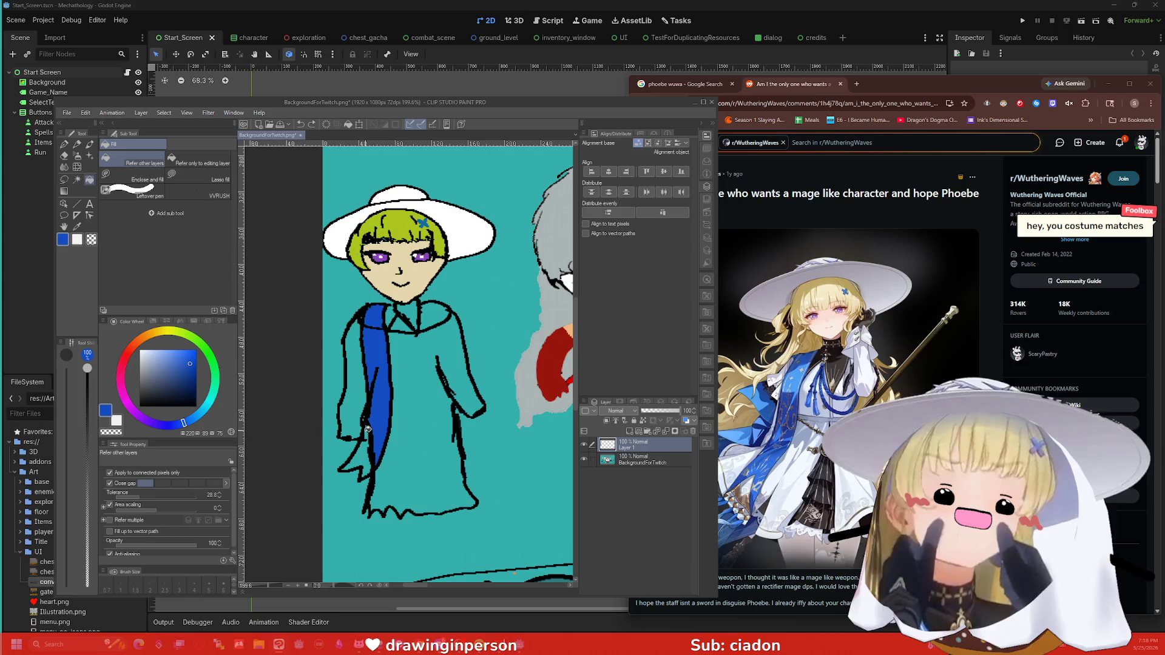
{"action": "left_click", "coordinate": [366, 446]}
{"action": "key", "text": "p"}
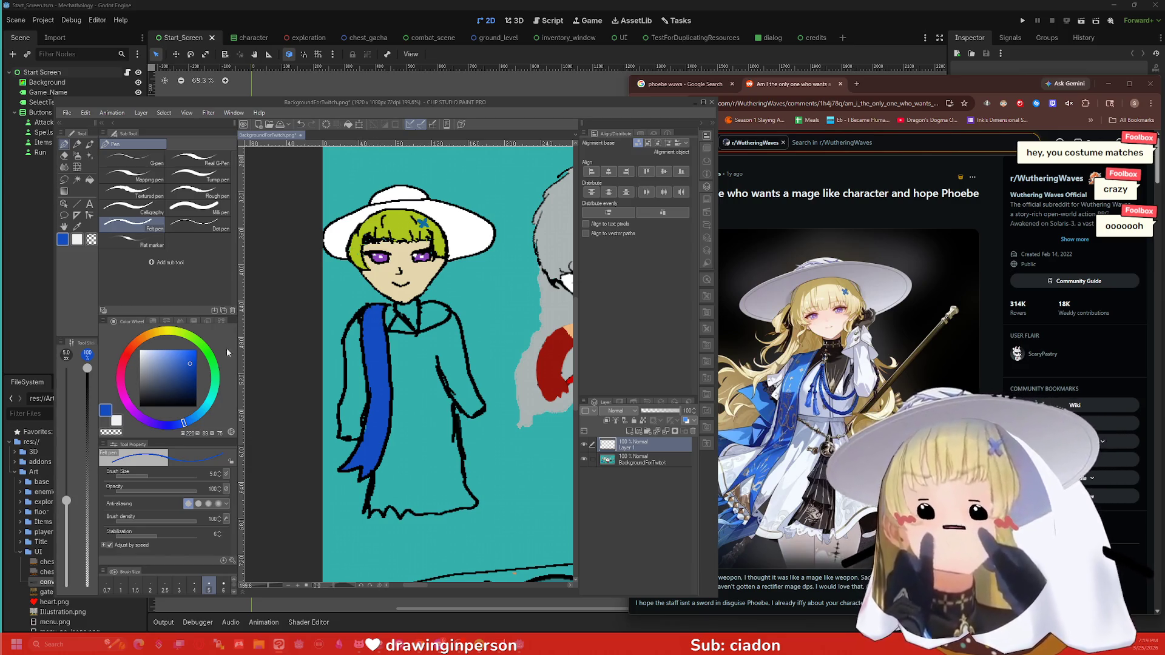
Step: Decorate the blue sash with dull gold strokes and swirls
{"action": "left_click_drag", "start_coordinate": [154, 375], "coordinate": [140, 350]}
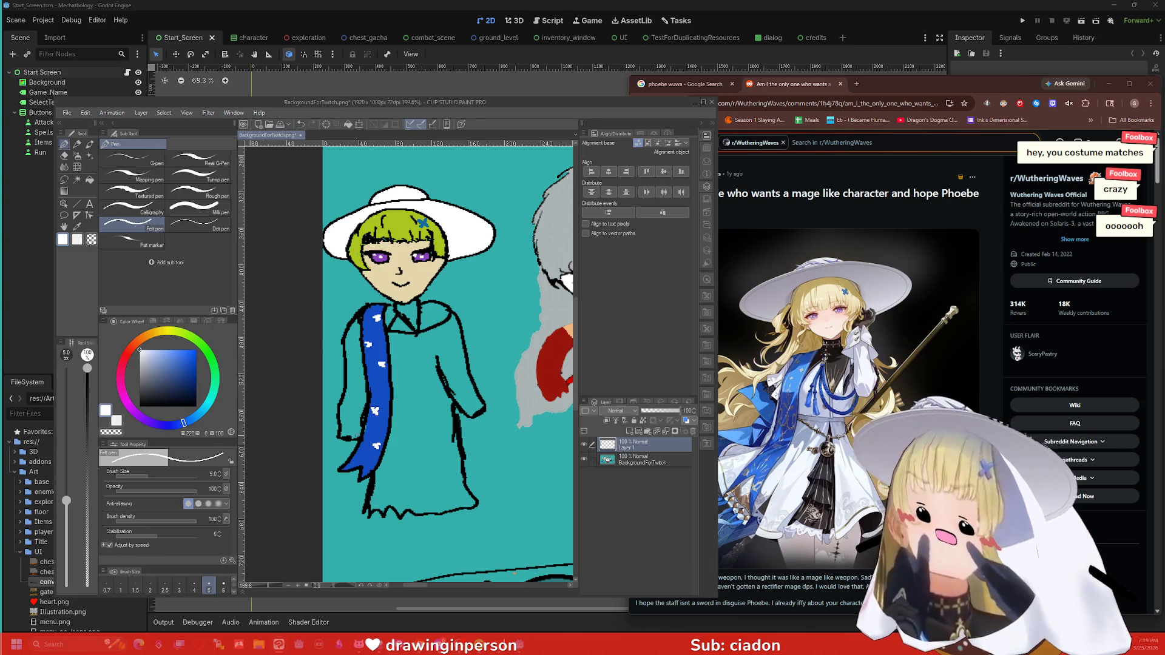
{"action": "left_click", "coordinate": [163, 333]}
{"action": "left_click", "coordinate": [170, 363]}
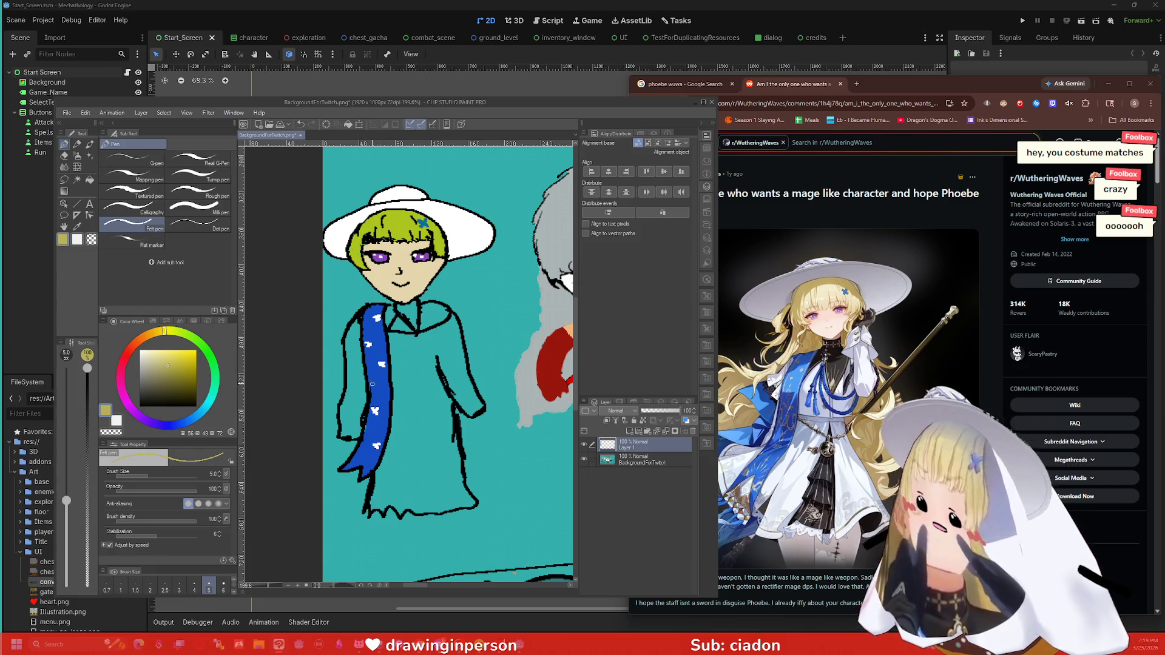
{"action": "left_click_drag", "start_coordinate": [374, 382], "coordinate": [385, 392]}
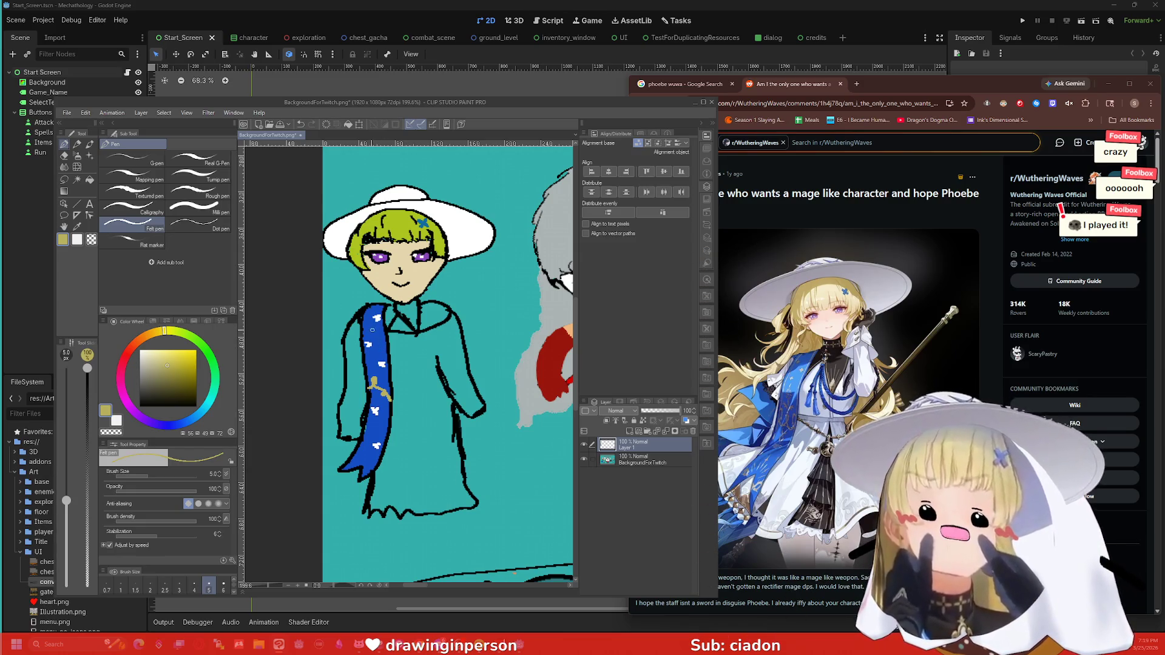
{"action": "left_click_drag", "start_coordinate": [377, 372], "coordinate": [369, 356]}
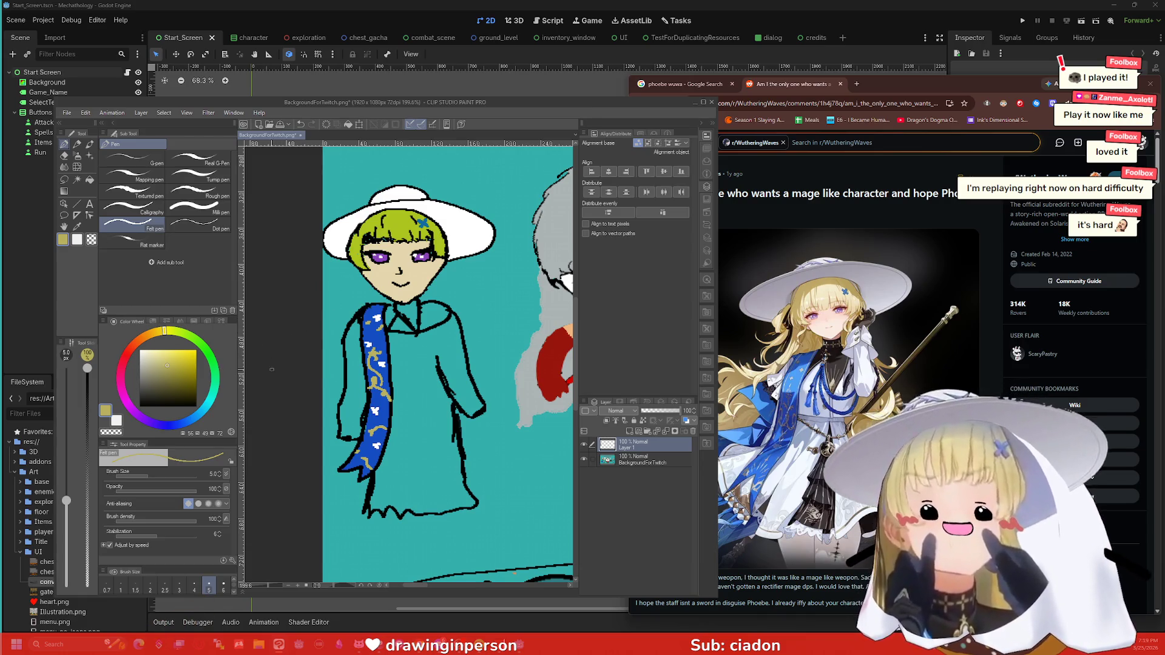
Step: Close the V-neck with a black line below the collar and fill it solid black
{"action": "left_click", "coordinate": [197, 405]}
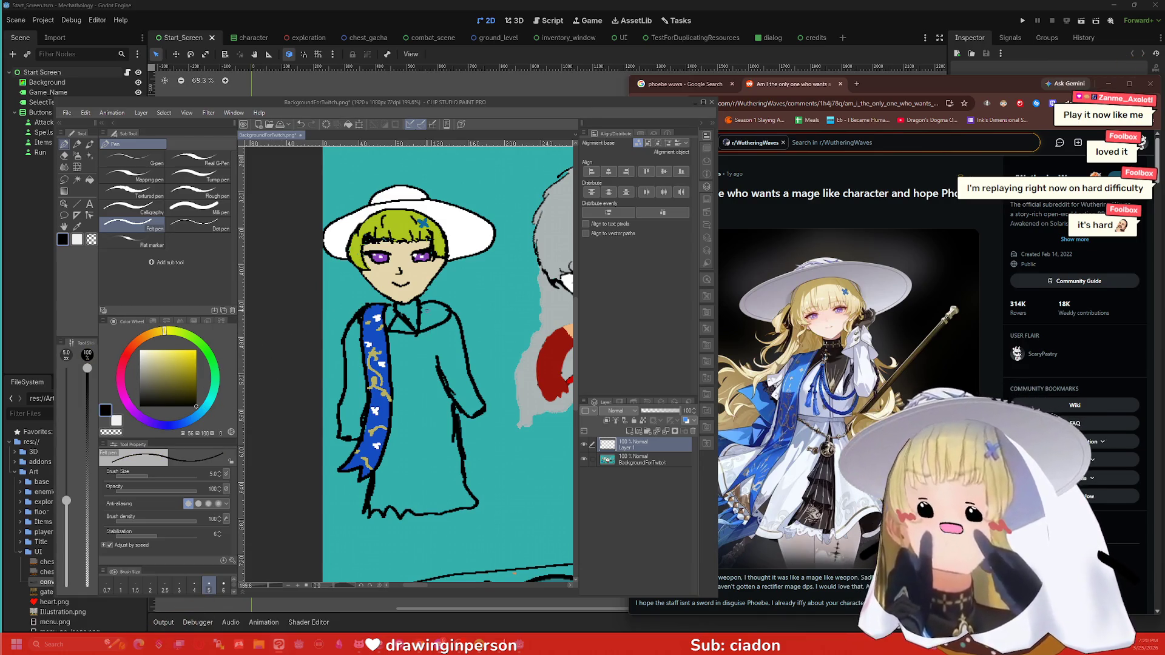
{"action": "mouse_move", "coordinate": [430, 302]}
{"action": "left_mouse_down"}
{"action": "mouse_move", "coordinate": [427, 367]}
{"action": "mouse_move", "coordinate": [392, 326]}
{"action": "left_mouse_up"}
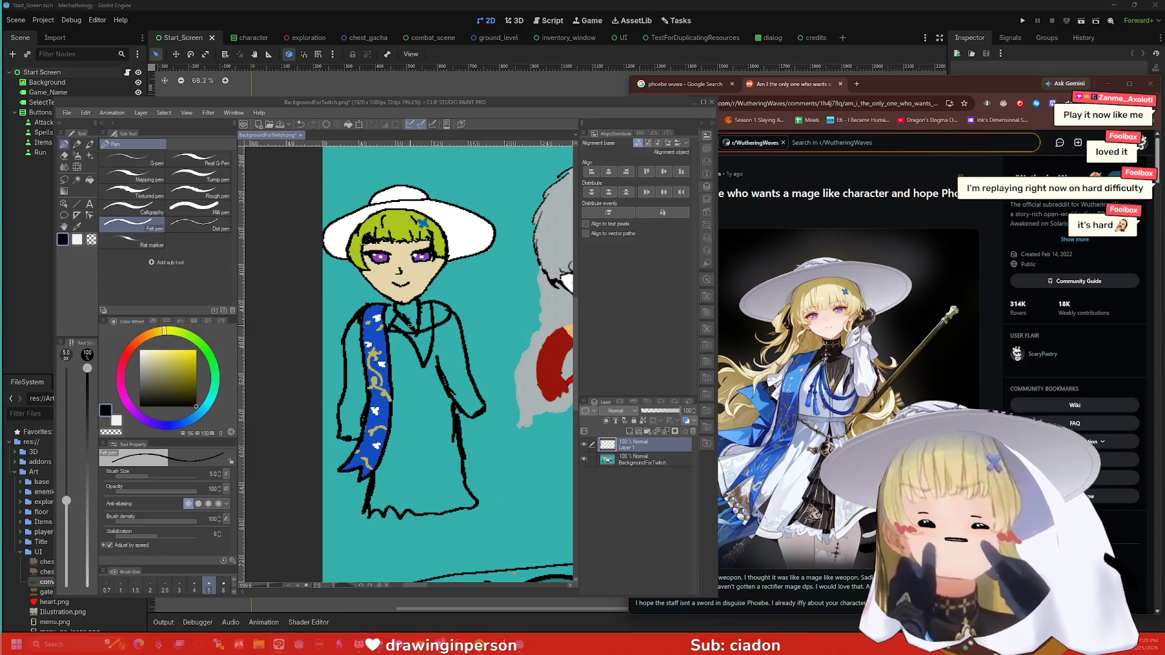
{"action": "key", "text": "g"}
{"action": "left_click", "coordinate": [420, 337]}
{"action": "left_click", "coordinate": [425, 313]}
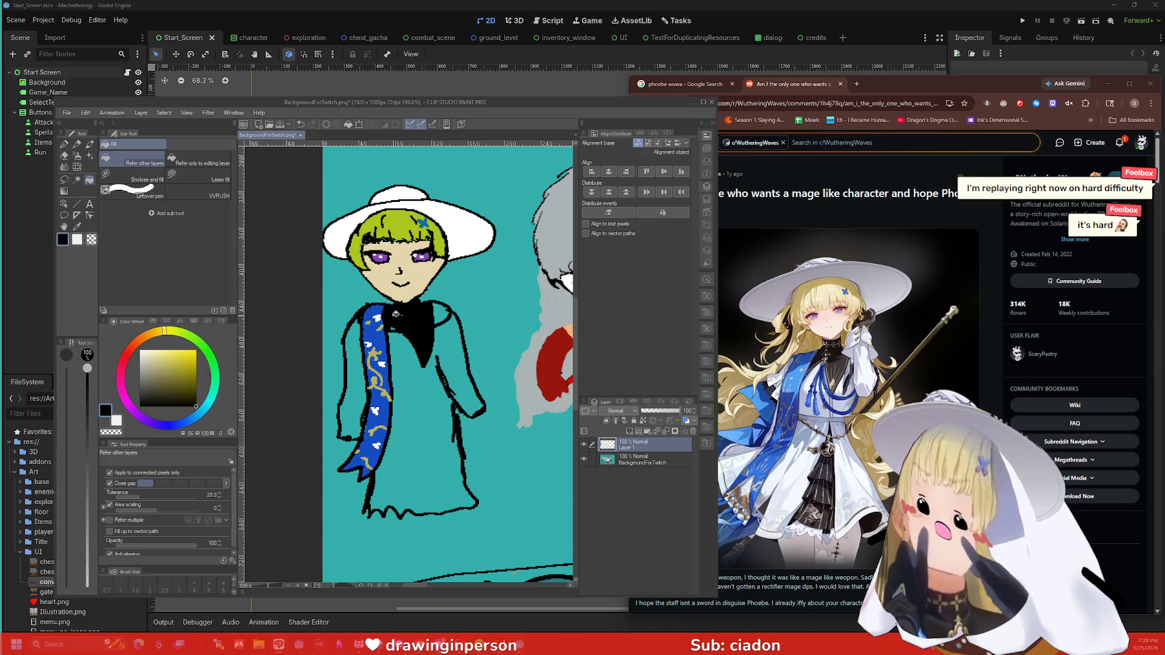
Step: Zoom in and dot yellow buttons along the black collar
{"action": "key", "text": "p"}
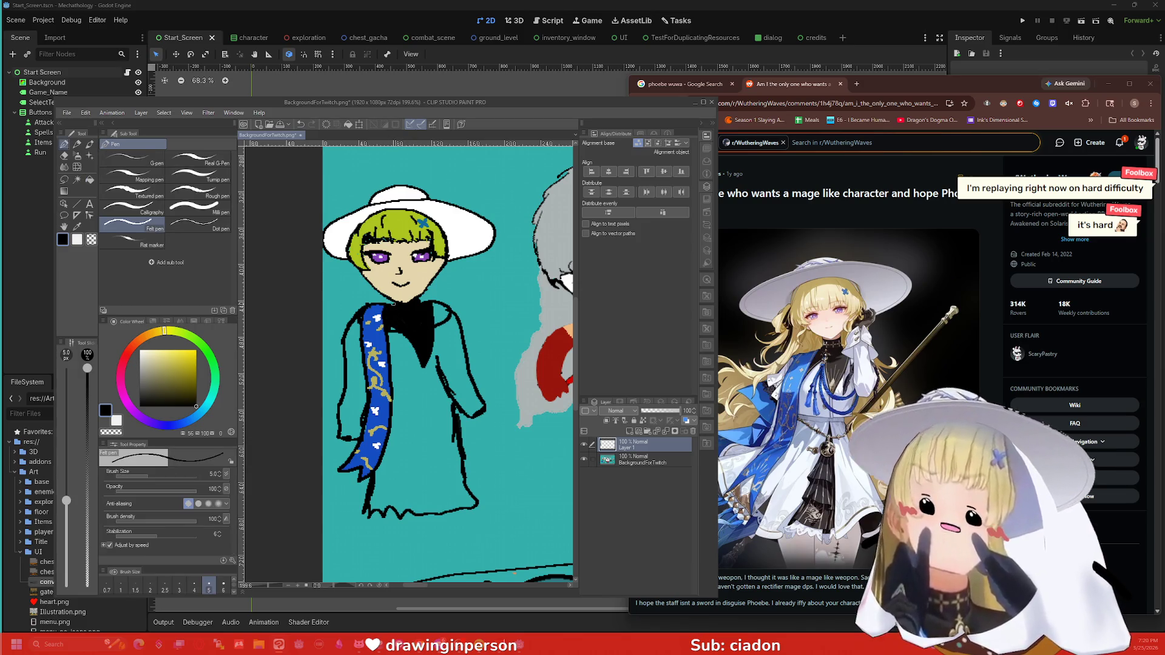
{"action": "scroll", "coordinate": [409, 299], "scroll_direction": "up", "scroll_amount": 5}
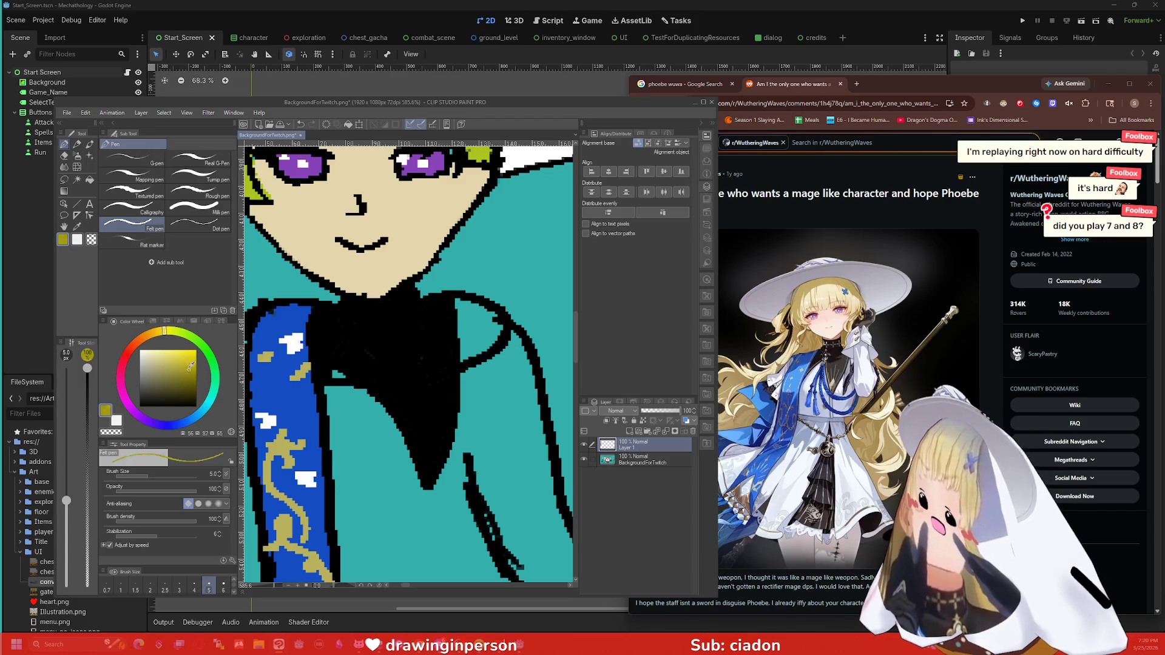
{"action": "left_click_drag", "start_coordinate": [410, 299], "coordinate": [337, 303]}
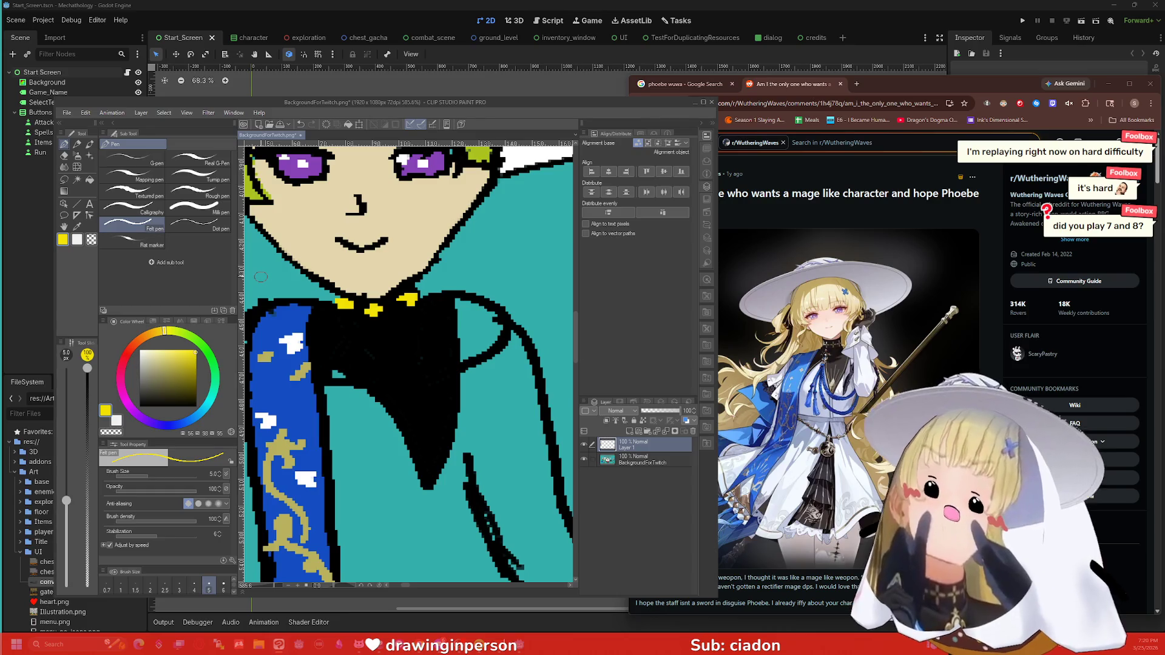
Step: Draw thin yellow trim lines down the V-neck with a smaller pen size
{"action": "left_click_drag", "start_coordinate": [411, 452], "coordinate": [409, 425]}
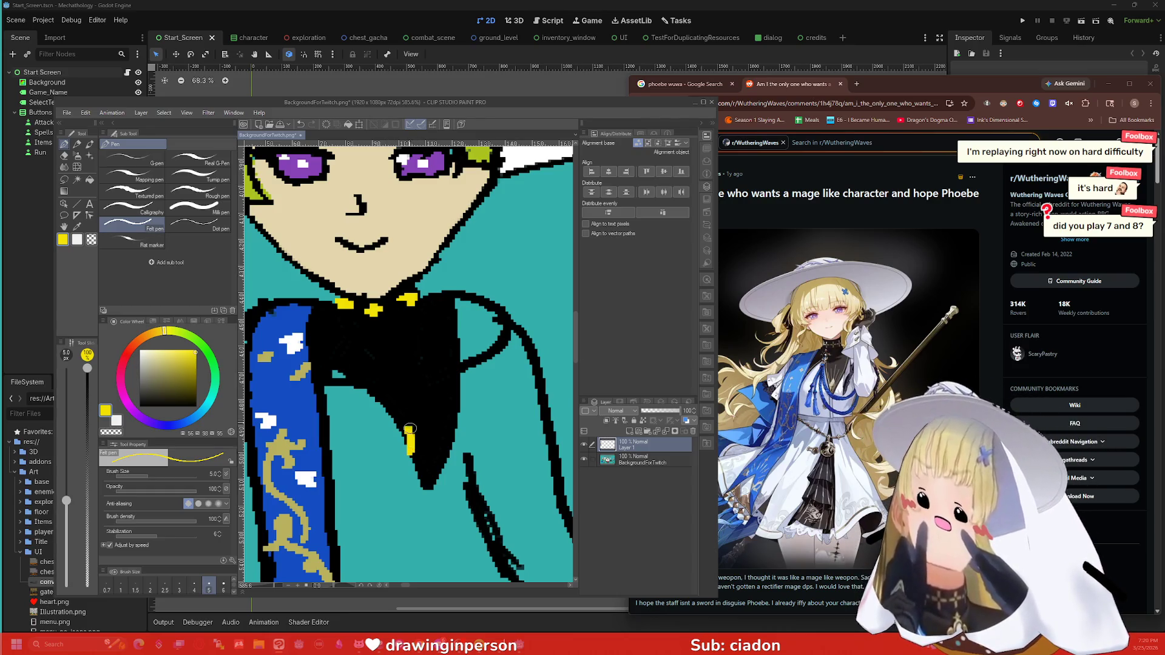
{"action": "key", "text": "ctrl+z"}
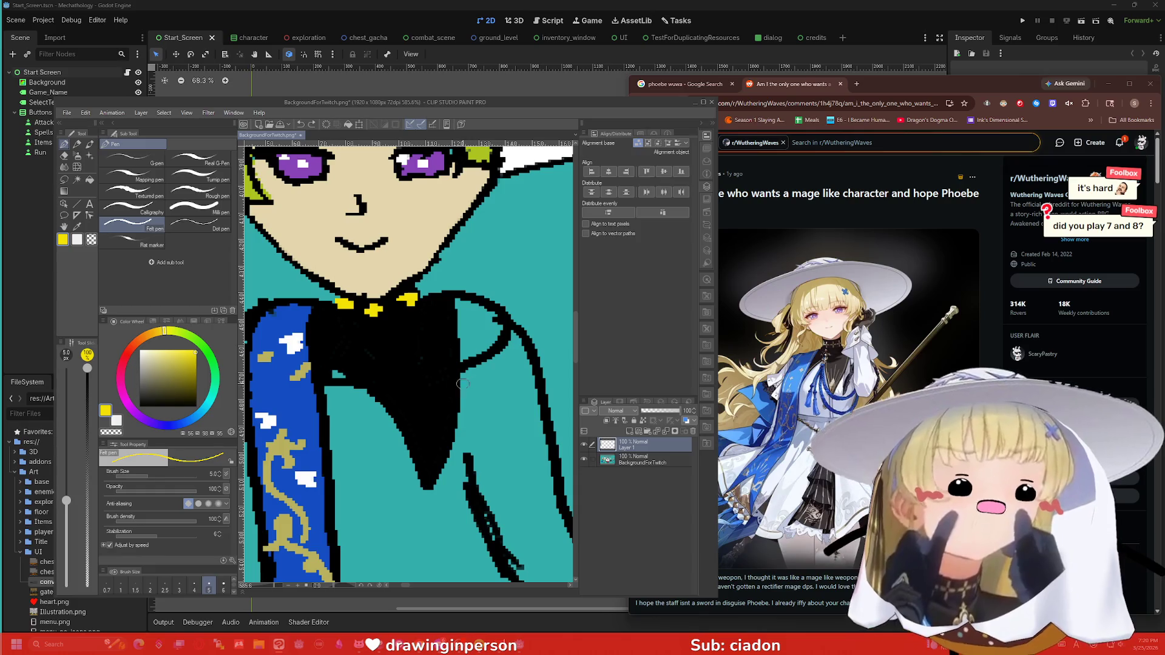
{"action": "key", "text": "bracketleft"}
{"action": "key", "text": "bracketleft"}
{"action": "key", "text": "bracketleft"}
{"action": "left_click_drag", "start_coordinate": [405, 433], "coordinate": [410, 383]}
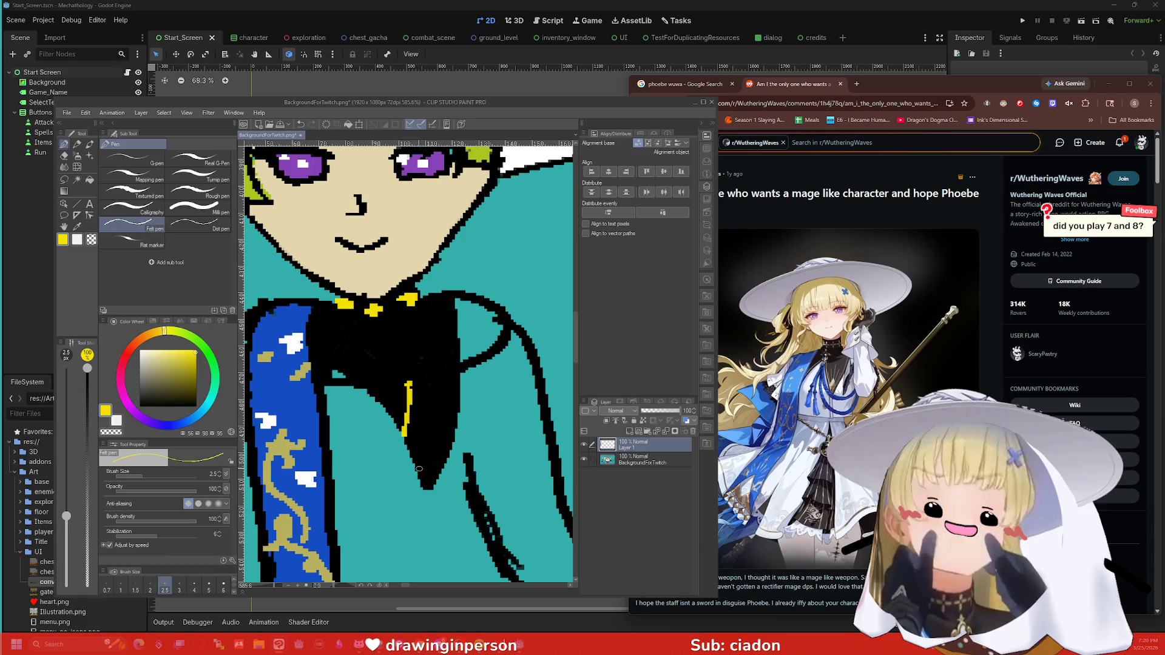
{"action": "left_click_drag", "start_coordinate": [410, 453], "coordinate": [429, 395]}
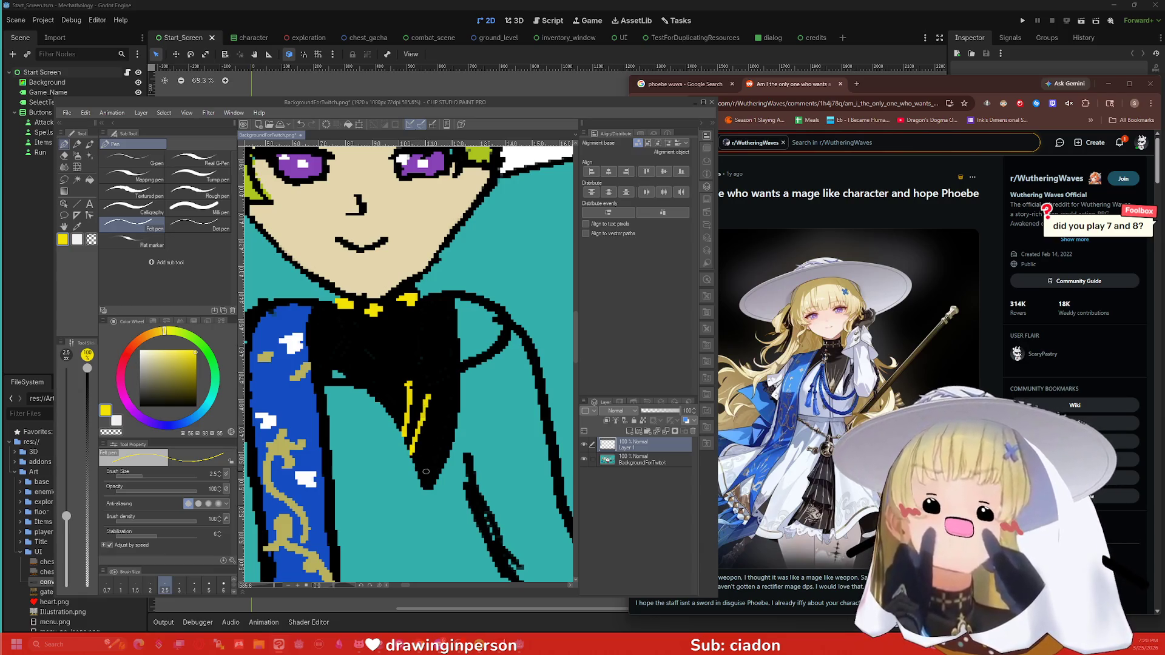
{"action": "left_click_drag", "start_coordinate": [428, 485], "coordinate": [444, 385]}
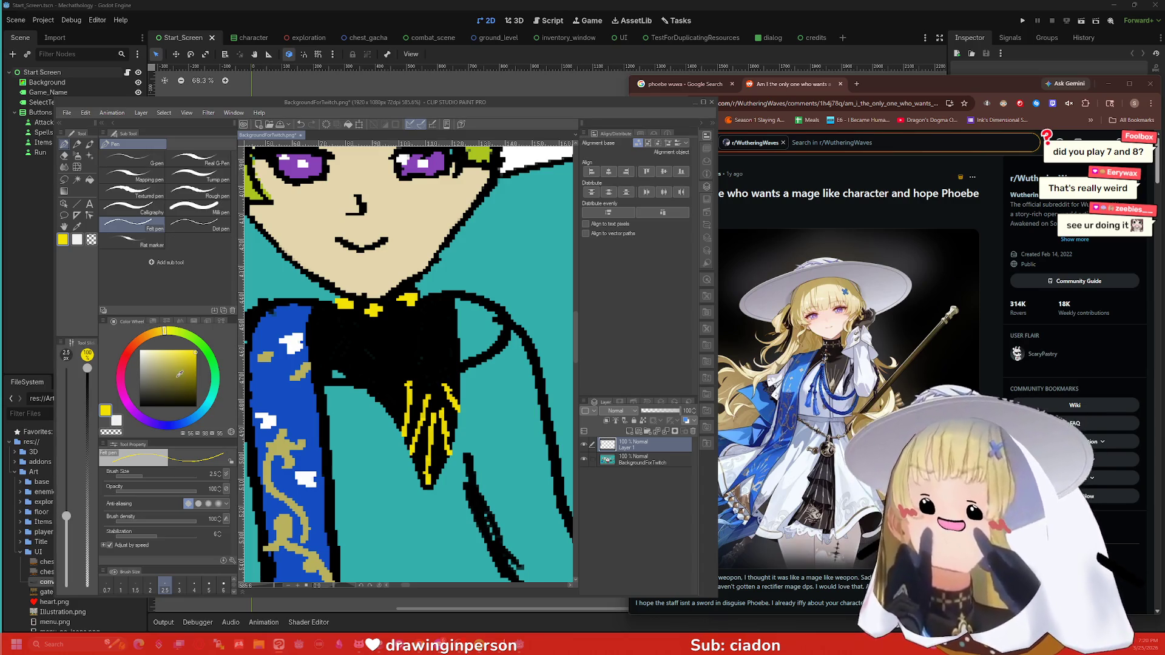
{"action": "mouse_move", "coordinate": [179, 372]}
{"action": "left_mouse_down"}
{"action": "mouse_move", "coordinate": [155, 373]}
{"action": "mouse_move", "coordinate": [139, 351]}
{"action": "left_mouse_up"}
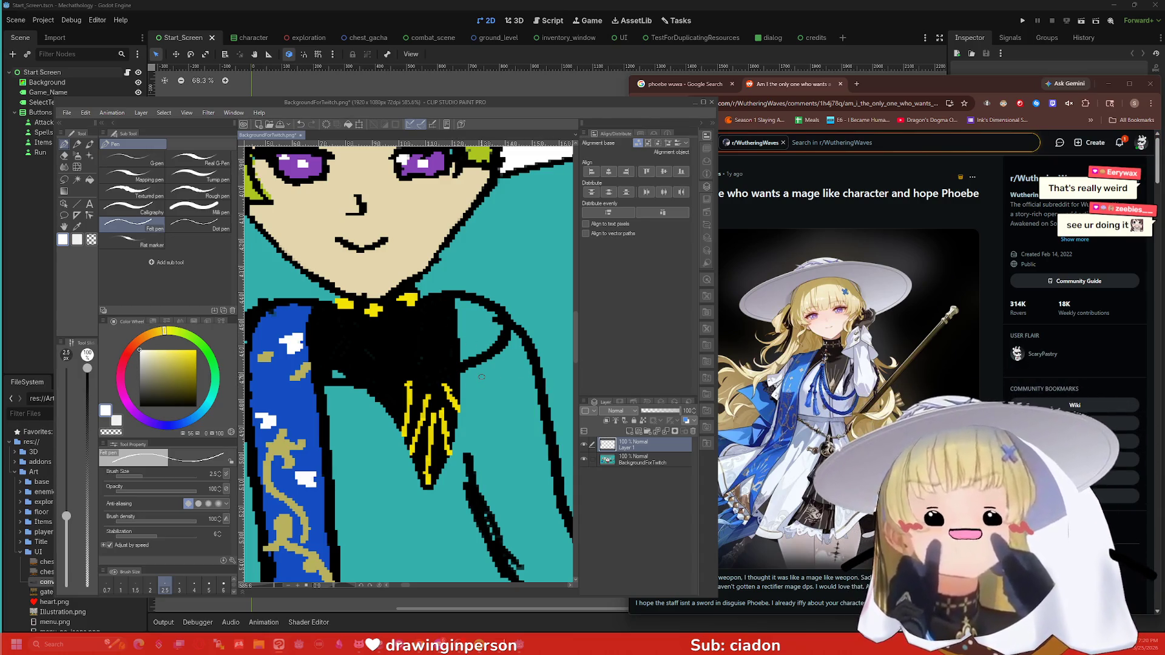
{"action": "scroll", "coordinate": [481, 377], "scroll_direction": "down", "scroll_amount": 5}
{"action": "scroll", "coordinate": [507, 434], "scroll_direction": "up", "scroll_amount": 3}
Step: Fill the robe body, left sleeve and teal right-shoulder gap with white
{"action": "key", "text": "g"}
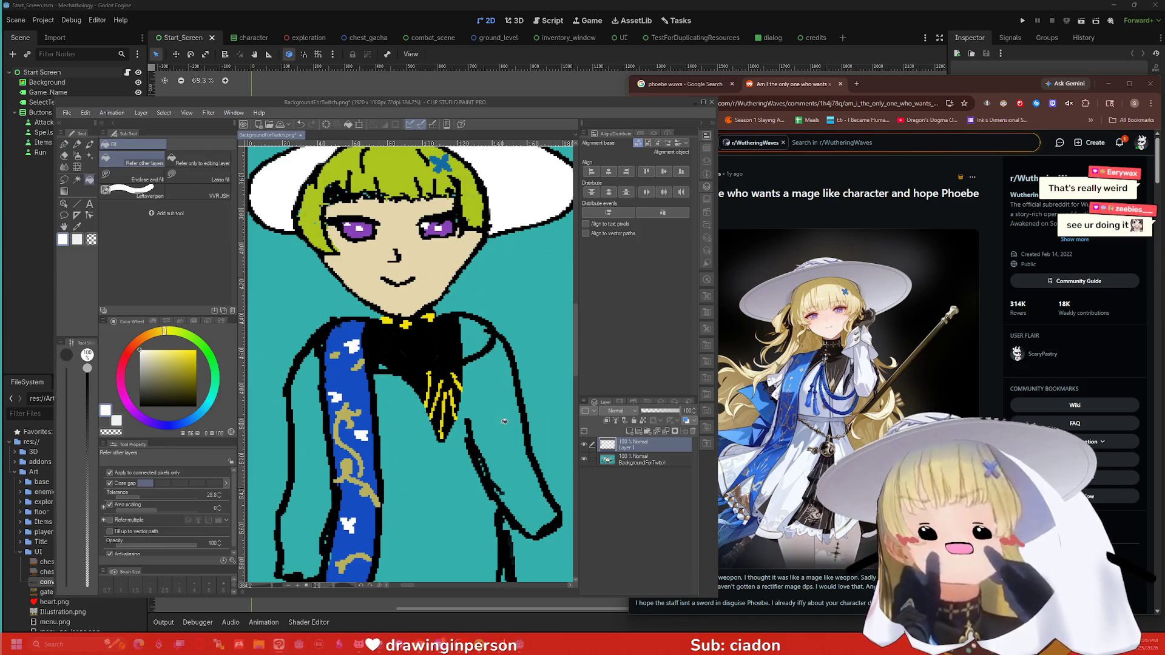
{"action": "left_click", "coordinate": [489, 417]}
{"action": "scroll", "coordinate": [365, 439], "scroll_direction": "down", "scroll_amount": 1}
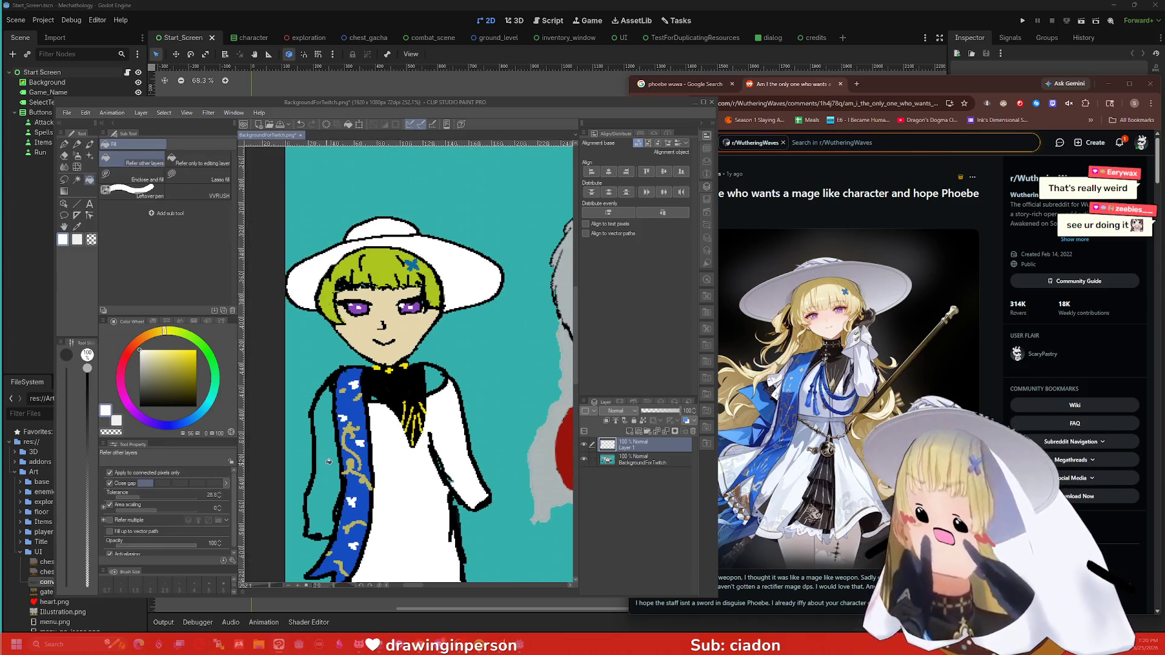
{"action": "left_click", "coordinate": [320, 460]}
{"action": "scroll", "coordinate": [340, 449], "scroll_direction": "down", "scroll_amount": 1}
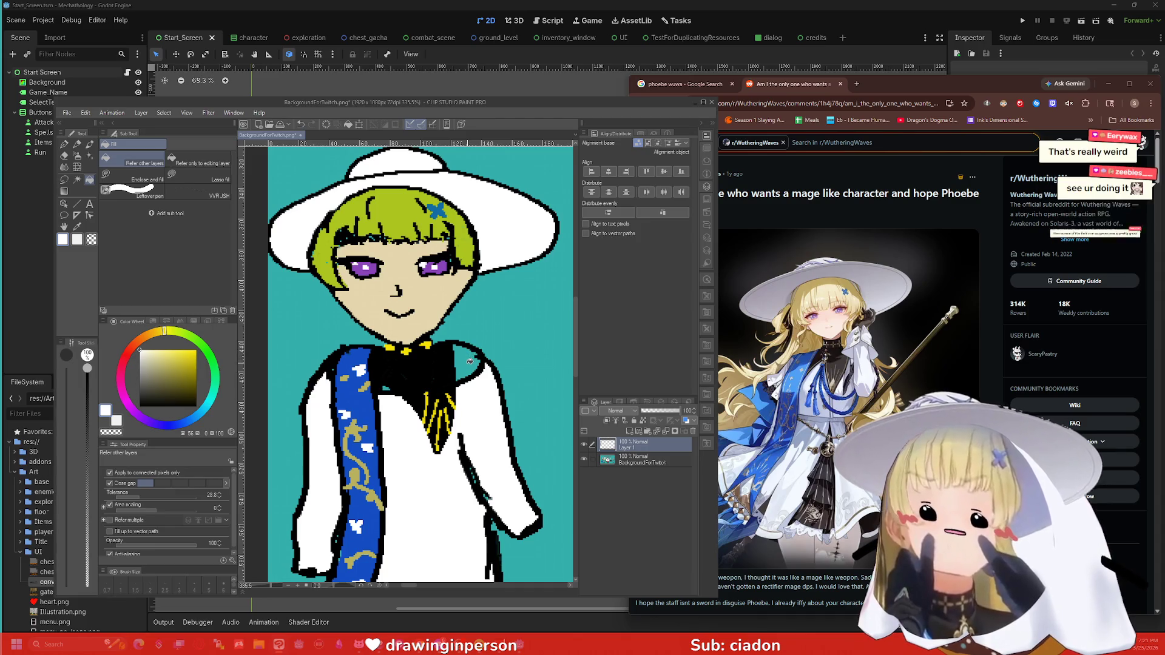
{"action": "left_click", "coordinate": [469, 360]}
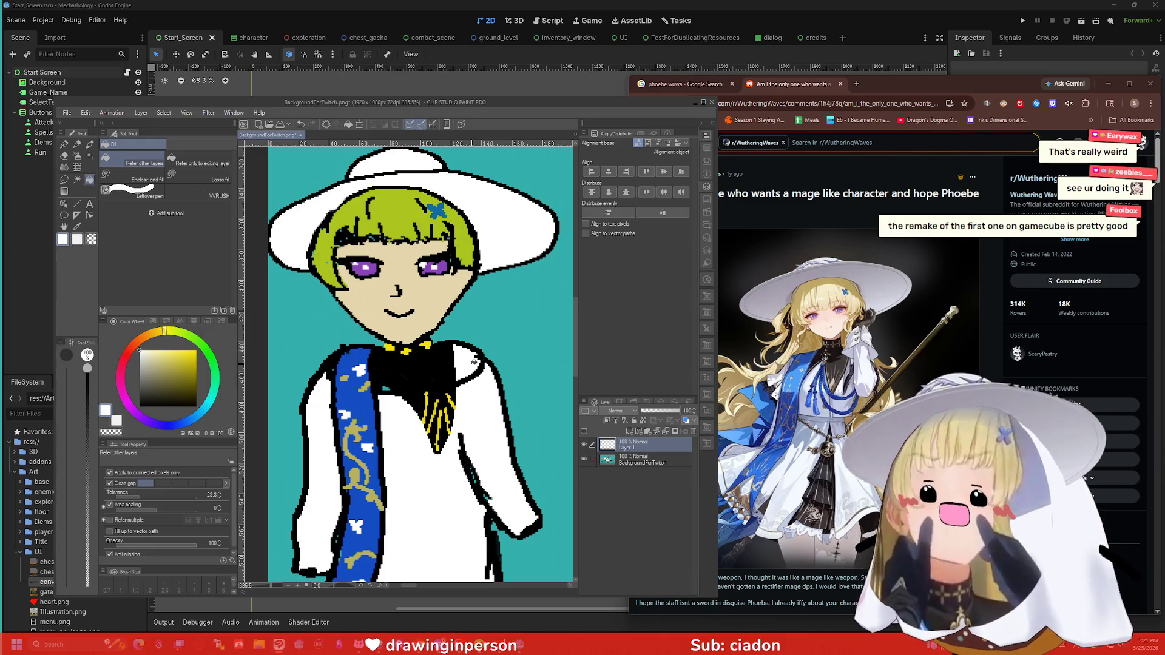
{"action": "scroll", "coordinate": [478, 361], "scroll_direction": "up", "scroll_amount": 2}
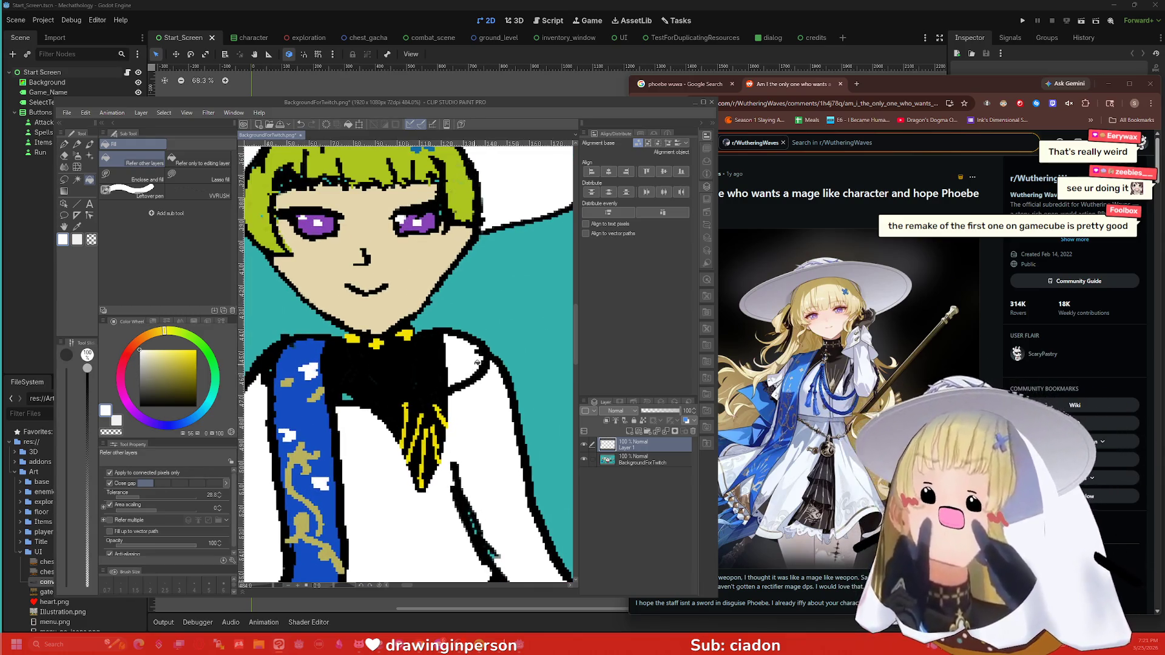
{"action": "scroll", "coordinate": [477, 362], "scroll_direction": "down", "scroll_amount": 3}
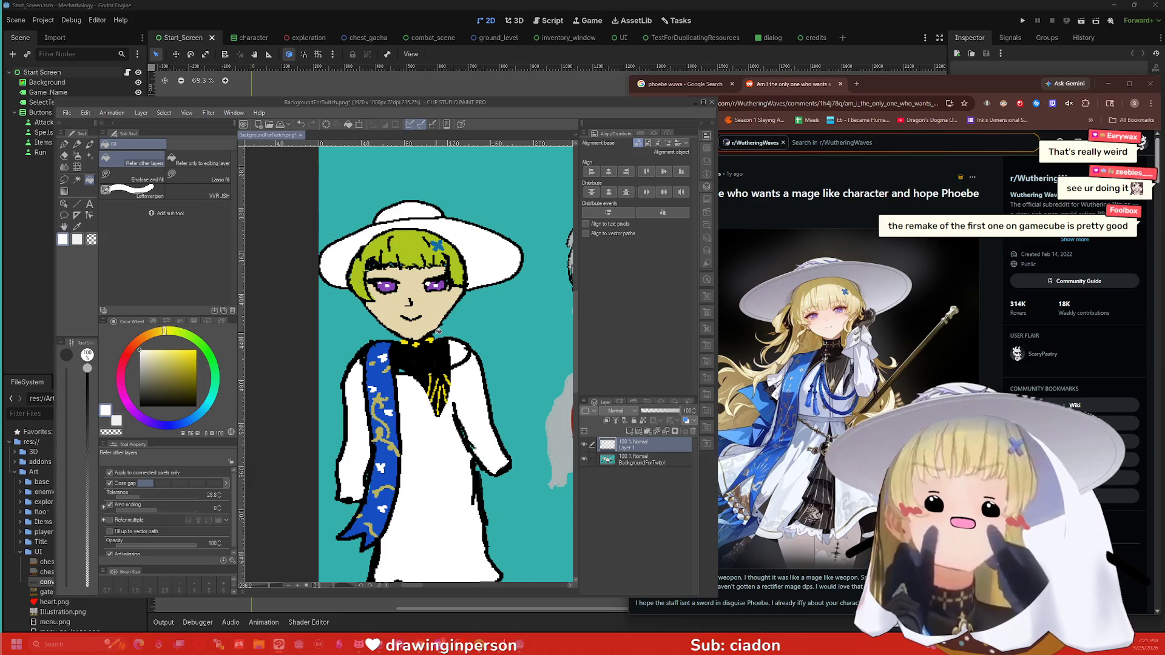
{"action": "left_click", "coordinate": [196, 407]}
Step: Draw a fold line on the lower robe and fill the lower-right section black
{"action": "key", "text": "p"}
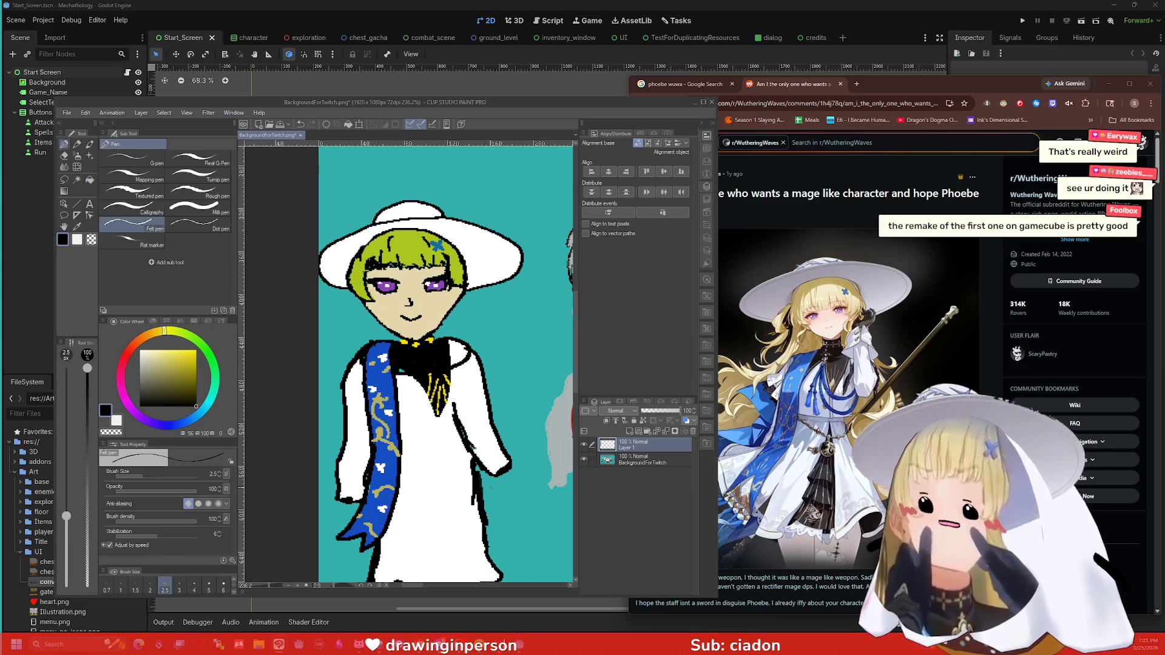
{"action": "scroll", "coordinate": [521, 406], "scroll_direction": "down", "scroll_amount": 3}
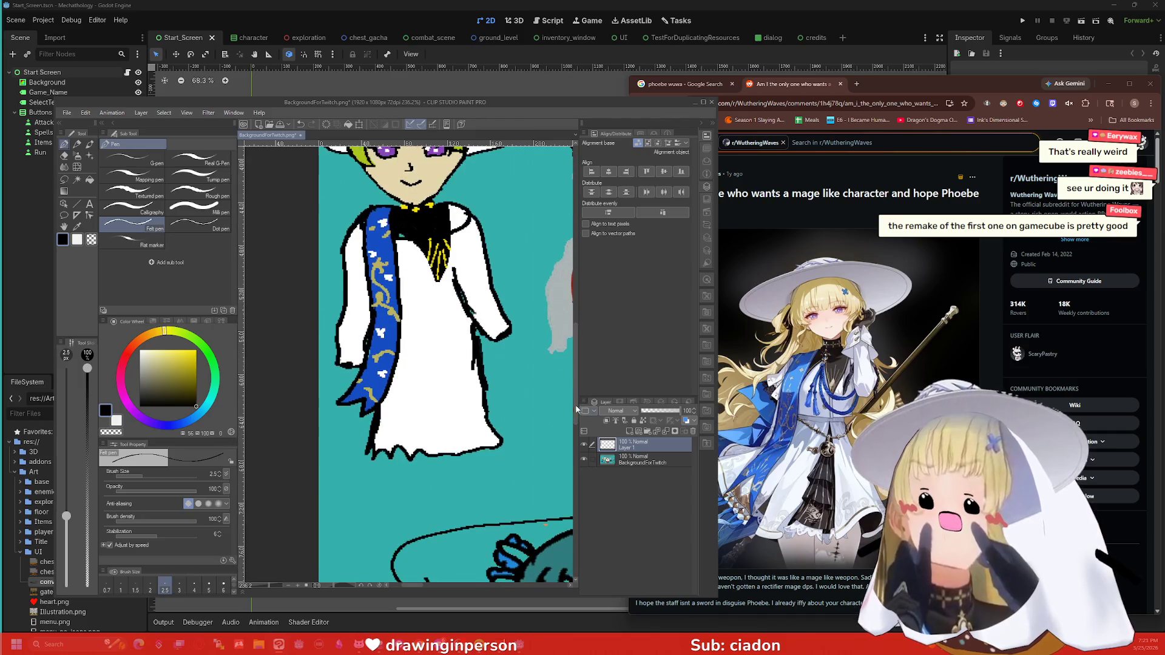
{"action": "scroll", "coordinate": [522, 406], "scroll_direction": "up", "scroll_amount": 1}
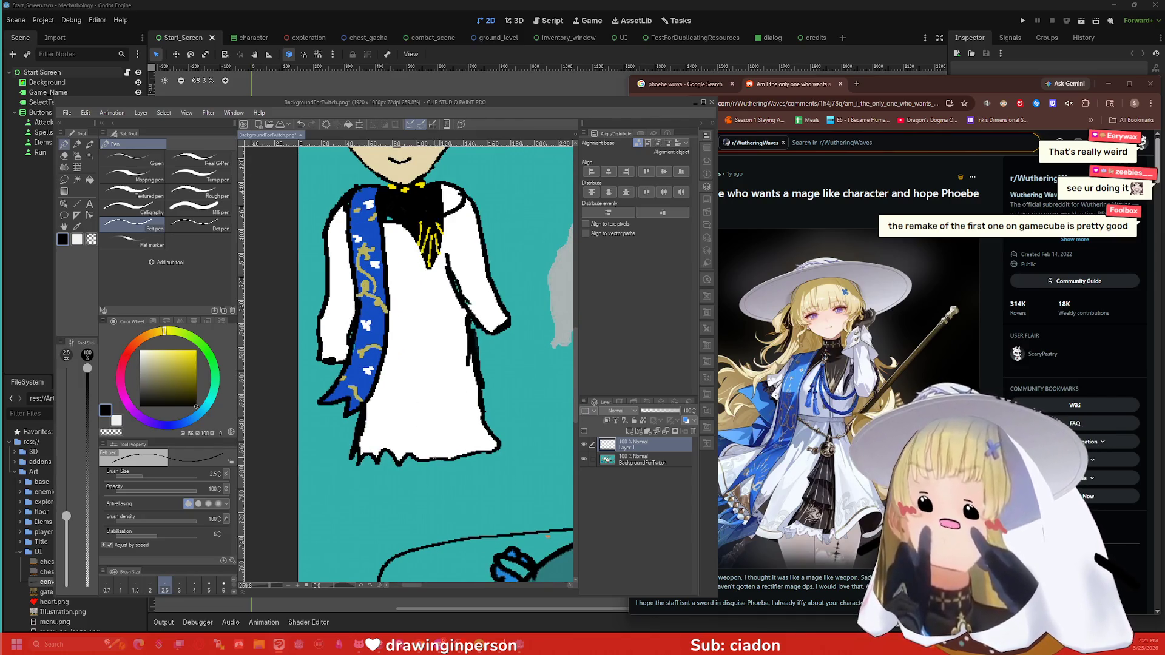
{"action": "mouse_move", "coordinate": [435, 449]}
{"action": "left_mouse_down"}
{"action": "mouse_move", "coordinate": [437, 351]}
{"action": "mouse_move", "coordinate": [479, 419]}
{"action": "left_mouse_up"}
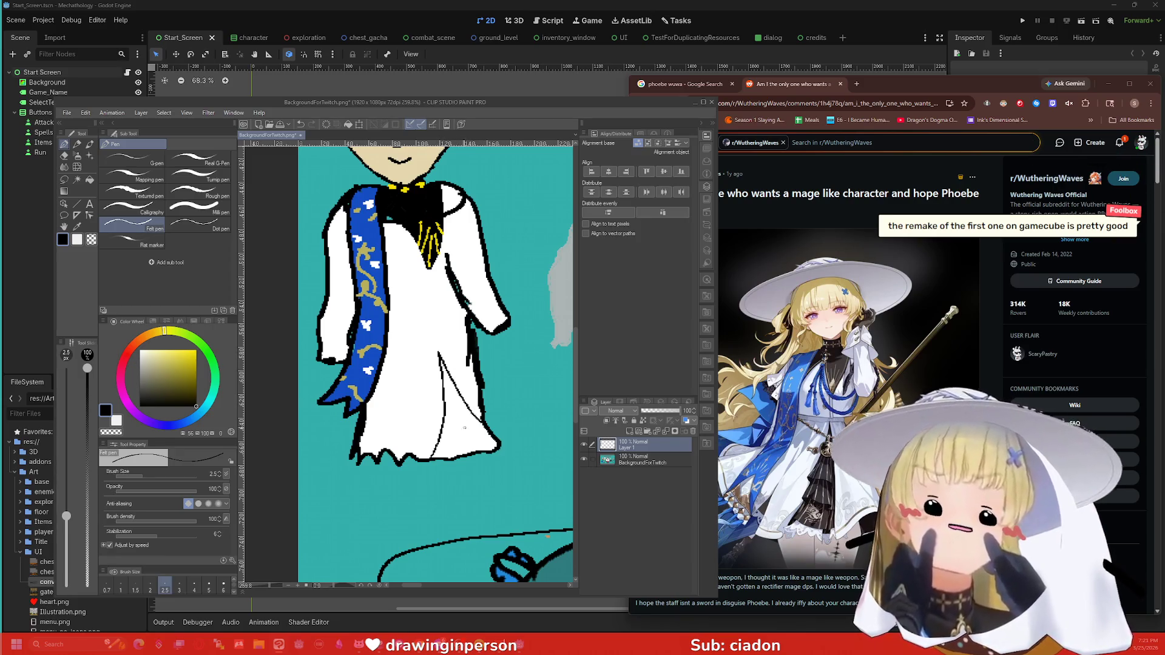
{"action": "key", "text": "g"}
{"action": "left_click", "coordinate": [455, 426]}
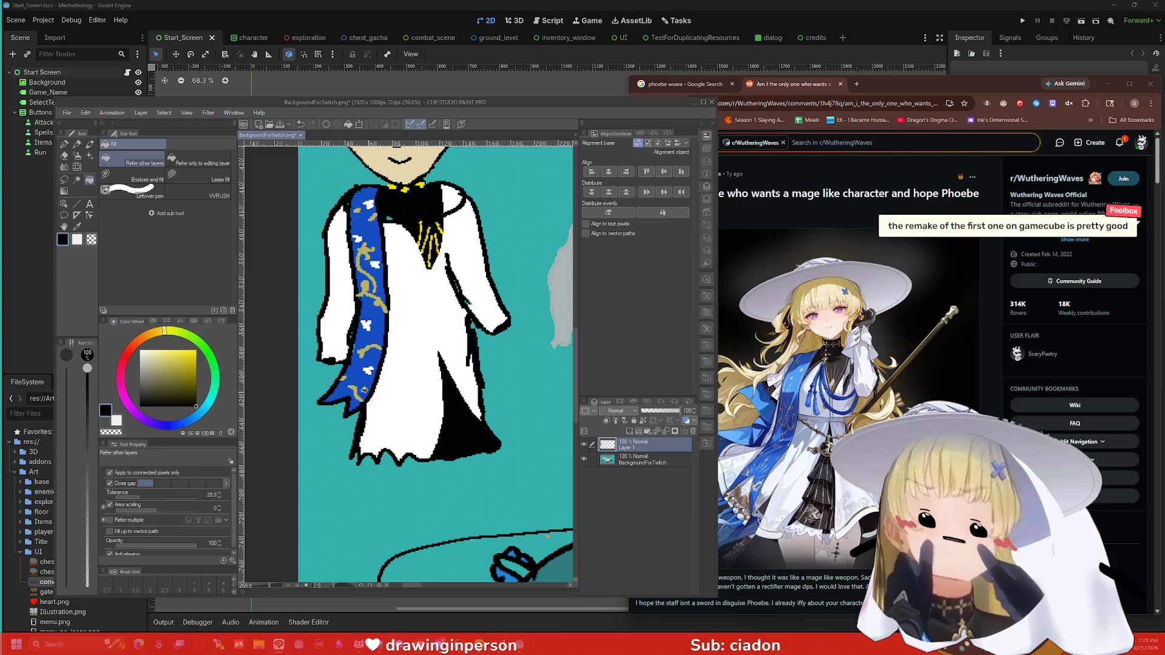
Step: Streak four thin white pleat lines through the black panel
{"action": "key", "text": "x"}
{"action": "key", "text": "p"}
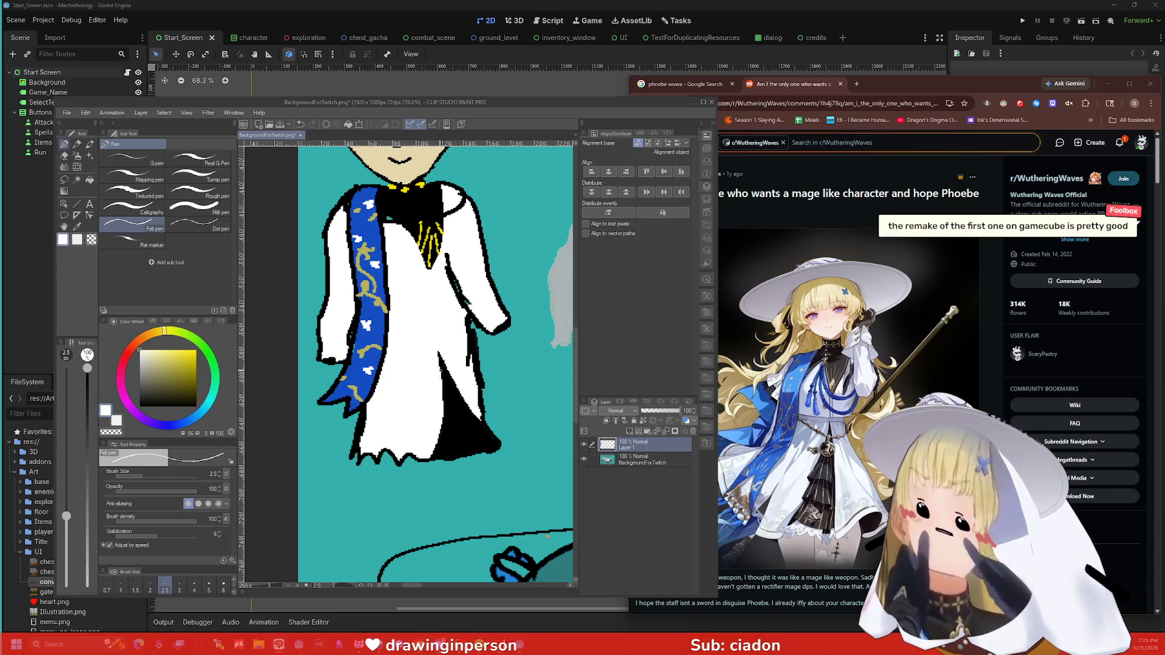
{"action": "left_click_drag", "start_coordinate": [438, 360], "coordinate": [456, 455]}
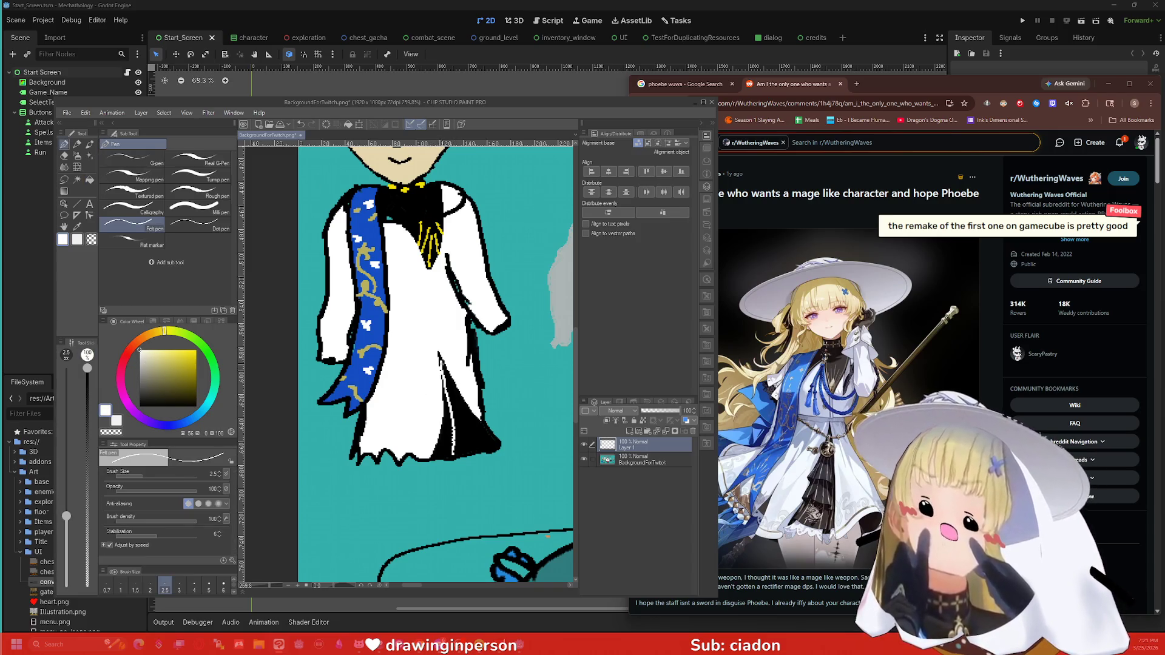
{"action": "left_click_drag", "start_coordinate": [442, 363], "coordinate": [468, 458]}
{"action": "left_click_drag", "start_coordinate": [440, 360], "coordinate": [489, 451]}
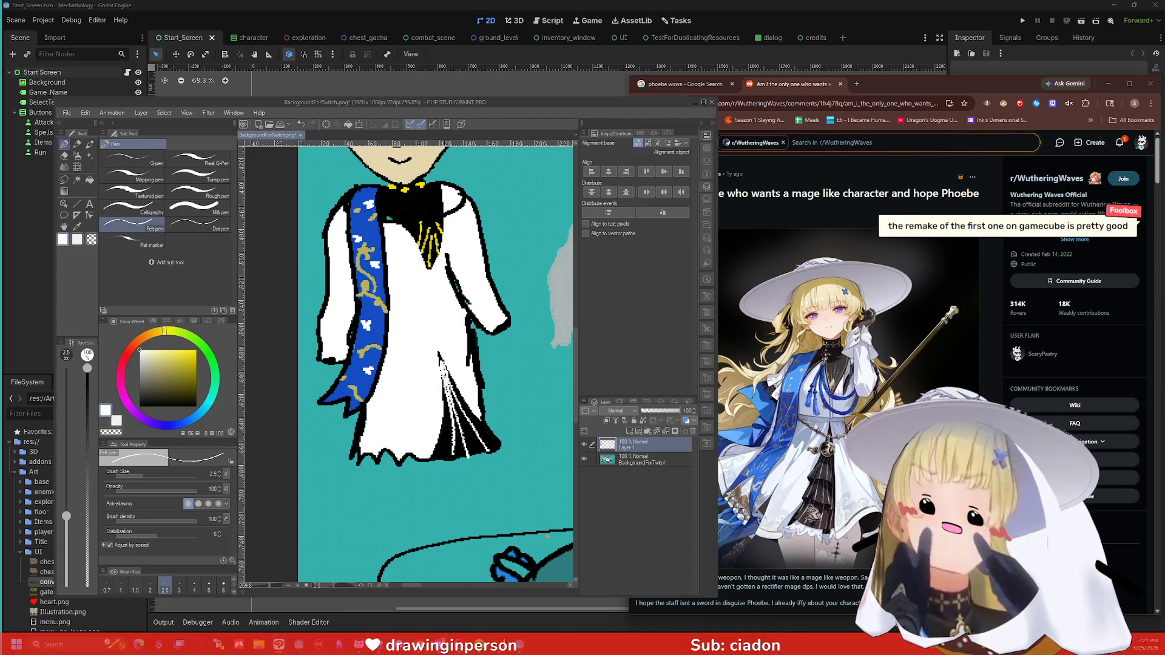
{"action": "left_click_drag", "start_coordinate": [441, 363], "coordinate": [448, 457]}
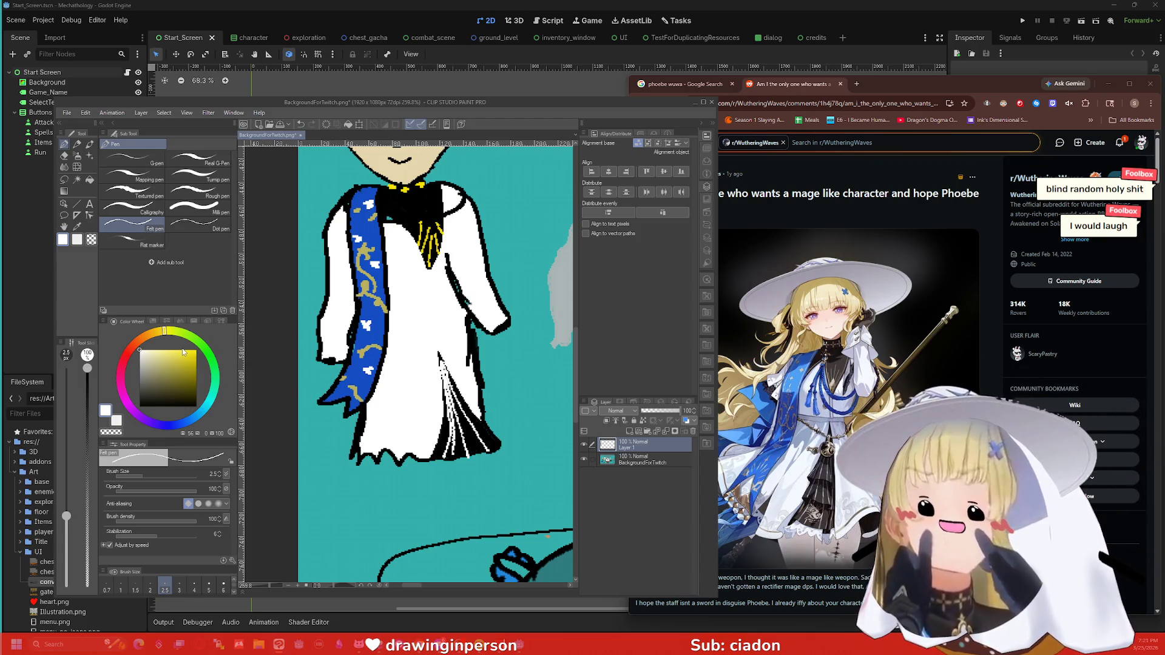
{"action": "mouse_move", "coordinate": [172, 358]}
{"action": "left_mouse_down"}
{"action": "mouse_move", "coordinate": [174, 401]}
{"action": "mouse_move", "coordinate": [200, 415]}
{"action": "mouse_move", "coordinate": [175, 395]}
{"action": "left_mouse_up"}
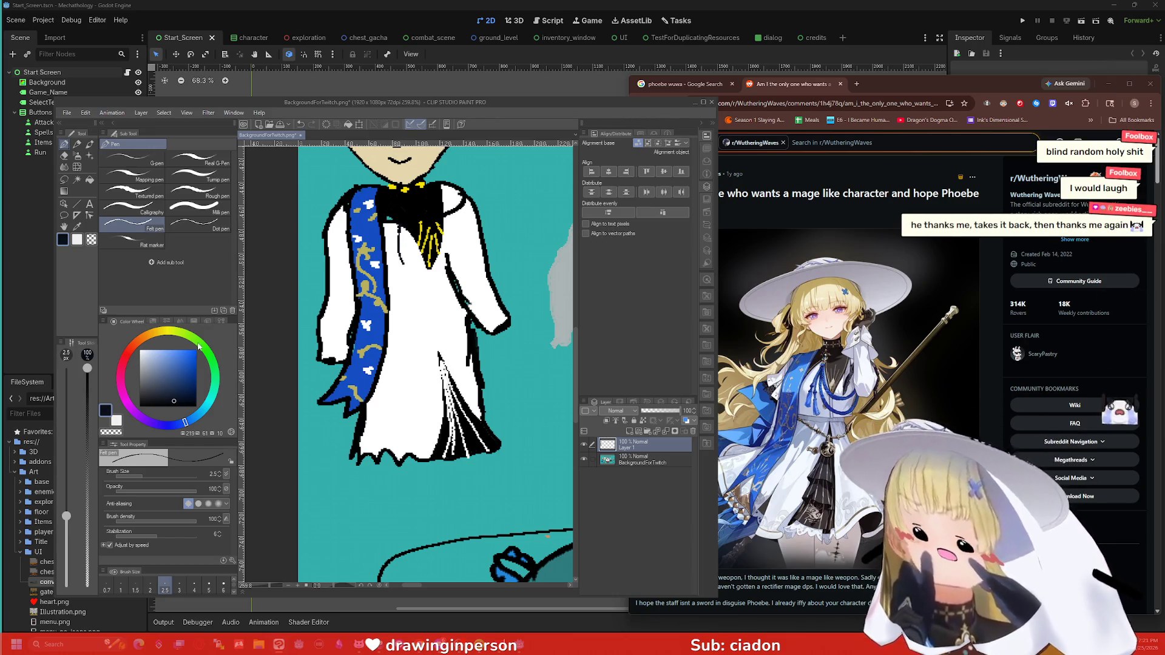
{"action": "left_click", "coordinate": [188, 363]}
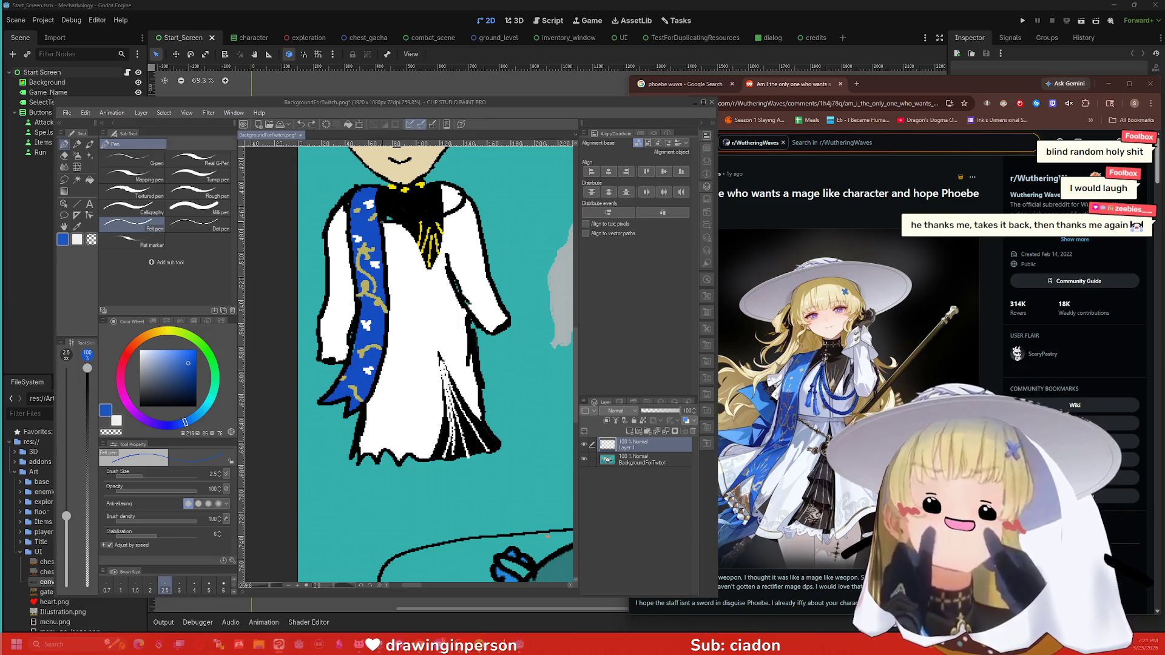
{"action": "left_click", "coordinate": [397, 231], "text": "alt"}
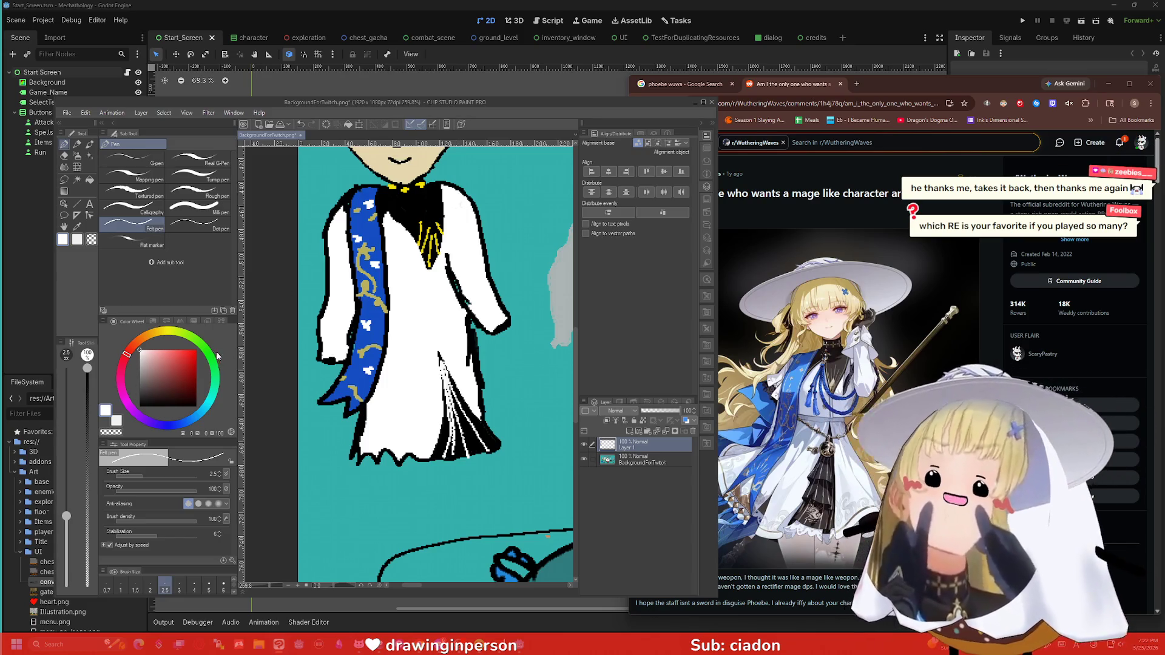
{"action": "left_click", "coordinate": [449, 256], "text": "alt"}
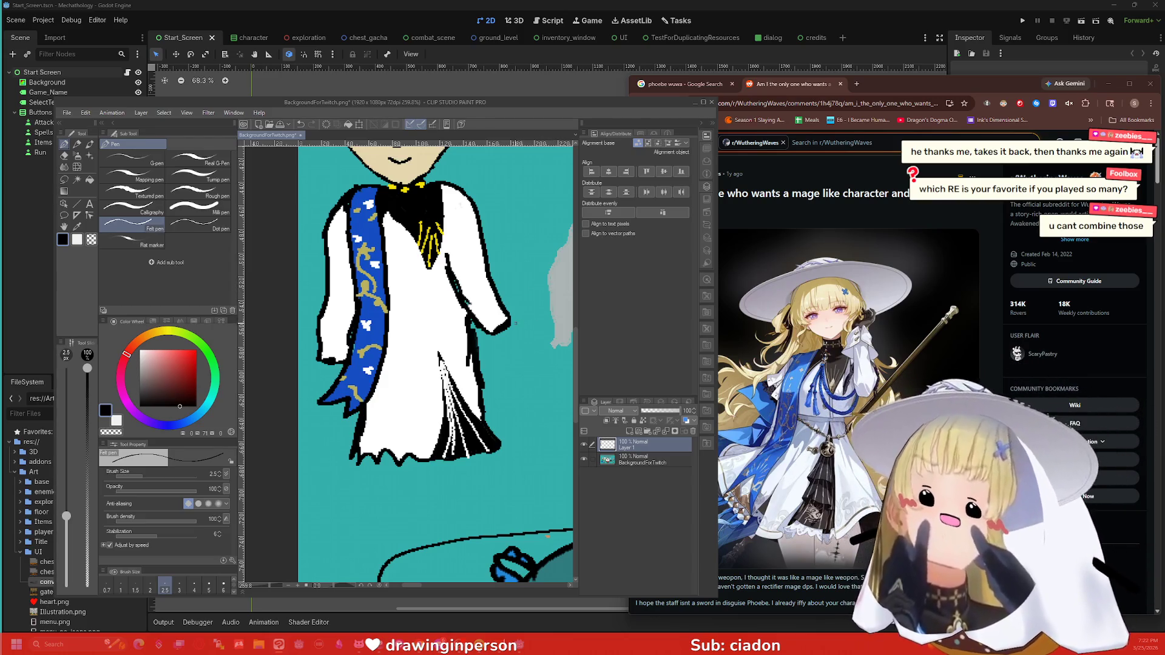
Step: Sketch a hand at the right sleeve cuff, undoing and redrawing the strokes
{"action": "mouse_move", "coordinate": [512, 321]}
{"action": "left_mouse_down"}
{"action": "mouse_move", "coordinate": [519, 340]}
{"action": "mouse_move", "coordinate": [502, 359]}
{"action": "mouse_move", "coordinate": [493, 335]}
{"action": "left_mouse_up"}
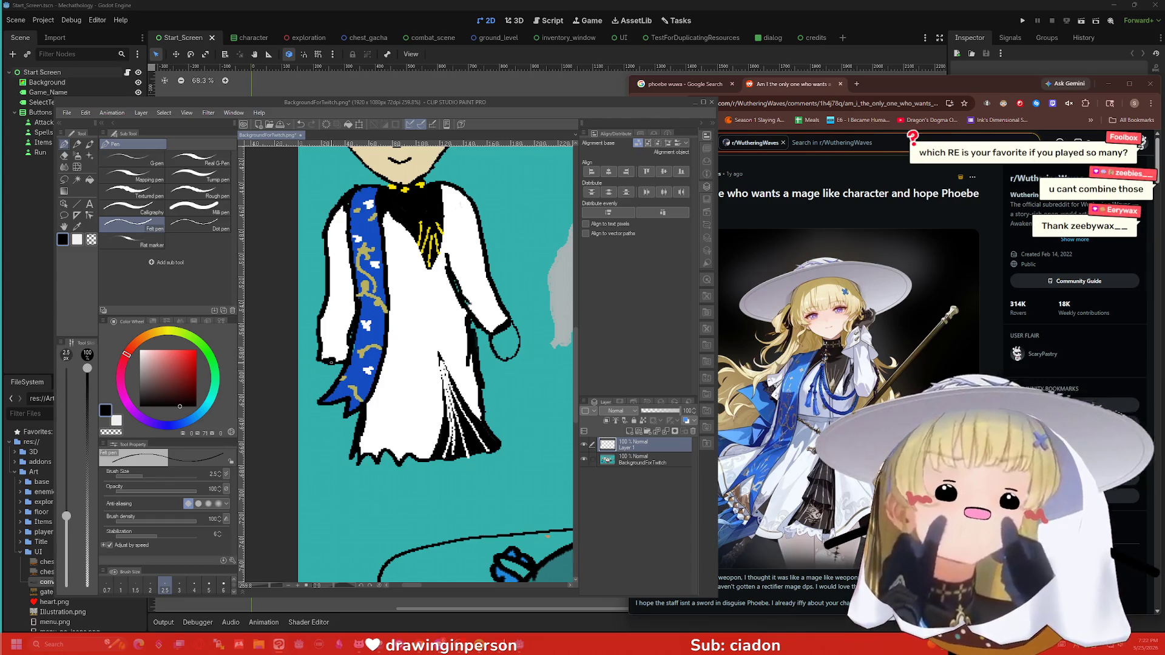
{"action": "left_click_drag", "start_coordinate": [317, 363], "coordinate": [328, 383]}
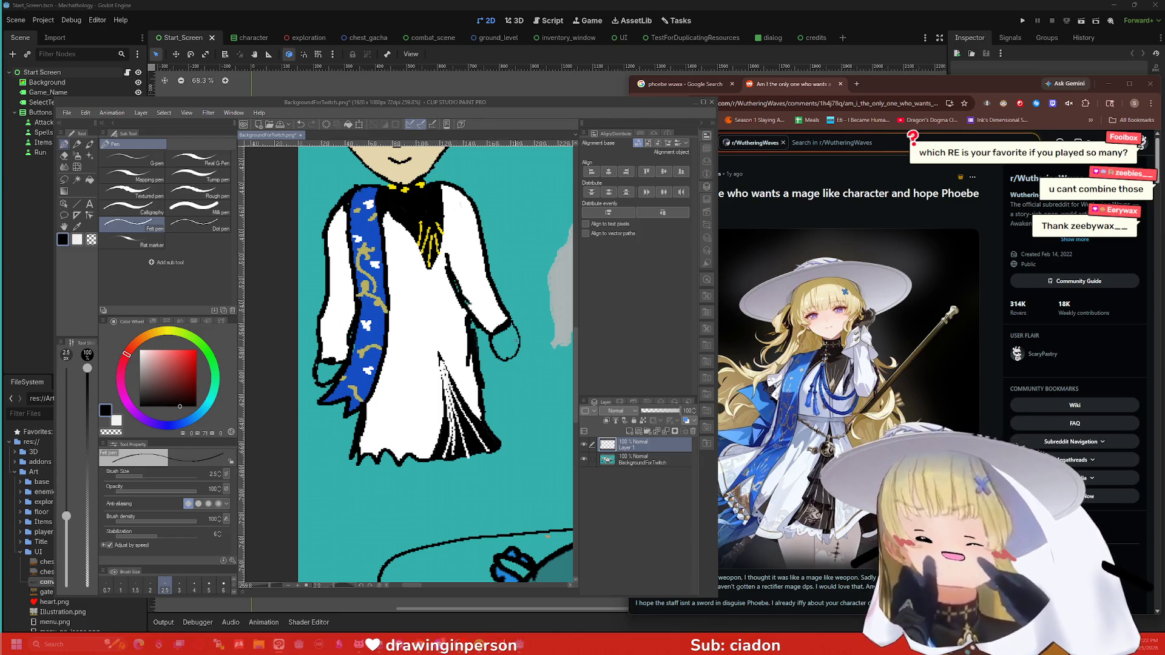
{"action": "left_click_drag", "start_coordinate": [468, 319], "coordinate": [511, 323]}
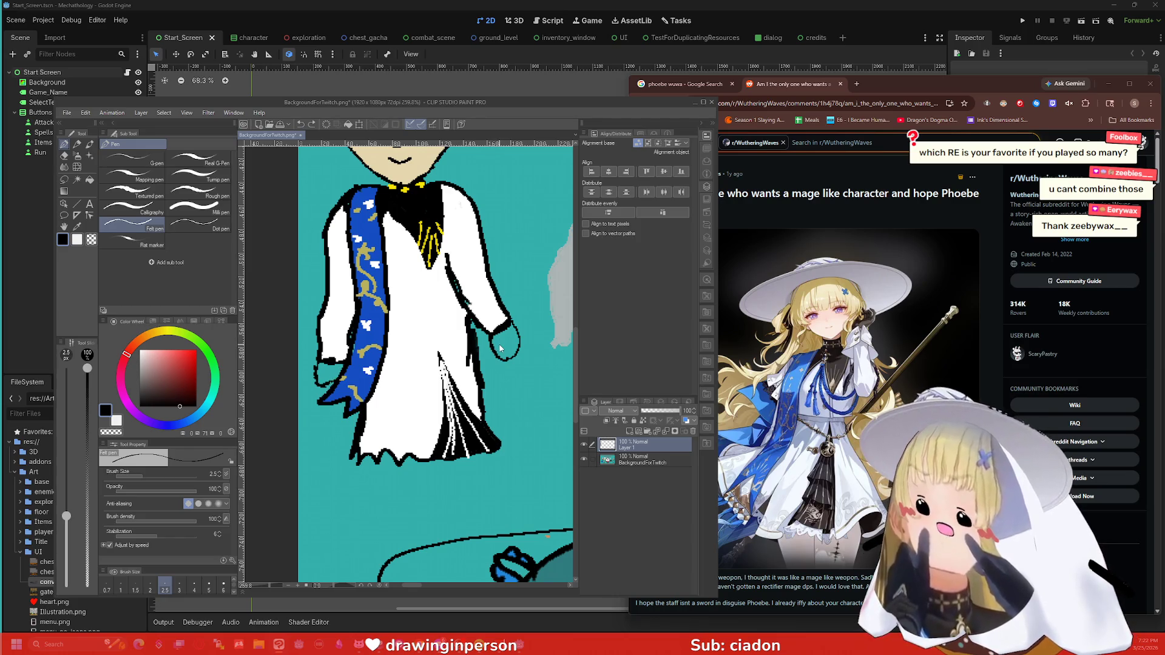
{"action": "key", "text": "ctrl+z"}
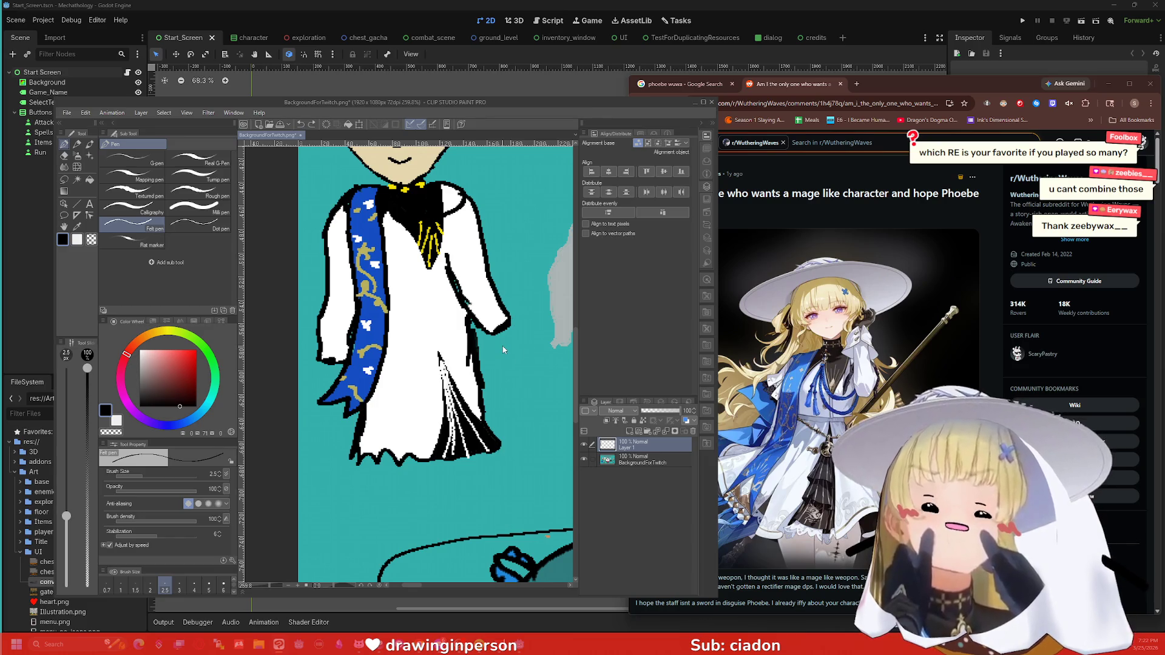
{"action": "key", "text": "ctrl+z"}
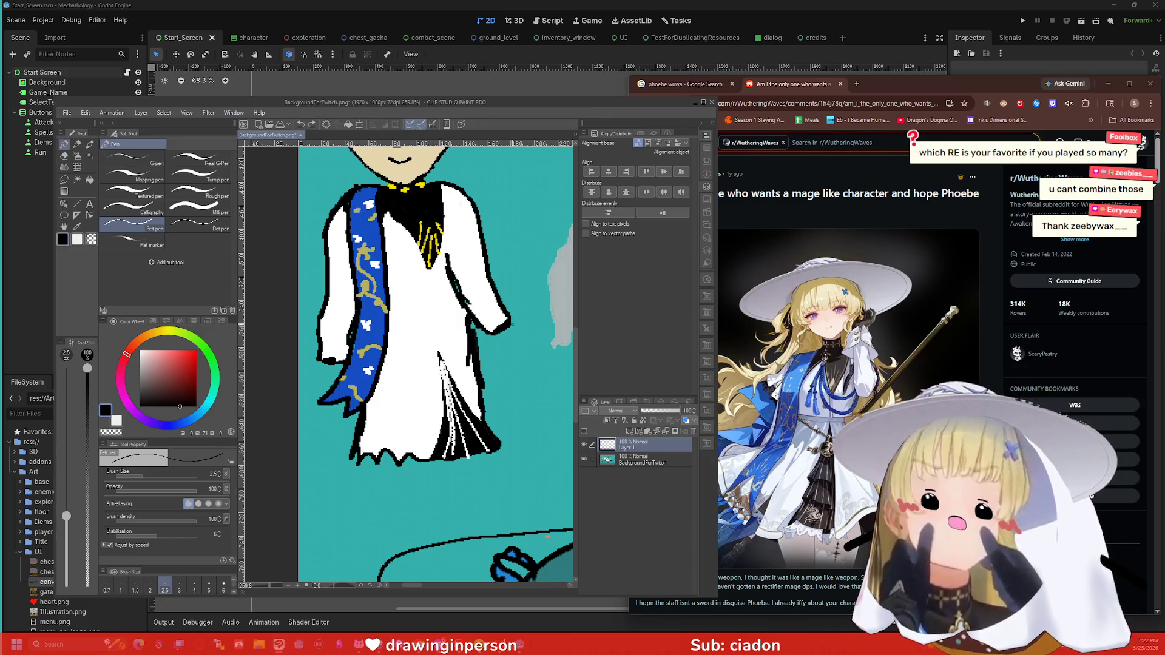
{"action": "left_click_drag", "start_coordinate": [519, 342], "coordinate": [511, 351]}
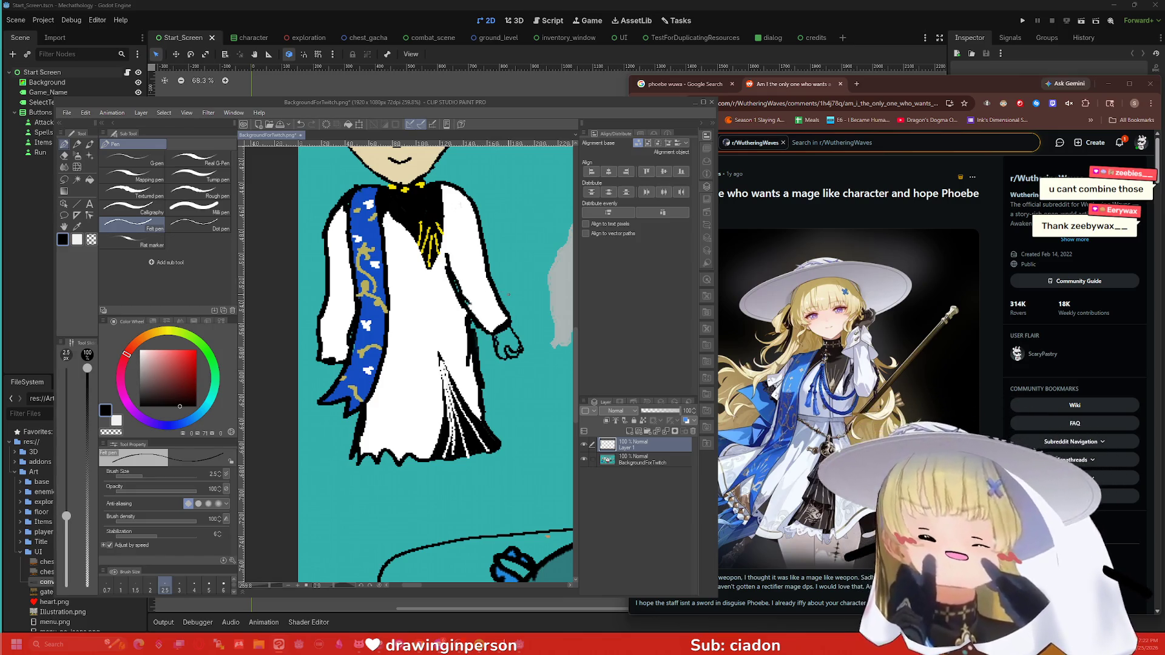
{"action": "left_click_drag", "start_coordinate": [471, 313], "coordinate": [502, 328]}
{"action": "key", "text": "ctrl+z"}
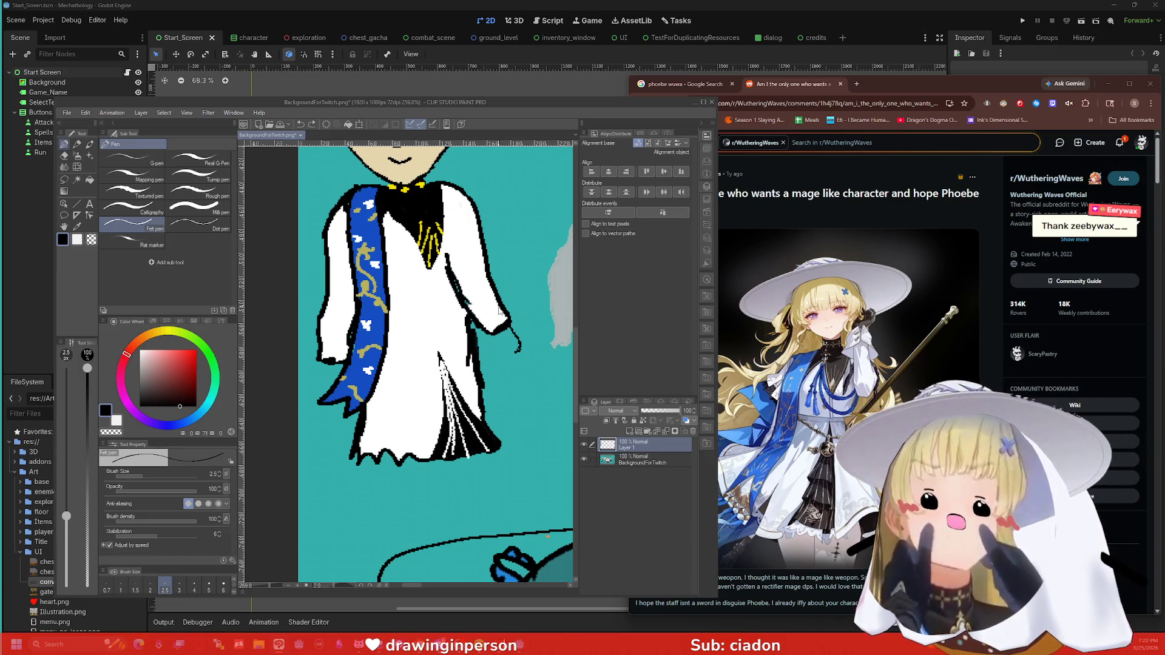
{"action": "key", "text": "ctrl+z"}
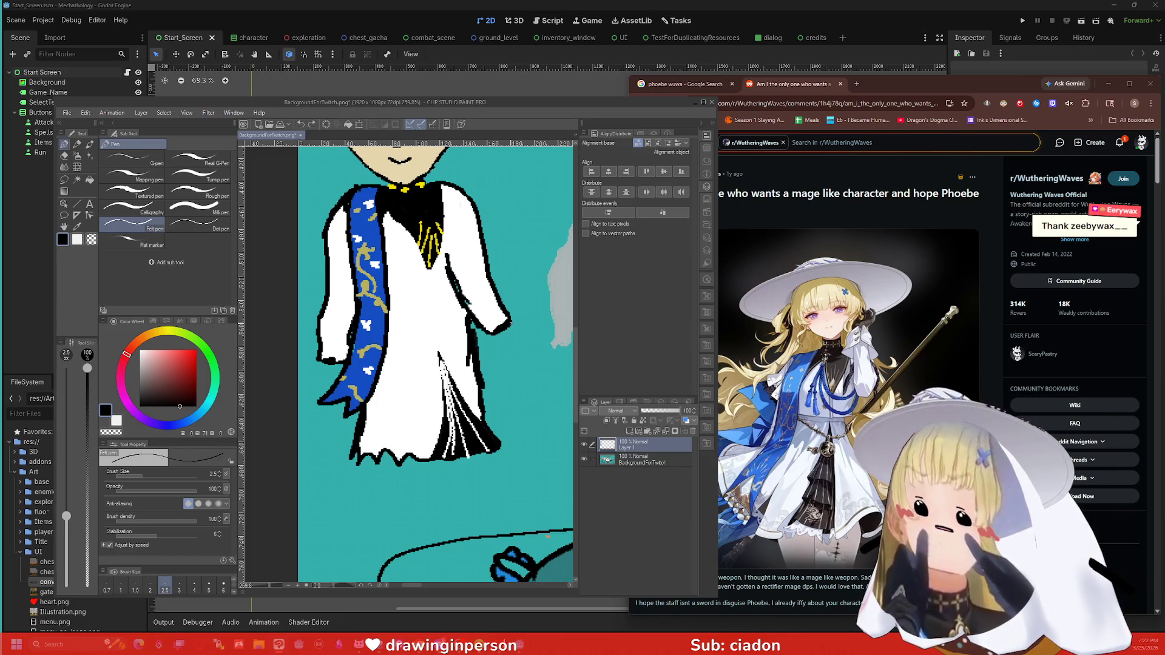
{"action": "mouse_move", "coordinate": [510, 322]}
{"action": "left_mouse_down"}
{"action": "mouse_move", "coordinate": [530, 349]}
{"action": "mouse_move", "coordinate": [517, 391]}
{"action": "left_mouse_up"}
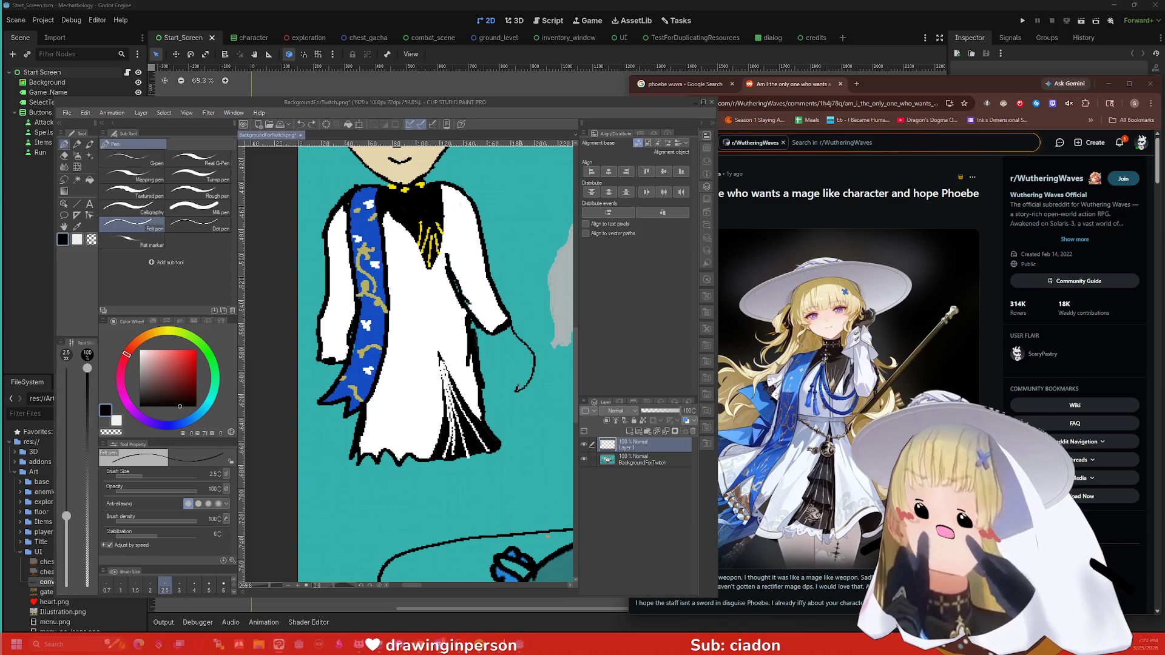
Step: Redraw the hooked right hand and outline the hand below the left sleeve
{"action": "left_click_drag", "start_coordinate": [329, 362], "coordinate": [305, 391]}
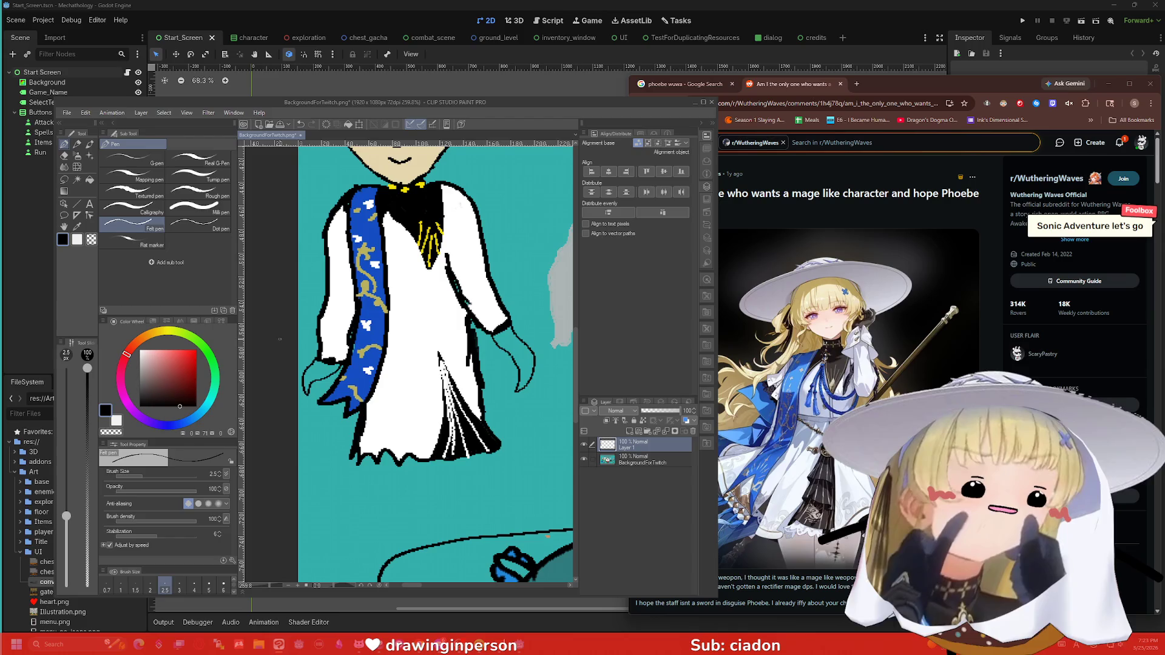
{"action": "key", "text": "ctrl+z"}
{"action": "key", "text": "ctrl+z"}
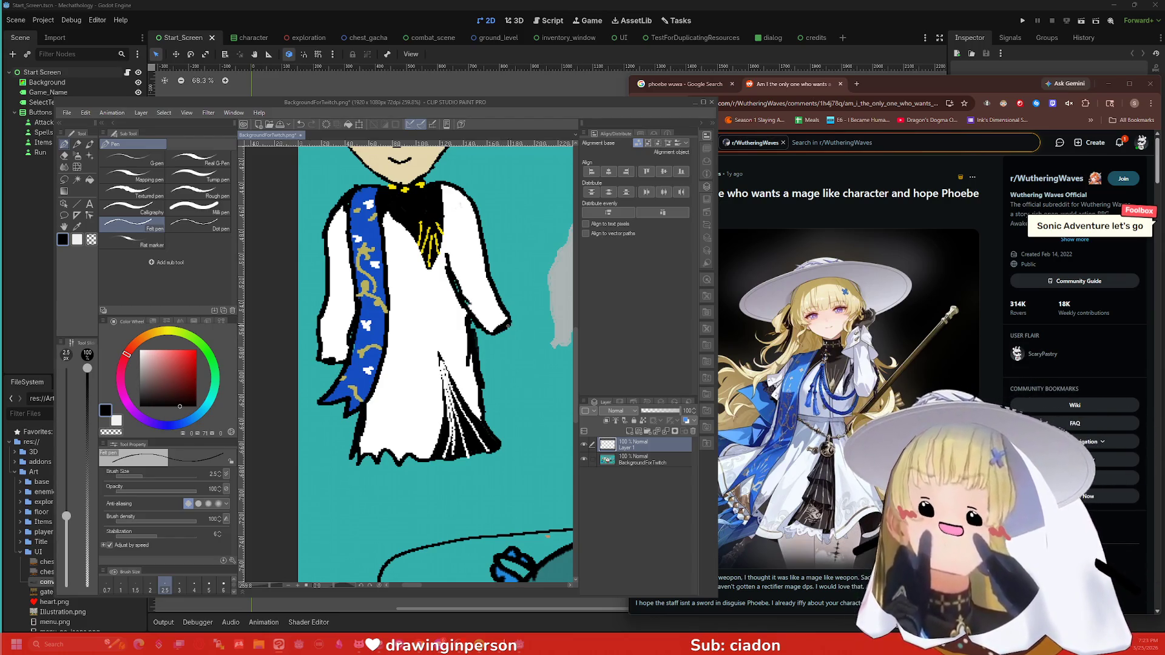
{"action": "mouse_move", "coordinate": [512, 328]}
{"action": "left_mouse_down"}
{"action": "mouse_move", "coordinate": [526, 347]}
{"action": "mouse_move", "coordinate": [508, 350]}
{"action": "left_mouse_up"}
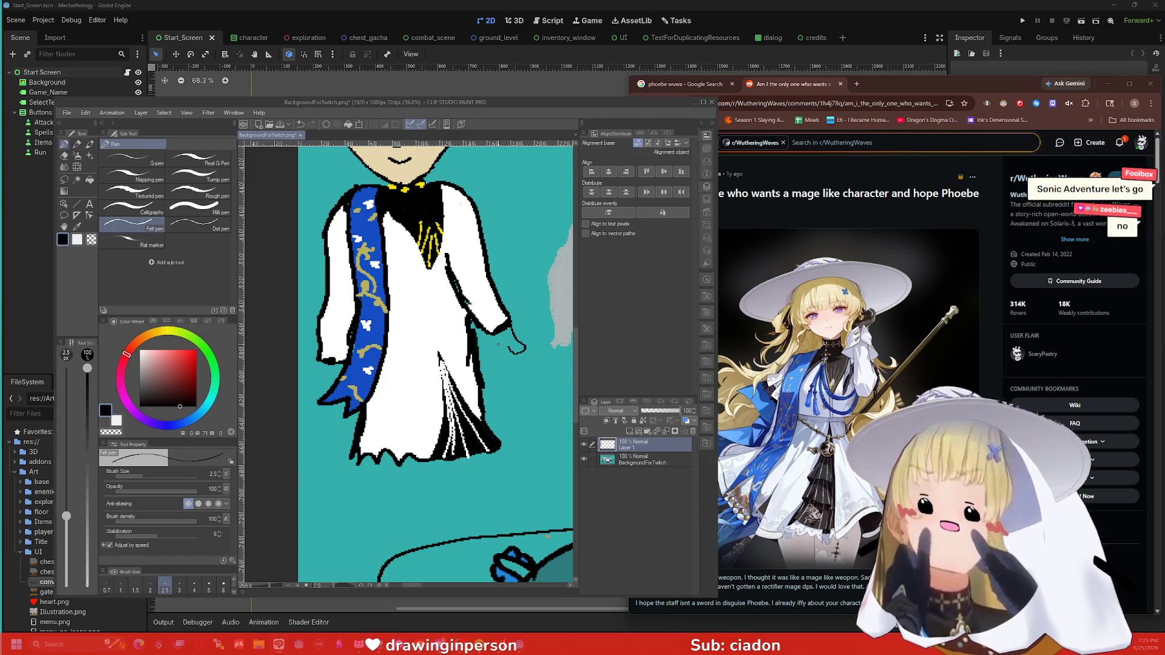
{"action": "key", "text": "ctrl+z"}
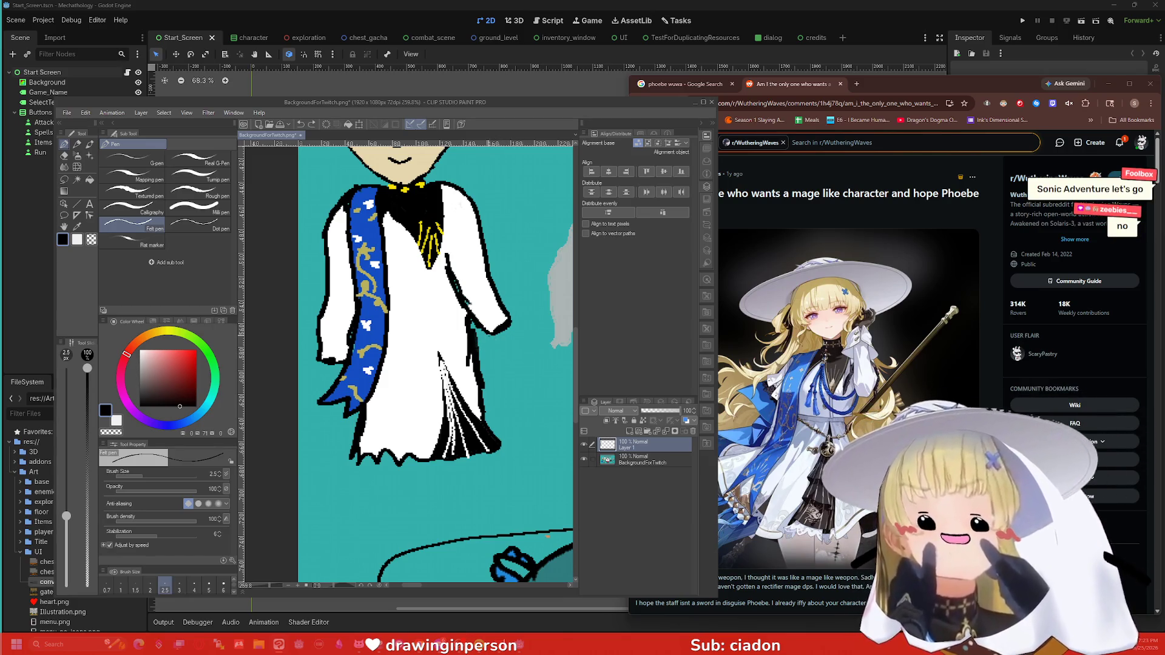
{"action": "mouse_move", "coordinate": [511, 328]}
{"action": "left_mouse_down"}
{"action": "mouse_move", "coordinate": [525, 351]}
{"action": "mouse_move", "coordinate": [512, 352]}
{"action": "left_mouse_up"}
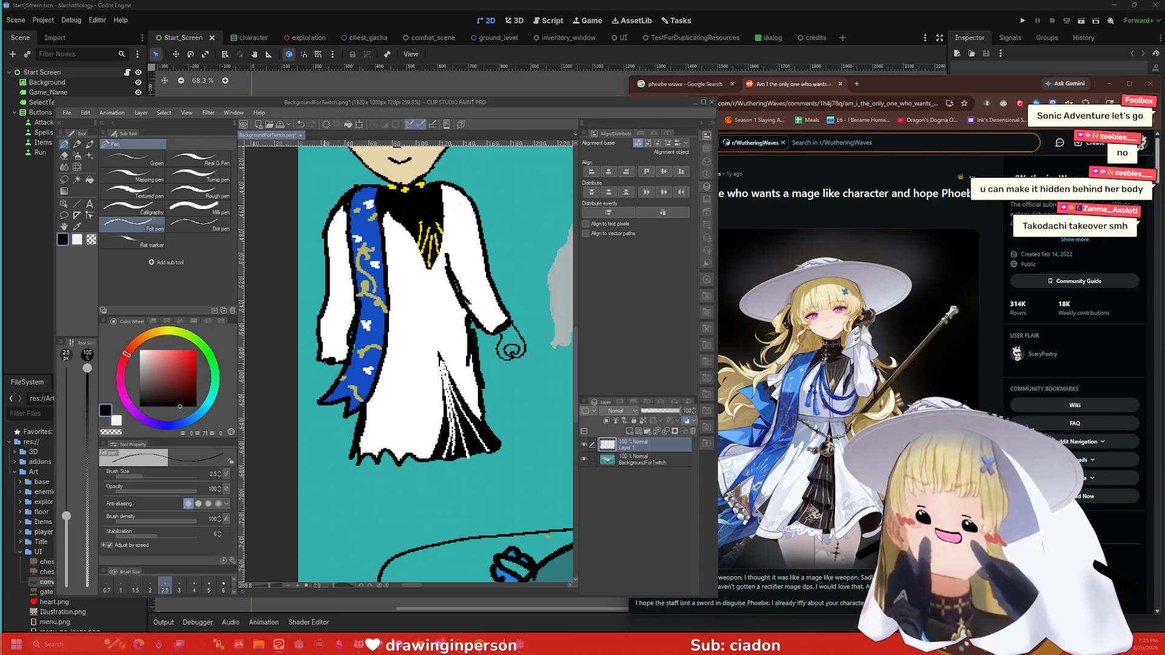
{"action": "mouse_move", "coordinate": [322, 361]}
{"action": "left_mouse_down"}
{"action": "mouse_move", "coordinate": [312, 381]}
{"action": "mouse_move", "coordinate": [329, 383]}
{"action": "left_mouse_up"}
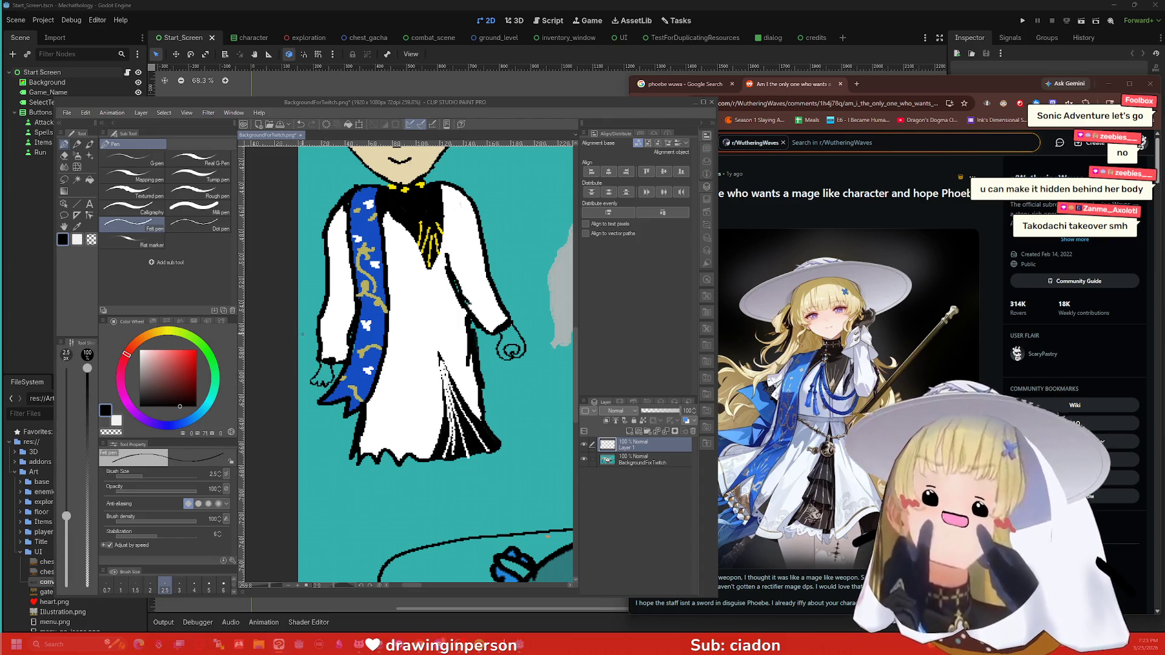
Step: Fill both hands solid black and zoom out
{"action": "key", "text": "g"}
{"action": "left_click", "coordinate": [320, 375]}
{"action": "left_click", "coordinate": [509, 350]}
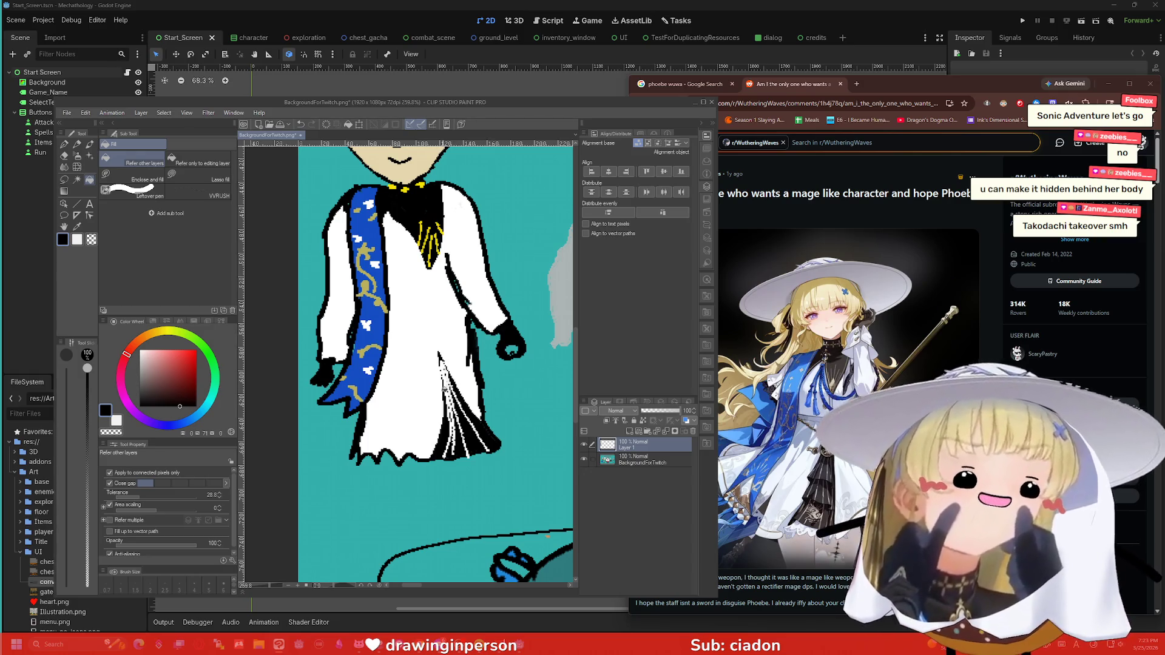
{"action": "key", "text": "p"}
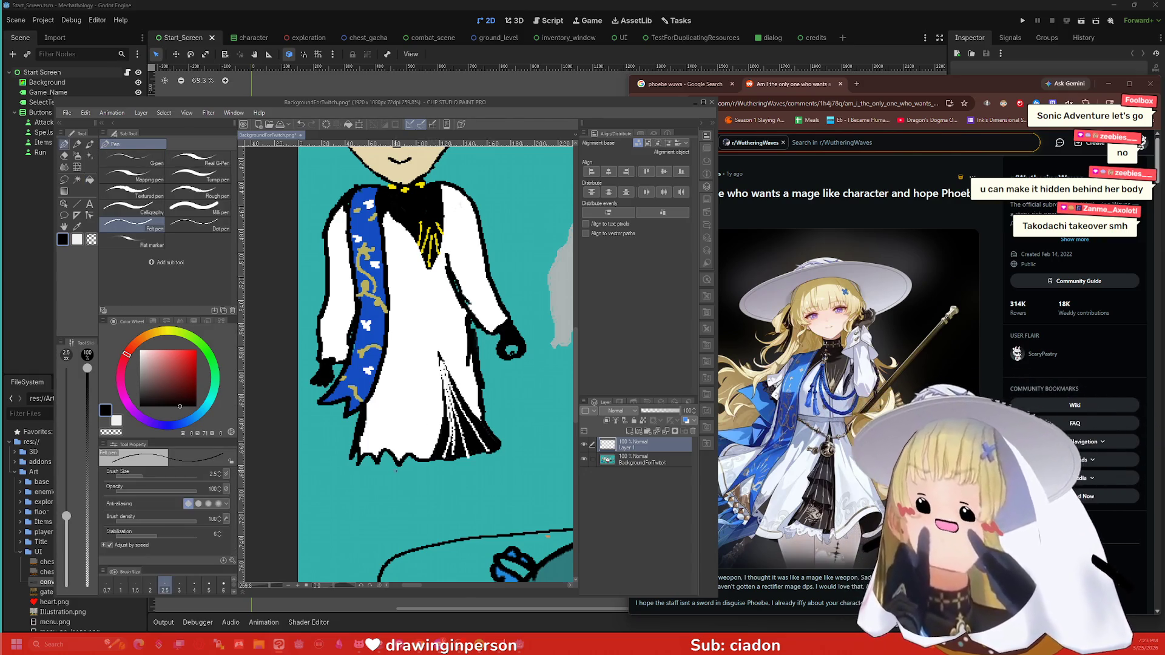
{"action": "key", "text": "ctrl+minus"}
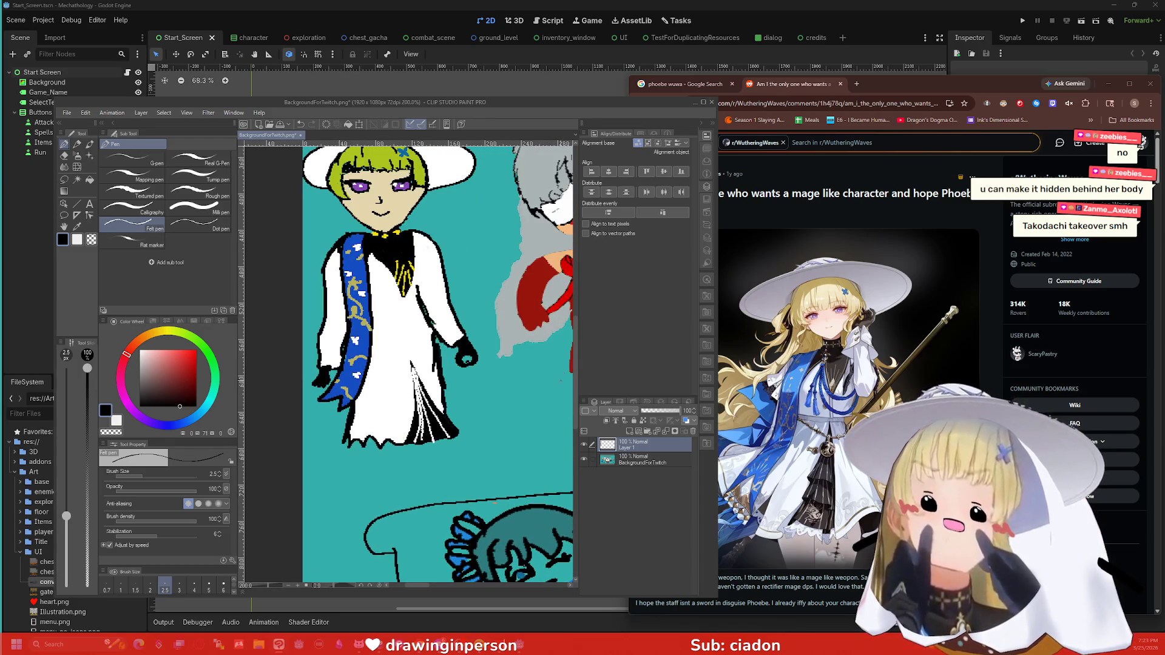
Step: Draw two thin leg outlines from the skirt hem down to the table edge
{"action": "scroll", "coordinate": [446, 381], "scroll_direction": "up", "scroll_amount": 5}
{"action": "scroll", "coordinate": [820, 421], "scroll_direction": "down", "scroll_amount": 3}
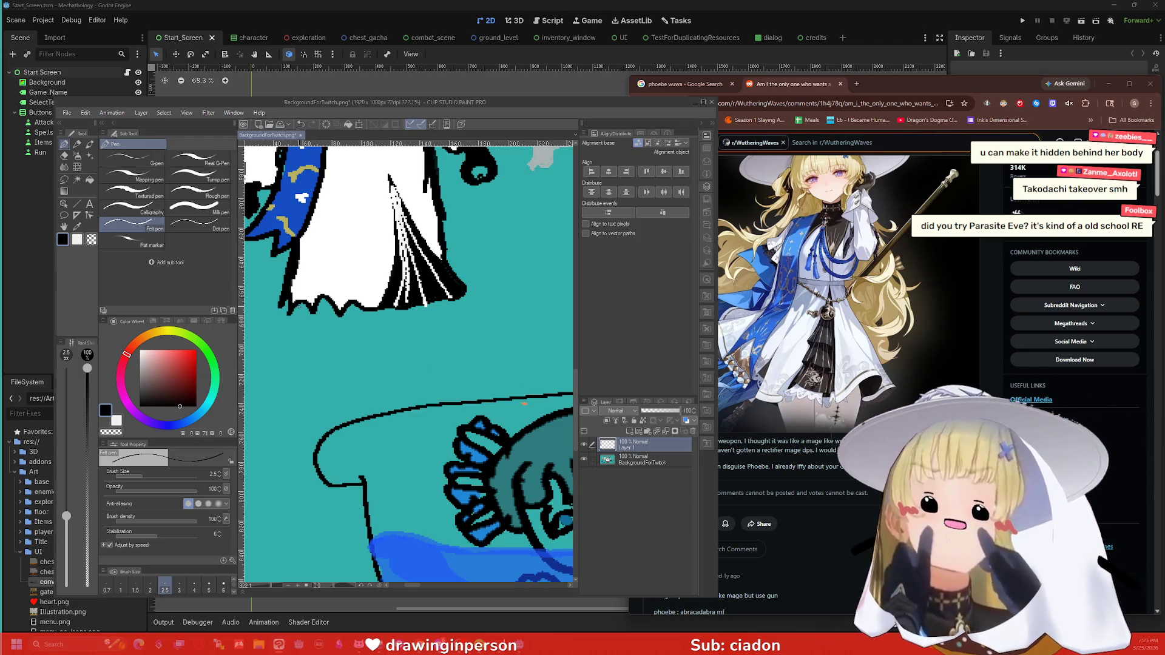
{"action": "left_click_drag", "start_coordinate": [297, 307], "coordinate": [321, 423]}
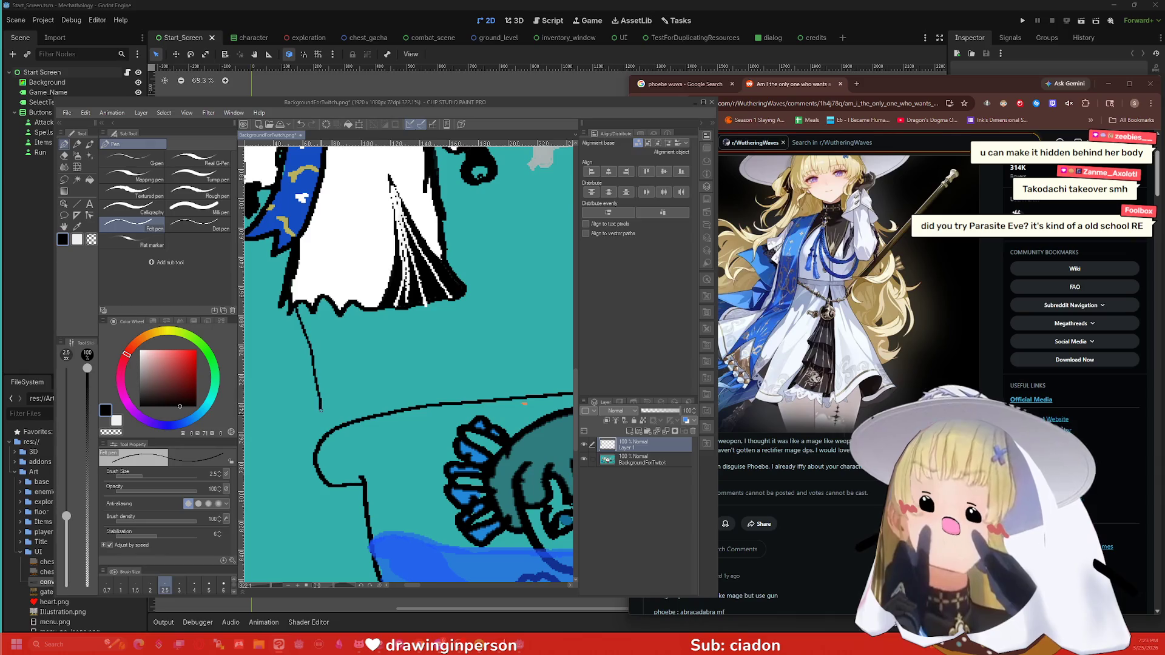
{"action": "left_click_drag", "start_coordinate": [371, 312], "coordinate": [374, 411]}
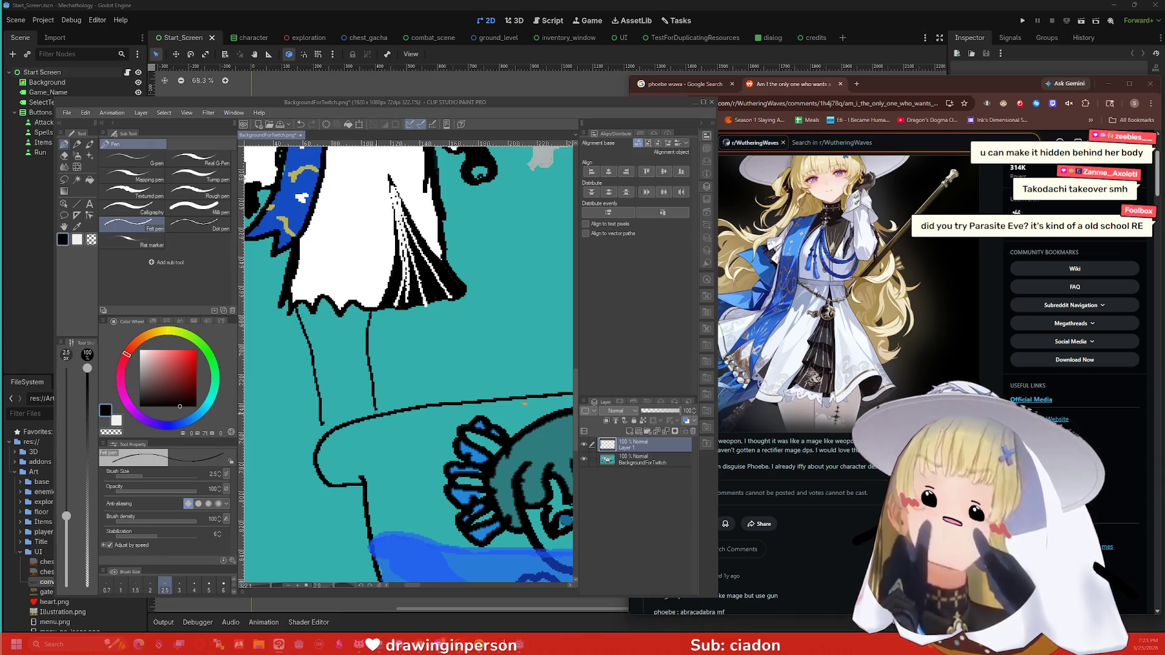
{"action": "left_click_drag", "start_coordinate": [379, 311], "coordinate": [407, 403]}
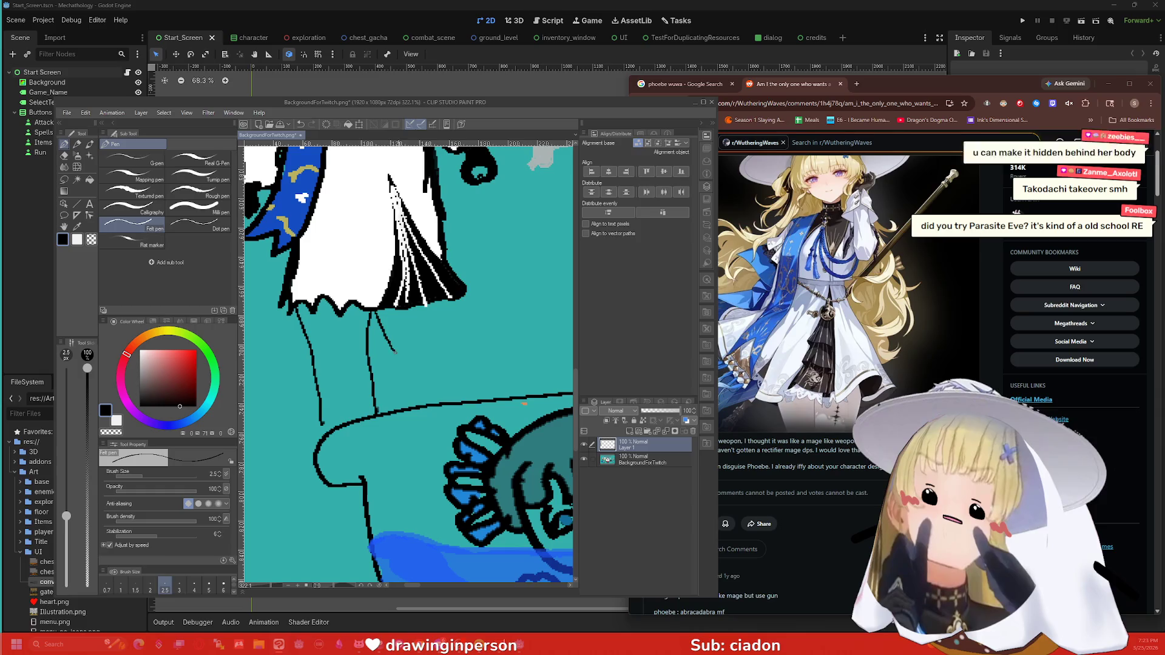
{"action": "left_click_drag", "start_coordinate": [445, 301], "coordinate": [463, 400]}
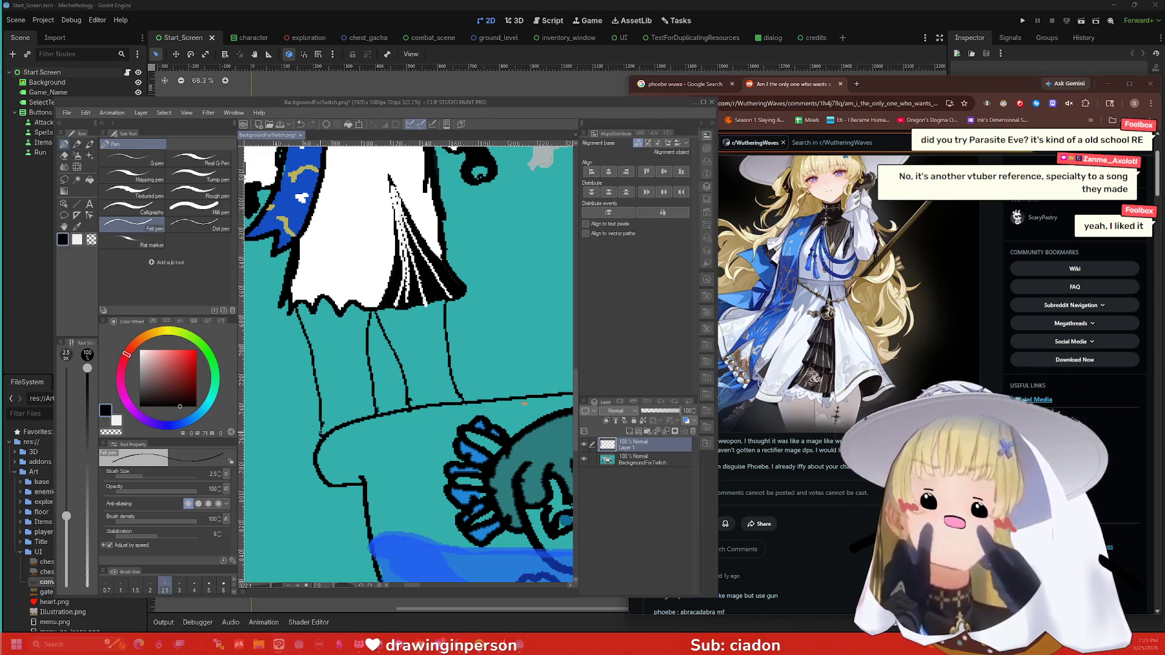
Step: Pick white and fill an area near the legs
{"action": "left_click_drag", "start_coordinate": [158, 385], "coordinate": [141, 355]}
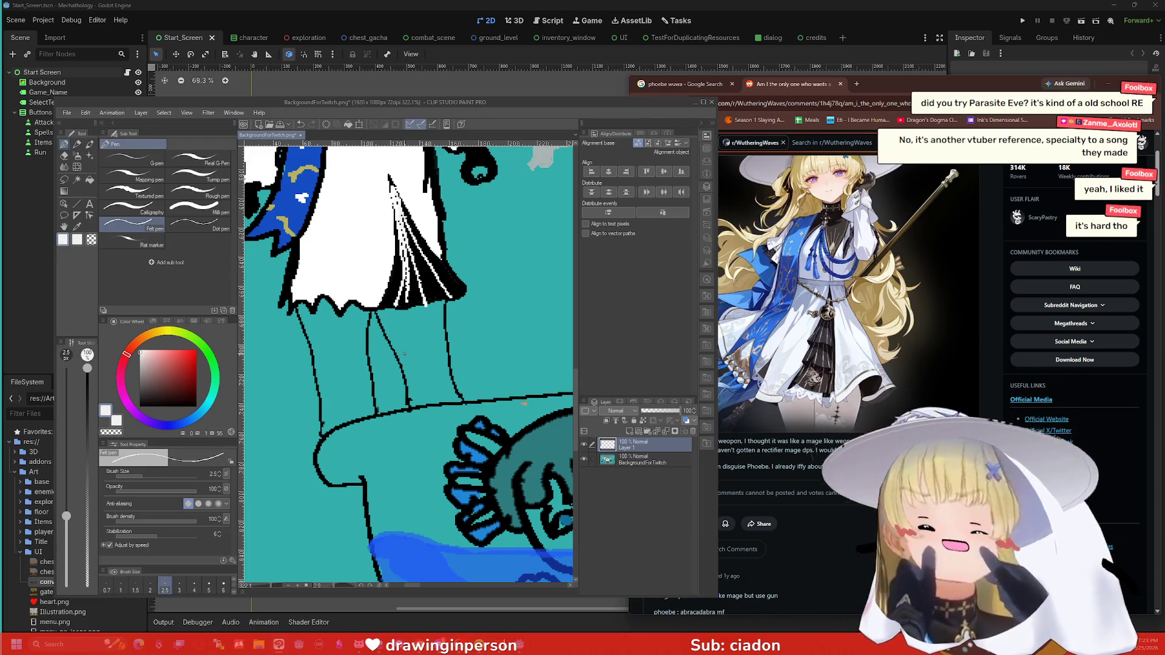
{"action": "key", "text": "g"}
{"action": "left_click", "coordinate": [394, 352]}
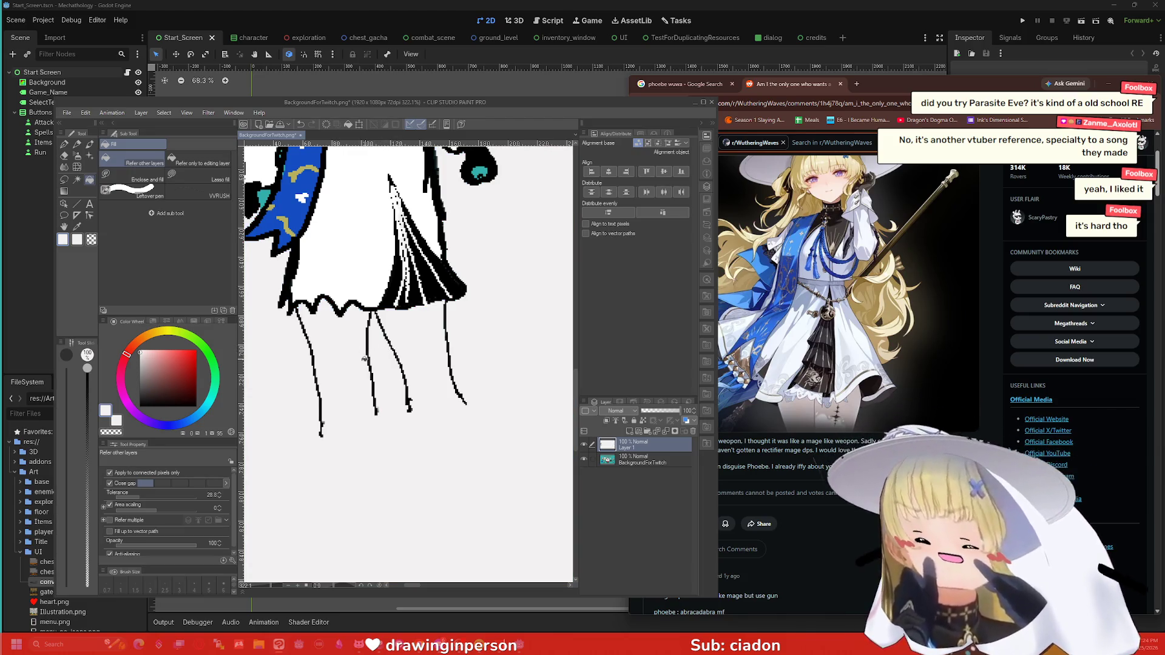
Step: Undo the stray white fill and fill both legs pale pink
{"action": "key", "text": "ctrl+z"}
{"action": "key", "text": "p"}
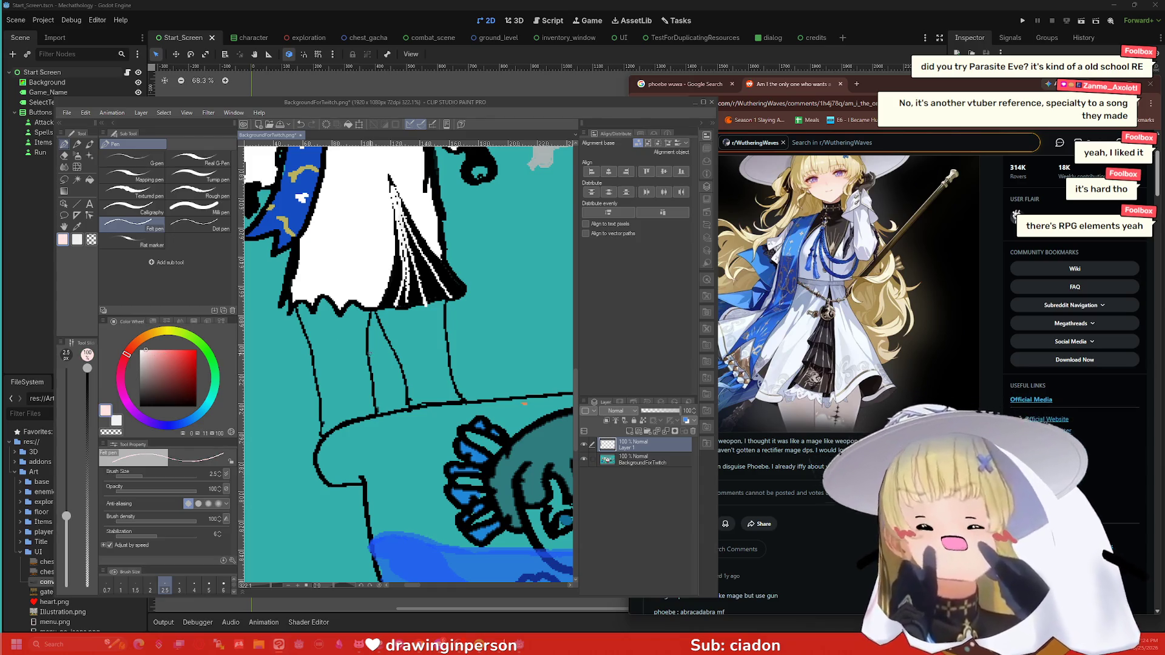
{"action": "key", "text": "g"}
{"action": "left_click", "coordinate": [354, 345]}
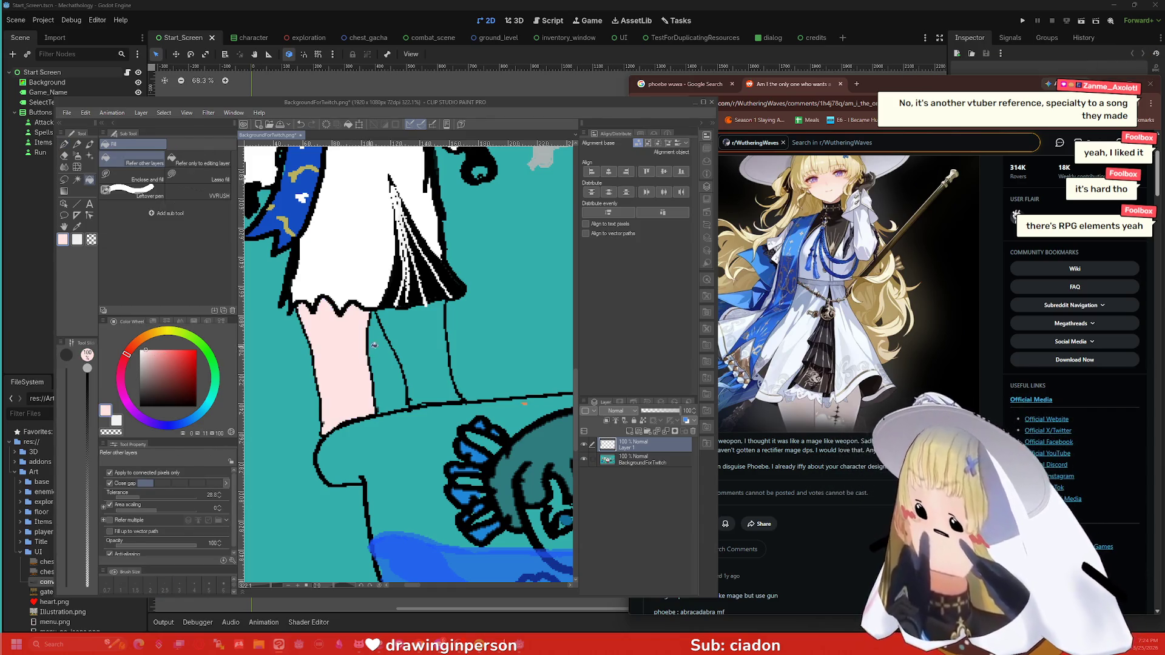
{"action": "left_click", "coordinate": [409, 336]}
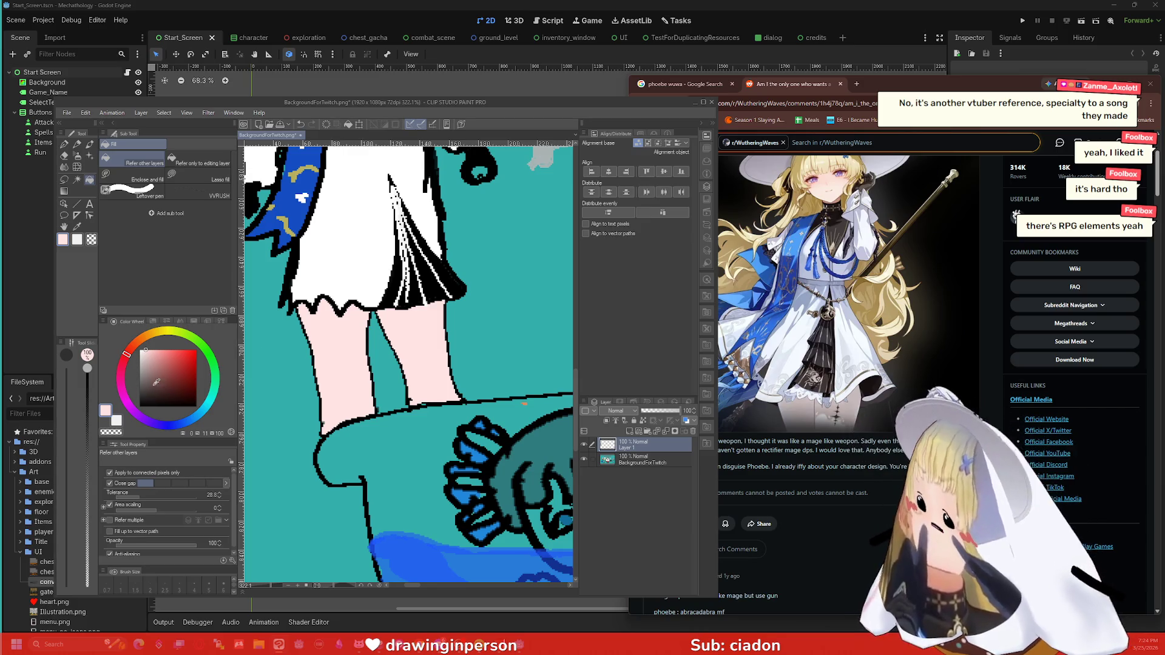
{"action": "key", "text": "p"}
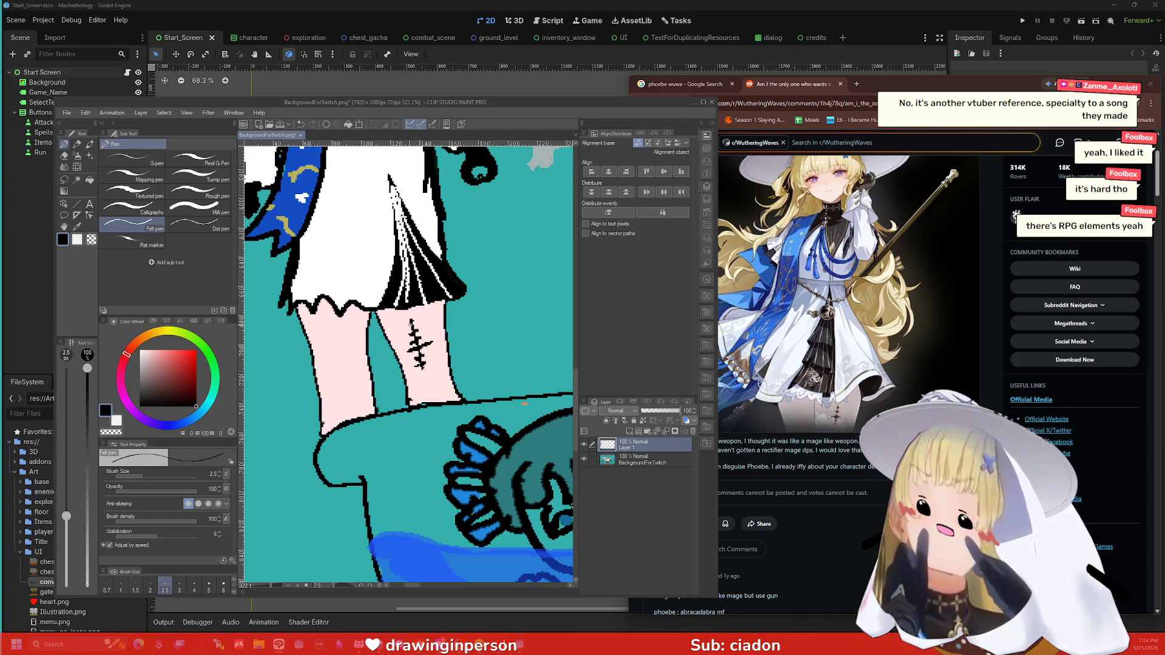
Step: Eyedrop the green colour from the girl's hair
{"action": "scroll", "coordinate": [334, 303], "scroll_direction": "down", "scroll_amount": 5}
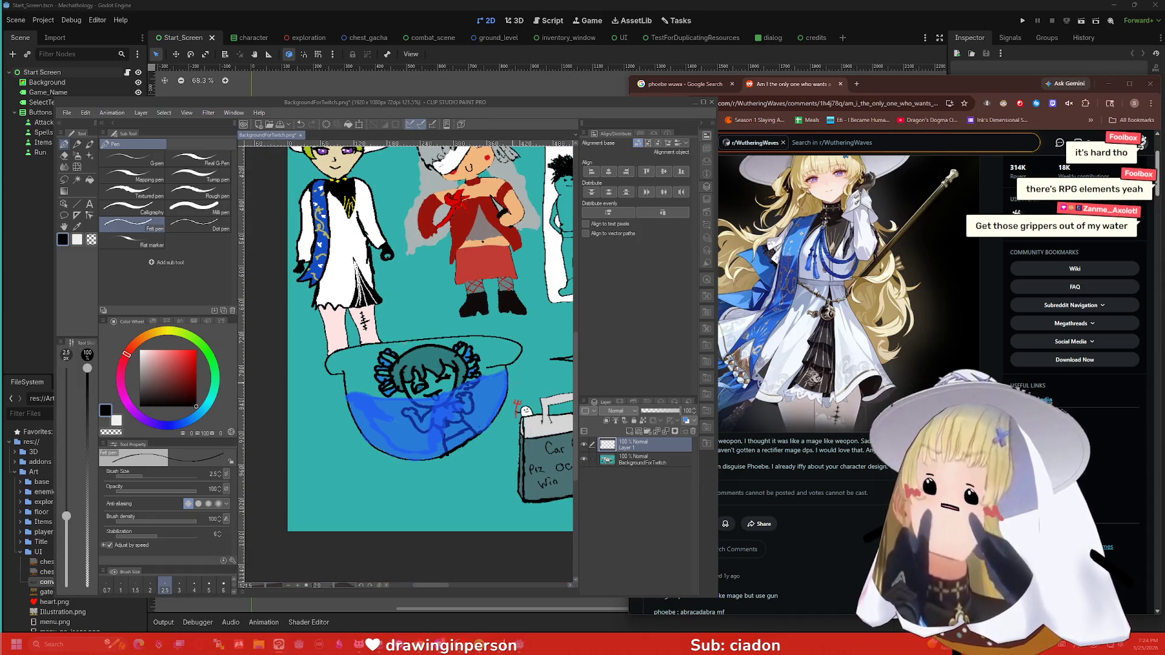
{"action": "left_click_drag", "start_coordinate": [573, 377], "coordinate": [573, 352]}
{"action": "scroll", "coordinate": [332, 427], "scroll_direction": "up", "scroll_amount": 4}
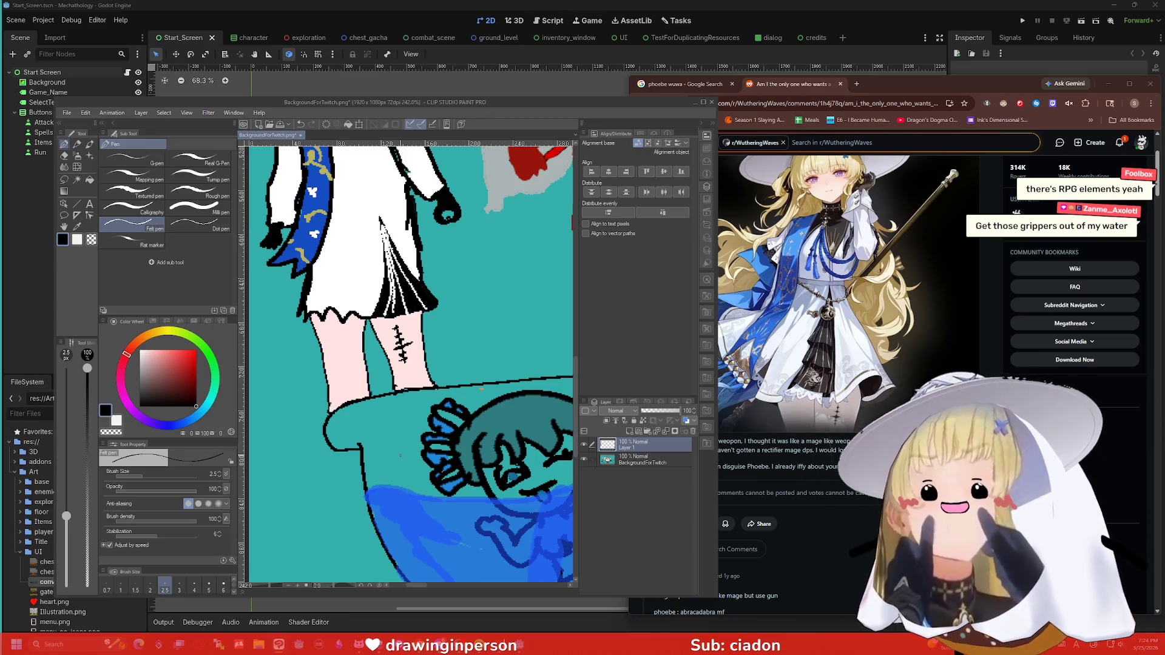
{"action": "scroll", "coordinate": [399, 430], "scroll_direction": "down", "scroll_amount": 3}
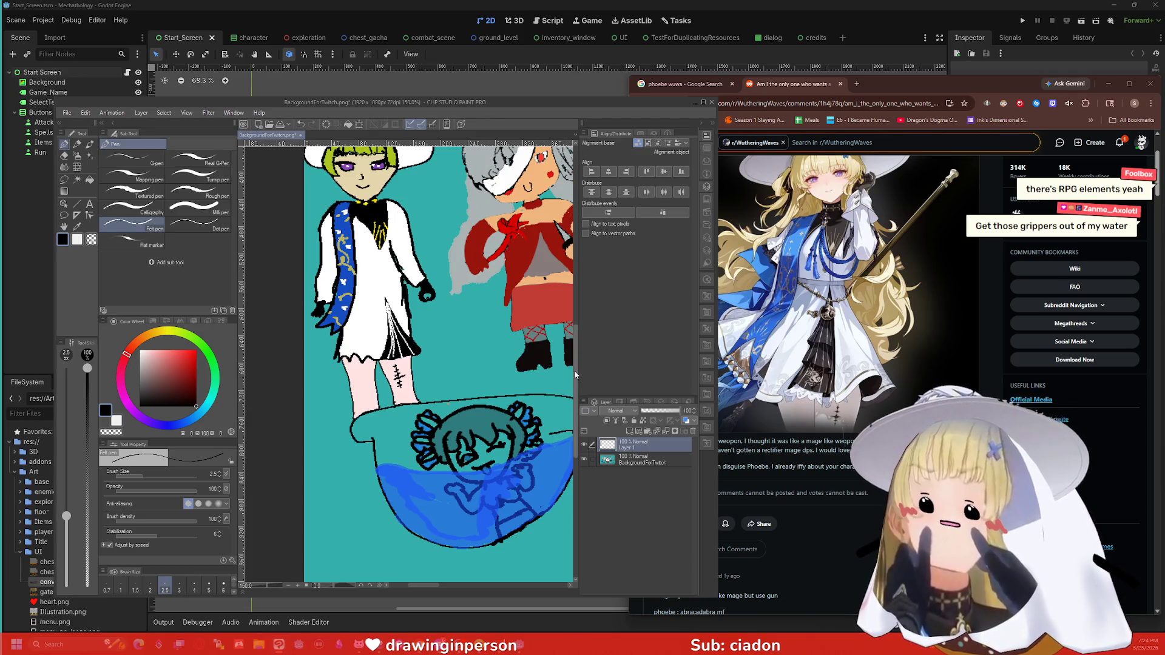
{"action": "scroll", "coordinate": [575, 374], "scroll_direction": "up", "scroll_amount": 2}
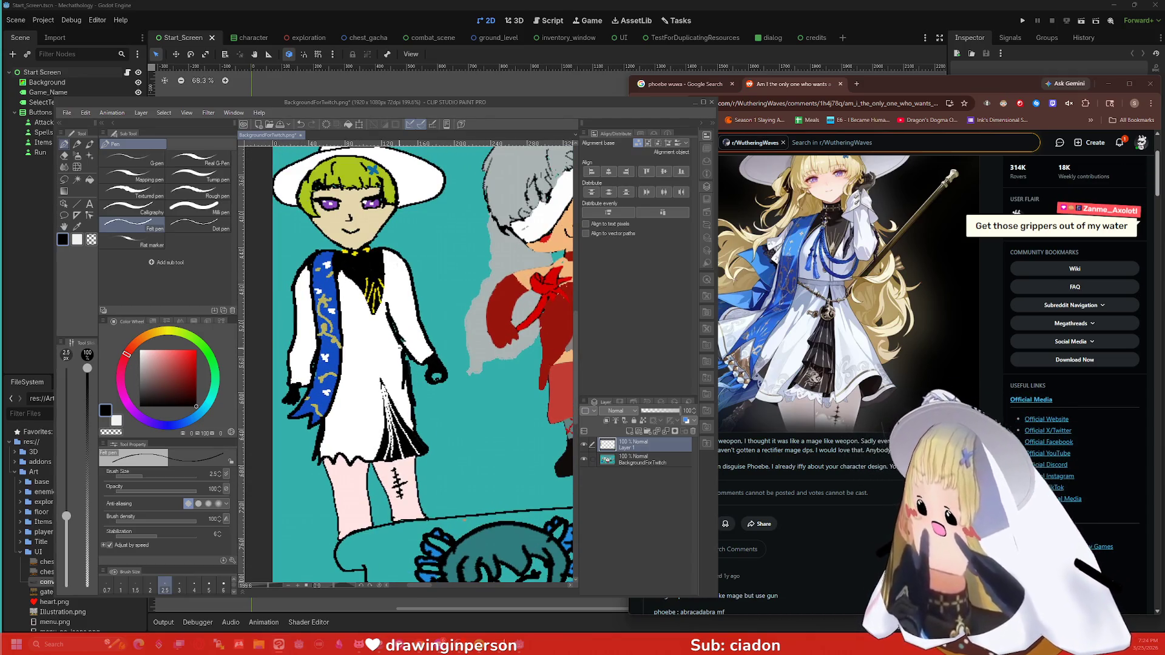
{"action": "key", "text": "i"}
{"action": "left_click", "coordinate": [345, 174]}
{"action": "key", "text": "p"}
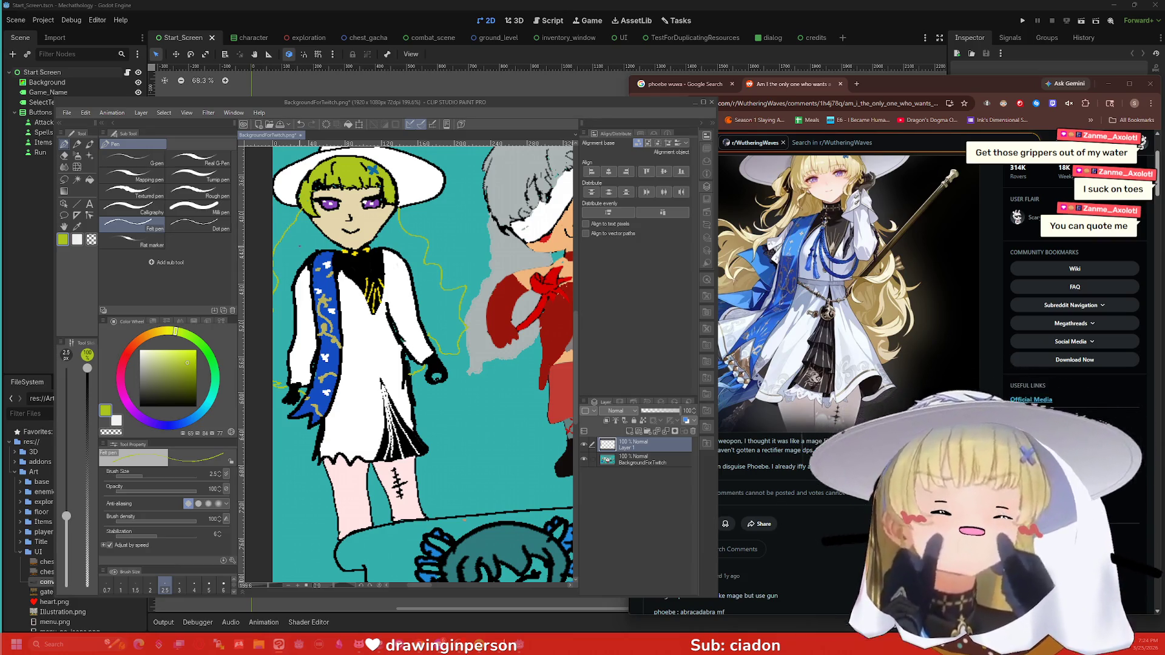
Step: Fill the areas left and right of the face green as long hair locks
{"action": "key", "text": "g"}
{"action": "left_click", "coordinate": [284, 259]}
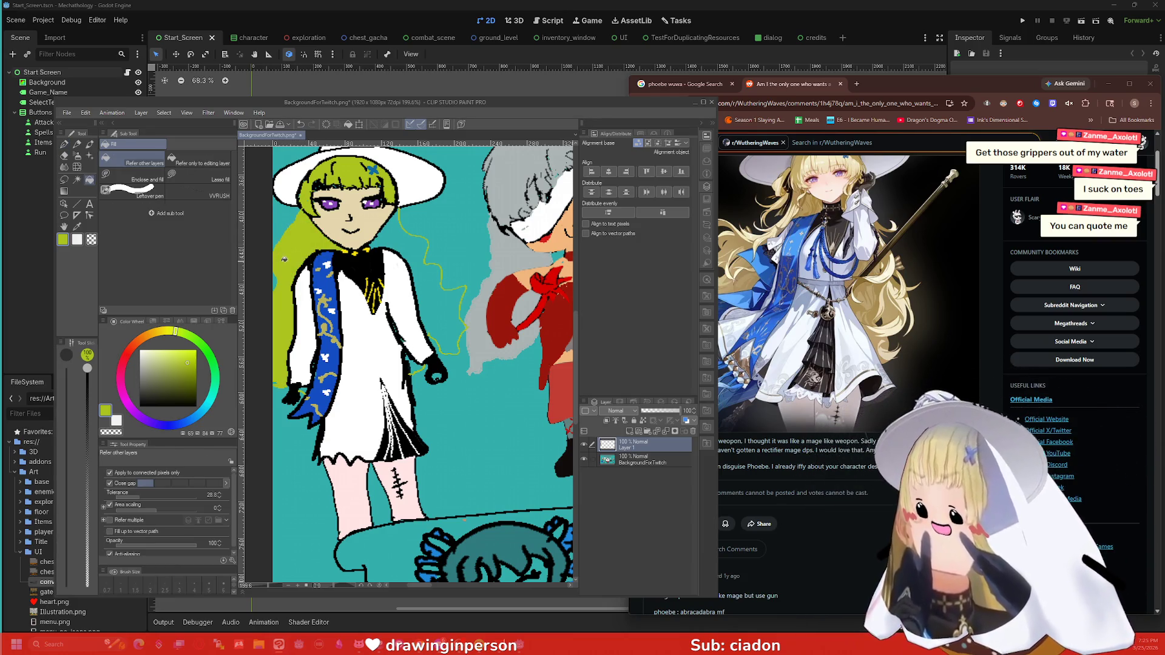
{"action": "left_click", "coordinate": [390, 238]}
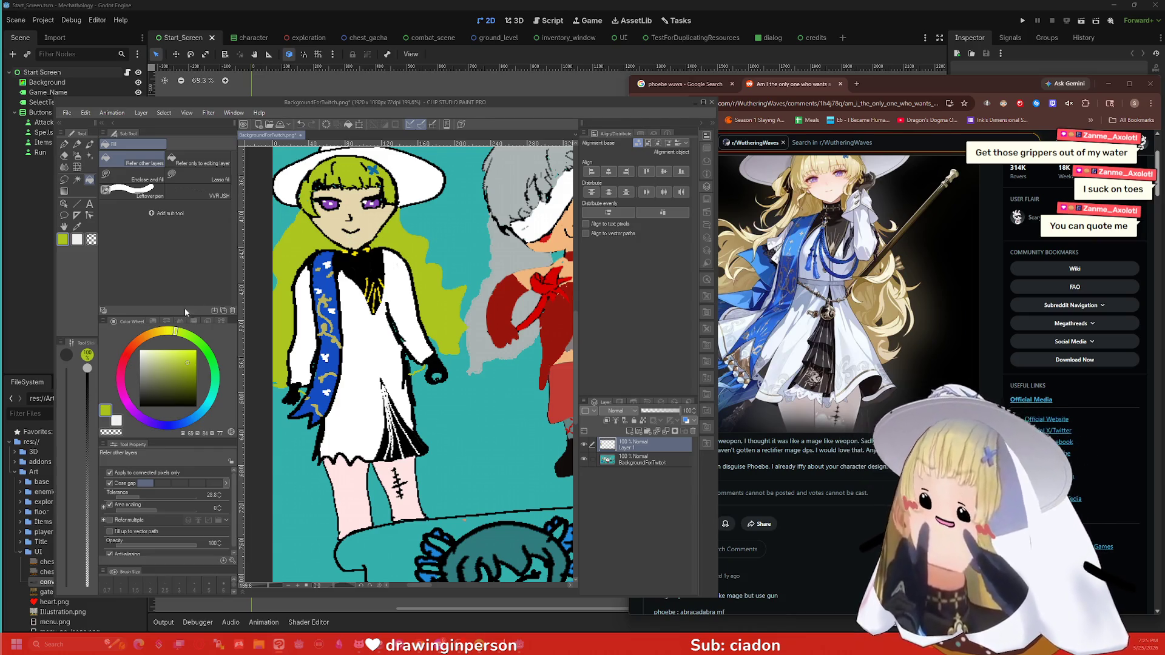
{"action": "key", "text": "p"}
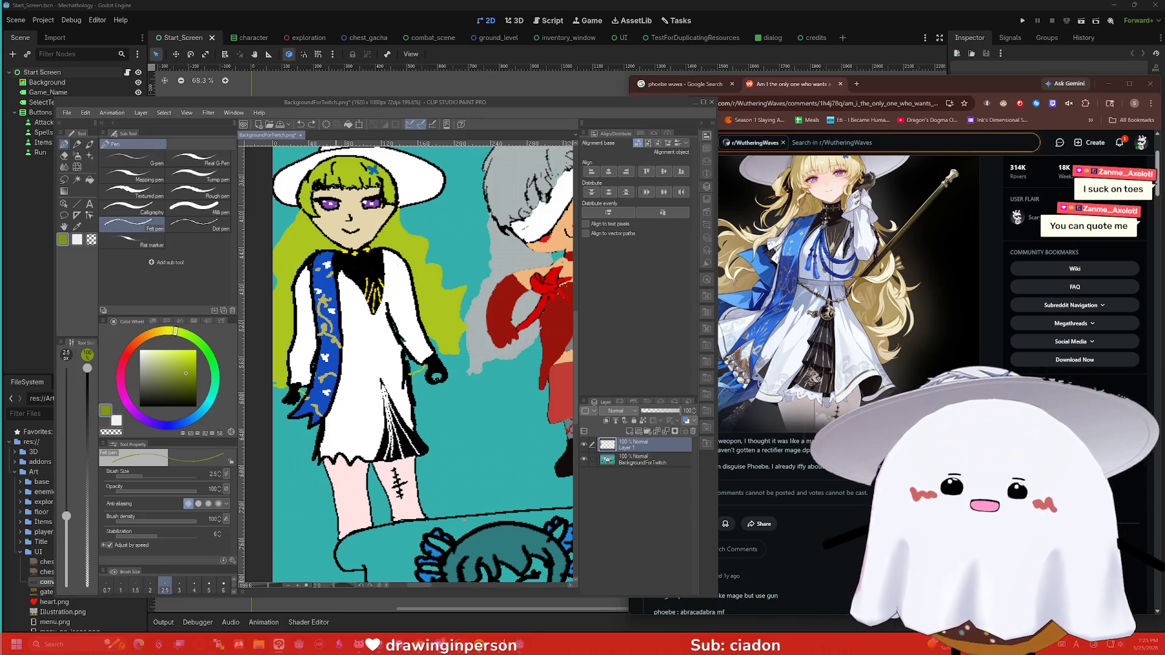
{"action": "scroll", "coordinate": [425, 364], "scroll_direction": "down", "scroll_amount": 2}
{"action": "scroll", "coordinate": [823, 222], "scroll_direction": "up", "scroll_amount": 1}
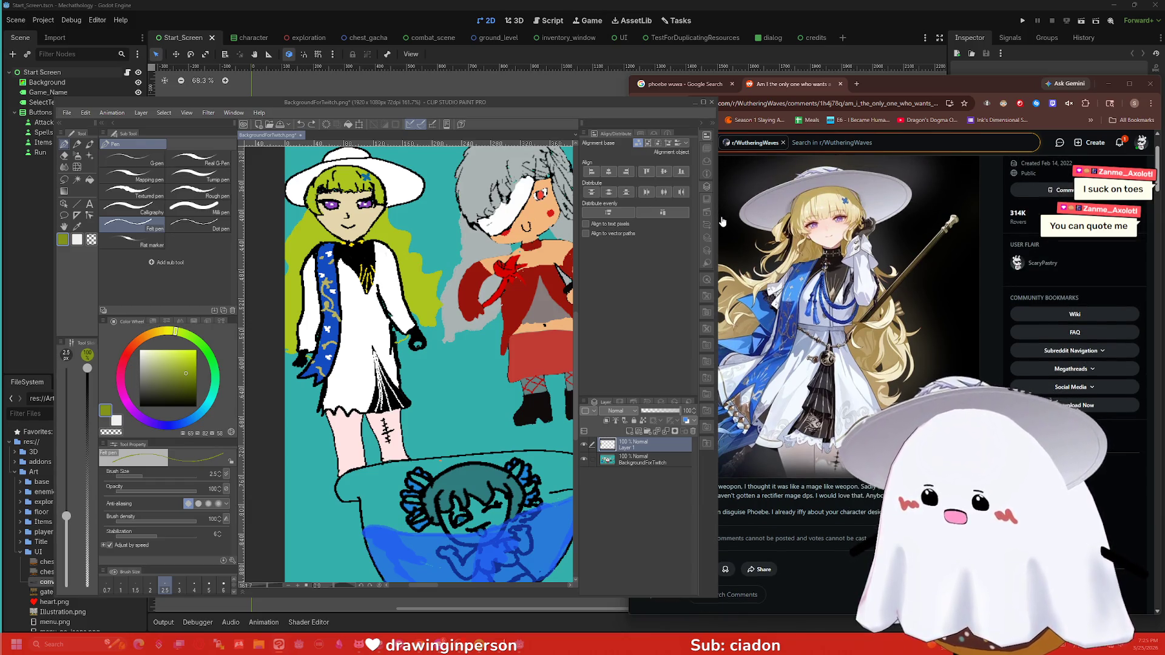
{"action": "scroll", "coordinate": [805, 230], "scroll_direction": "up", "scroll_amount": 2}
{"action": "scroll", "coordinate": [770, 314], "scroll_direction": "down", "scroll_amount": 2}
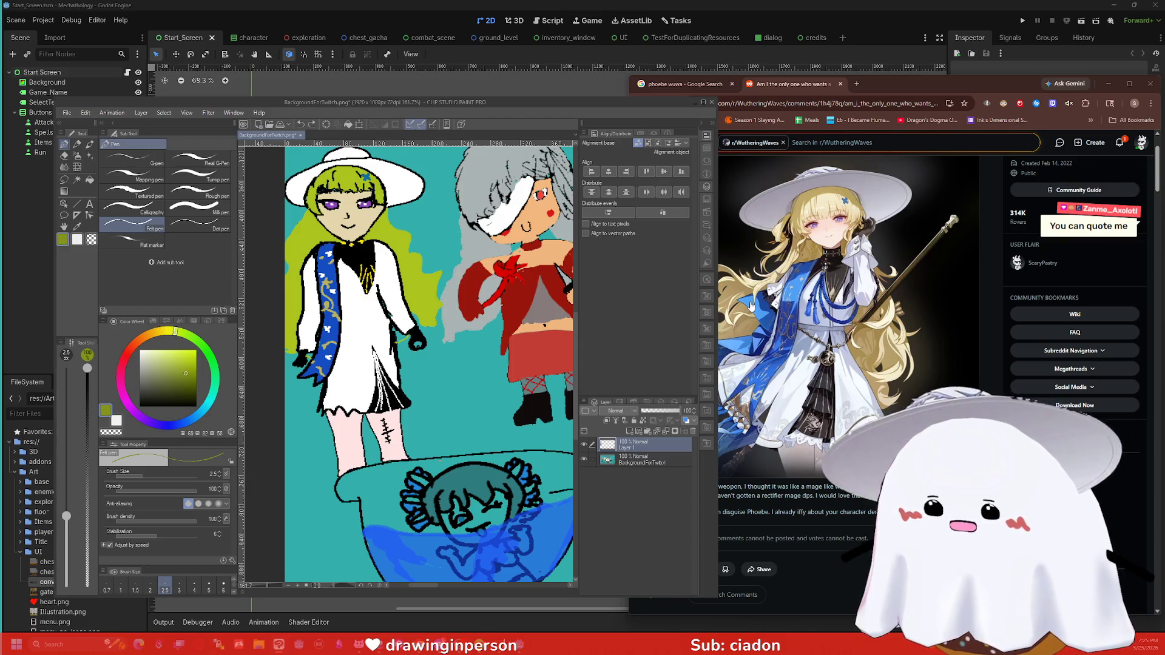
{"action": "scroll", "coordinate": [751, 307], "scroll_direction": "down", "scroll_amount": 1}
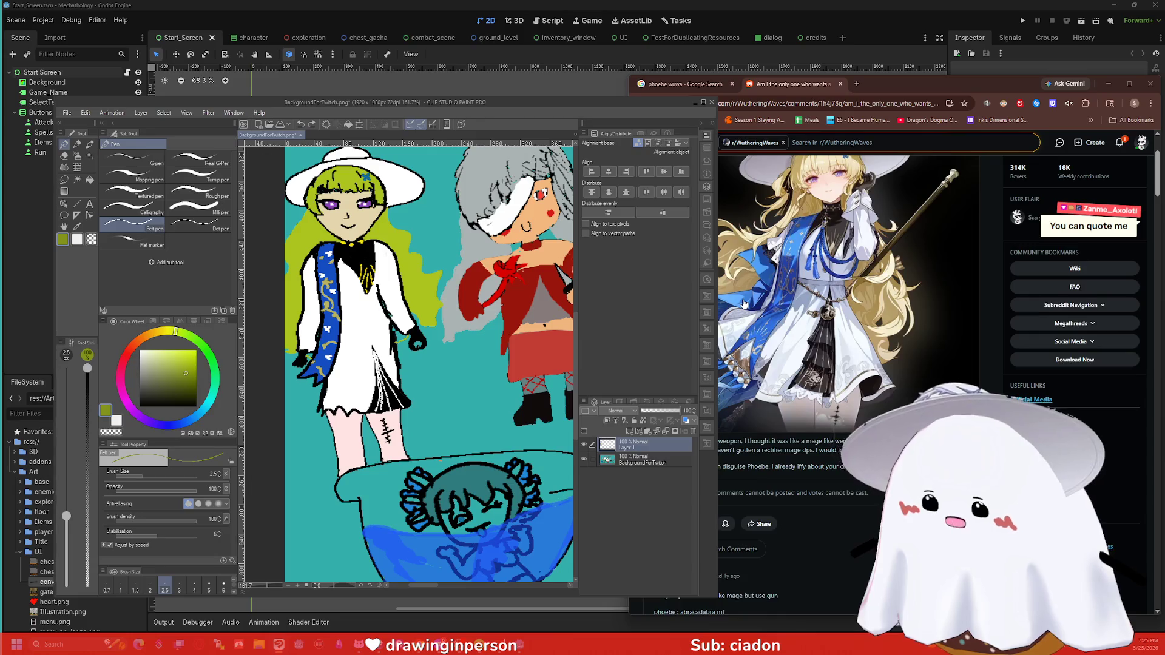
{"action": "scroll", "coordinate": [743, 303], "scroll_direction": "up", "scroll_amount": 1}
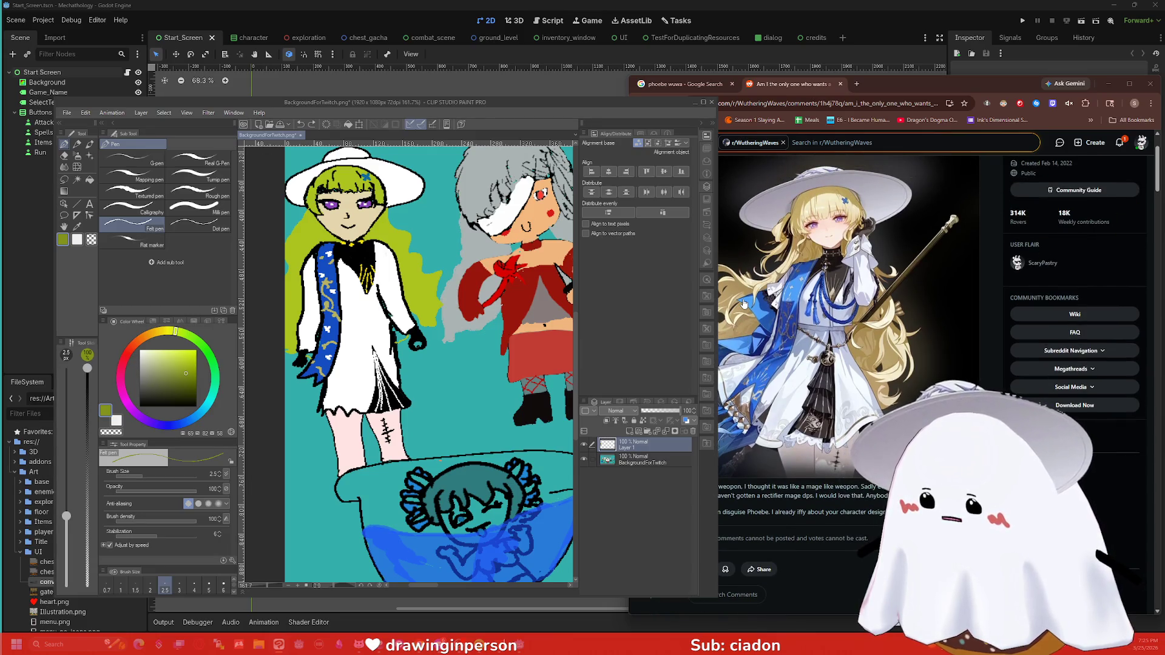
{"action": "scroll", "coordinate": [279, 375], "scroll_direction": "up", "scroll_amount": 7}
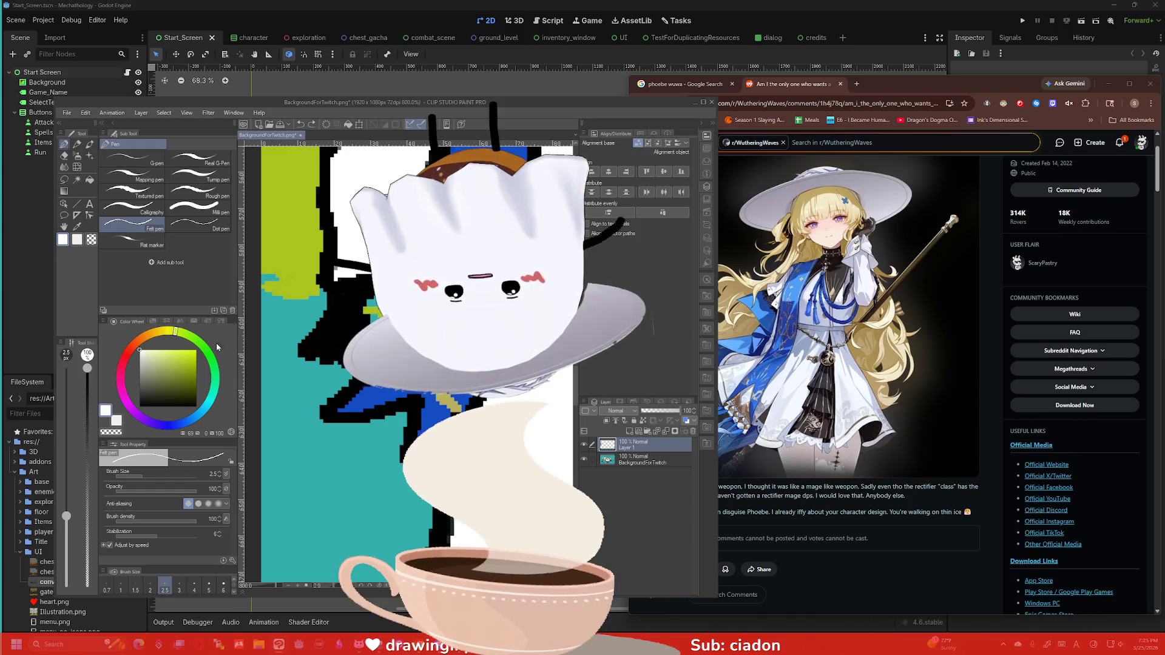
Step: Pick orange on the colour wheel and draw the first staff stroke beside the mage girl's hand
{"action": "left_click", "coordinate": [147, 360]}
{"action": "left_click", "coordinate": [140, 344]}
{"action": "left_click", "coordinate": [170, 362]}
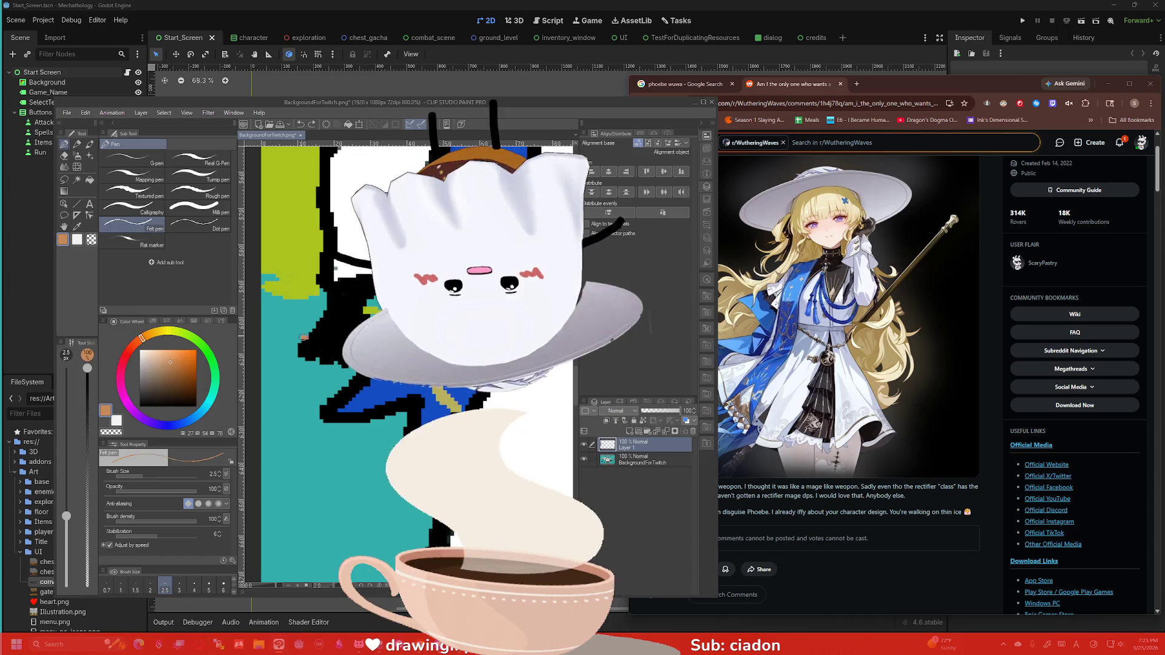
{"action": "mouse_move", "coordinate": [309, 333]}
{"action": "left_mouse_down"}
{"action": "mouse_move", "coordinate": [262, 307]}
{"action": "mouse_move", "coordinate": [262, 277]}
{"action": "left_mouse_up"}
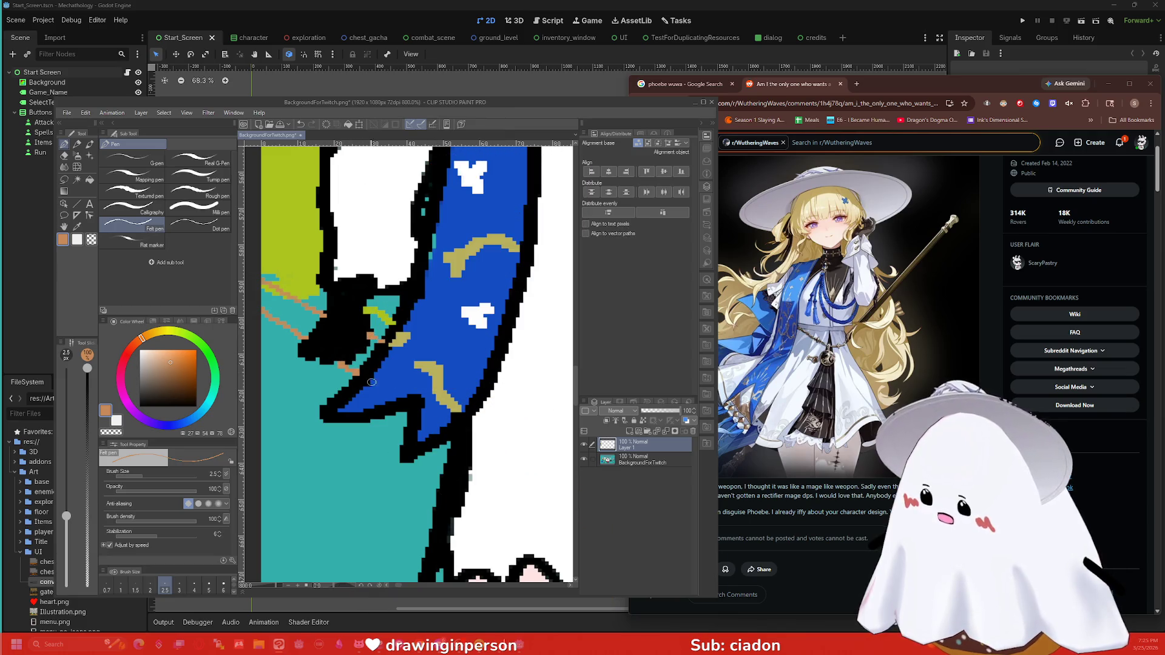
Step: Return to the Felt pen, zoom out on the drawing, and open the reference image at full size
{"action": "key", "text": "g"}
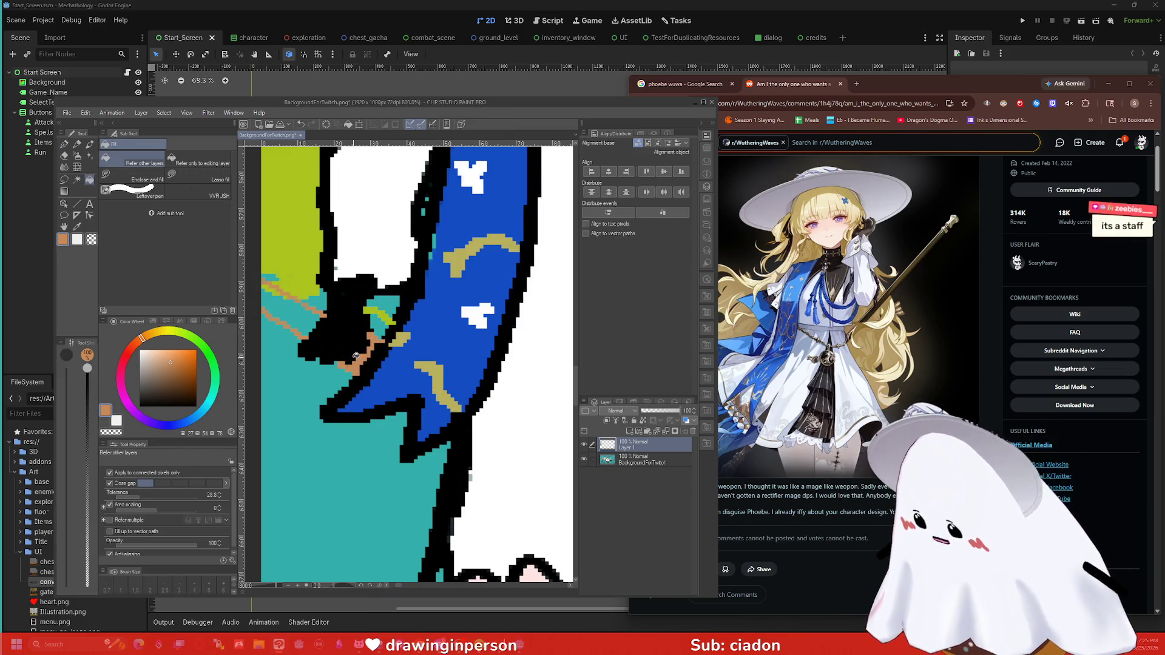
{"action": "key", "text": "p"}
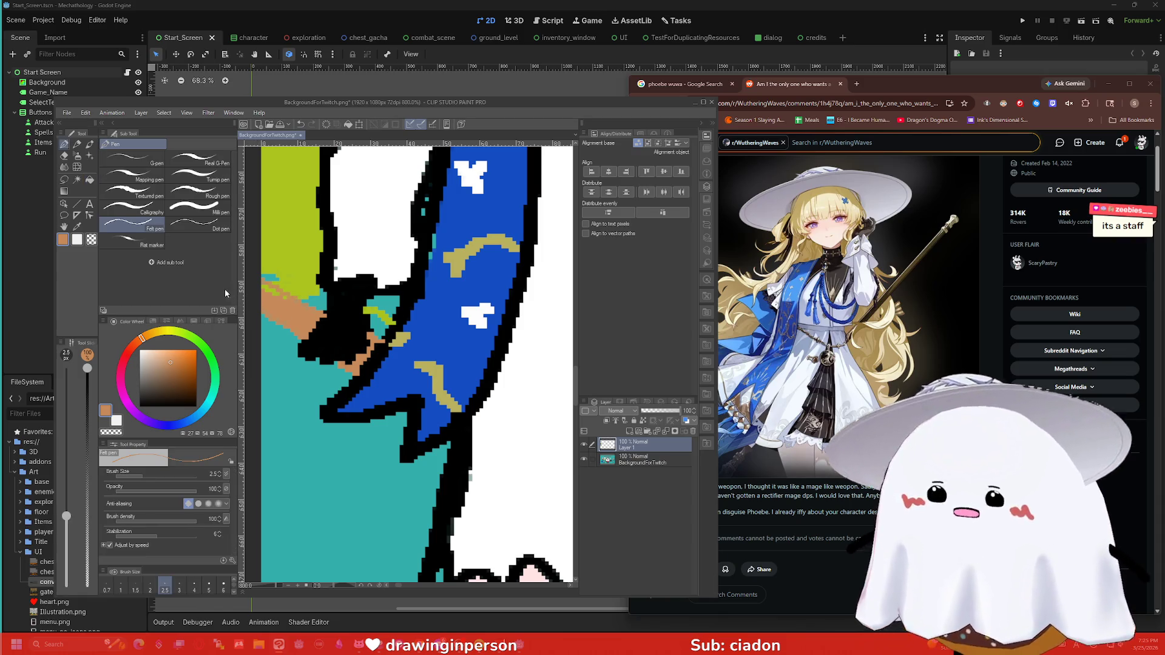
{"action": "scroll", "coordinate": [244, 300], "scroll_direction": "down", "scroll_amount": 3}
{"action": "scroll", "coordinate": [565, 305], "scroll_direction": "down", "scroll_amount": 2}
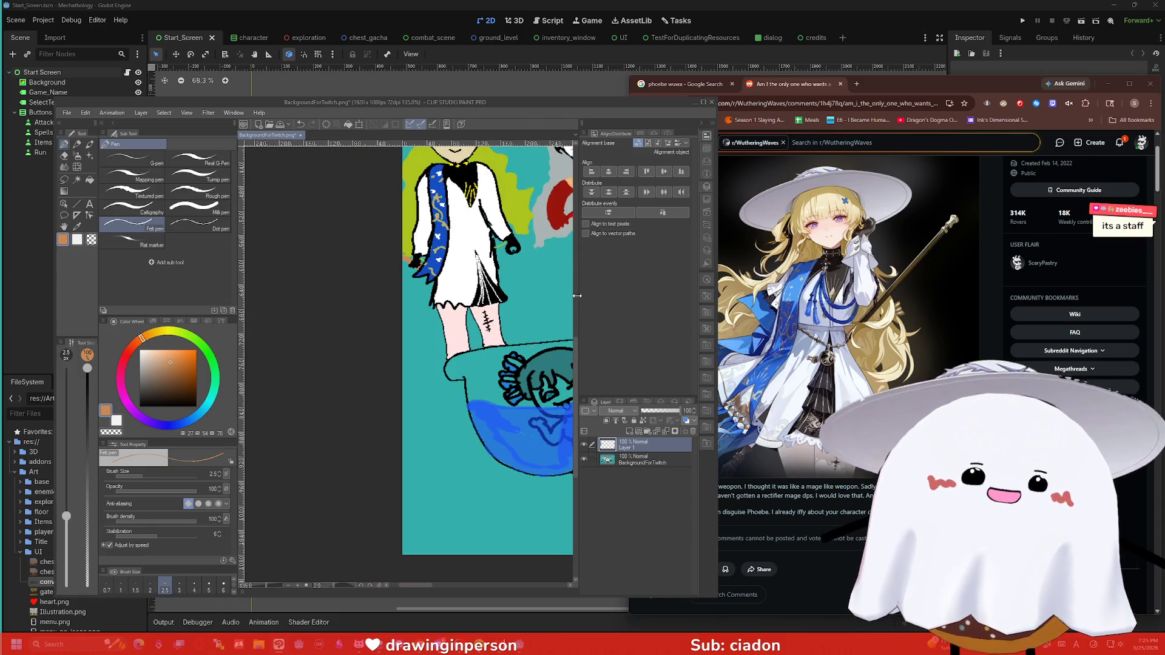
{"action": "left_click_drag", "start_coordinate": [574, 345], "coordinate": [580, 292]}
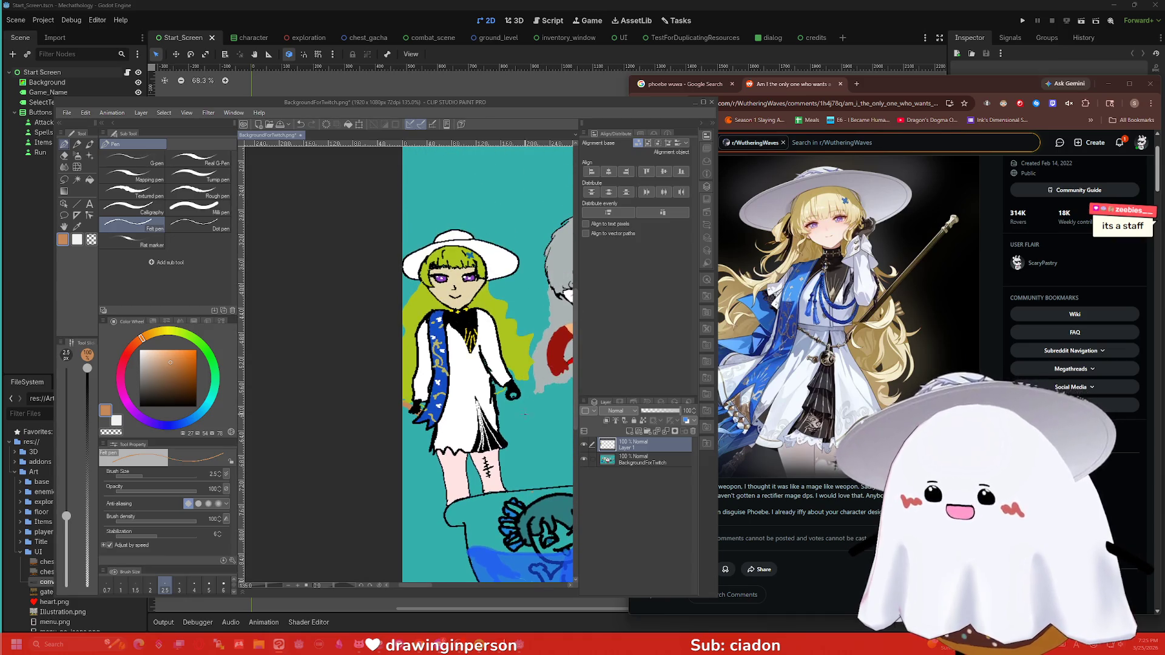
{"action": "scroll", "coordinate": [746, 479], "scroll_direction": "up", "scroll_amount": 2}
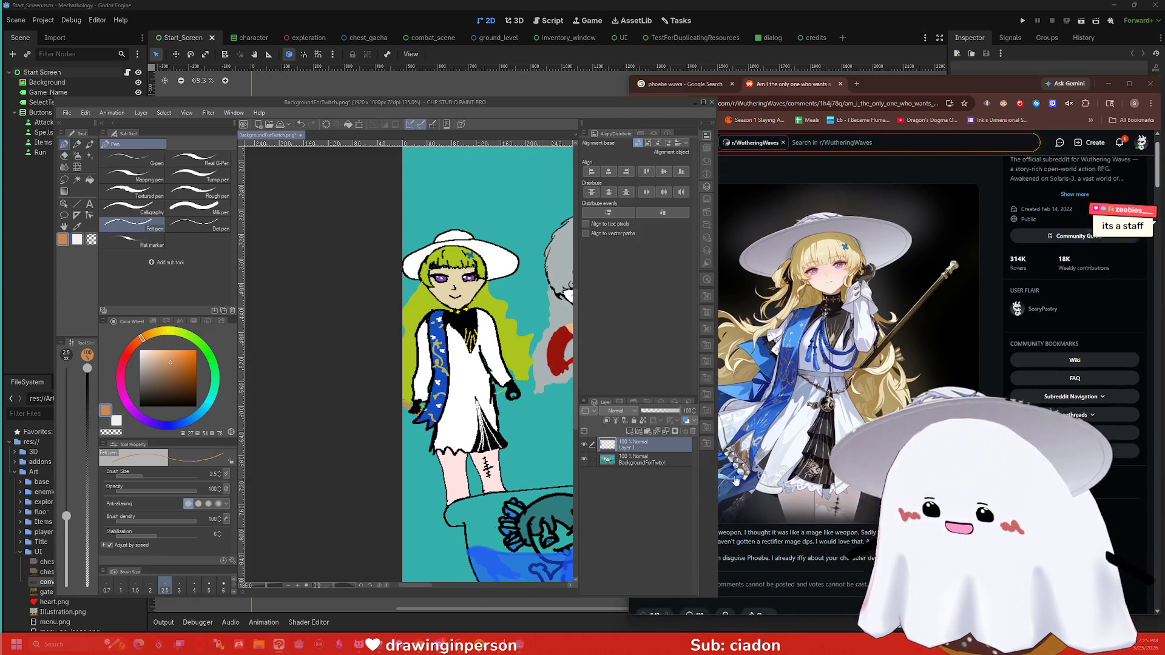
{"action": "scroll", "coordinate": [755, 463], "scroll_direction": "down", "scroll_amount": 2}
{"action": "left_click", "coordinate": [755, 463]}
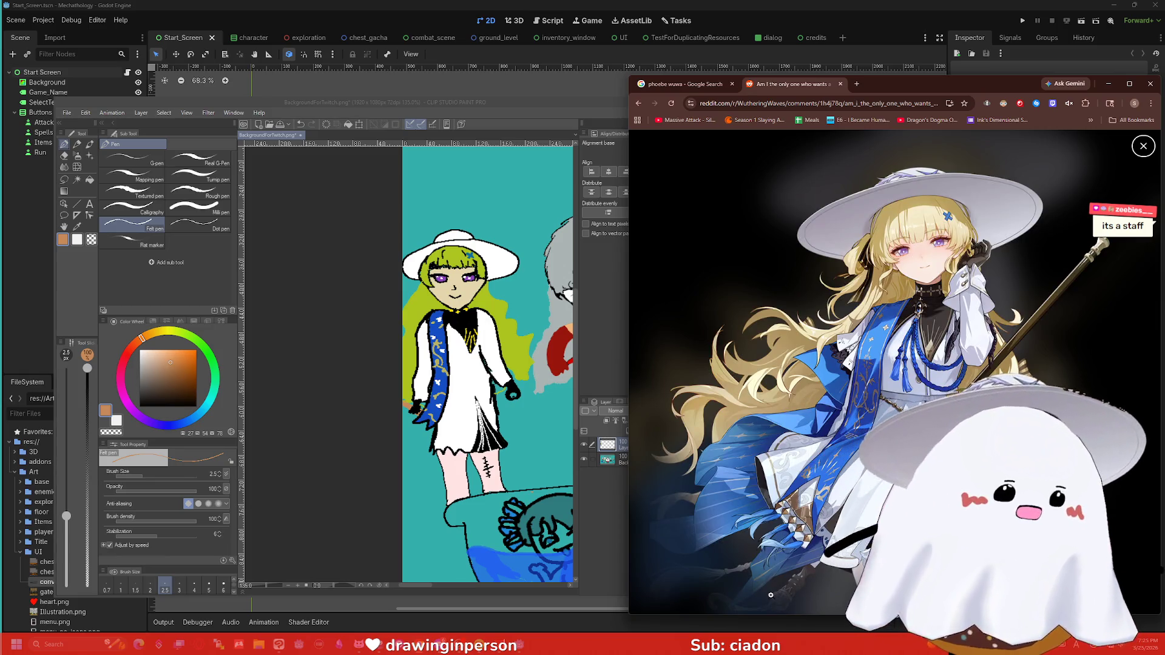
Step: Study the enlarged Reddit mage reference, close the lightbox, and minimize Chrome
{"action": "left_click_drag", "start_coordinate": [886, 85], "coordinate": [631, 13]}
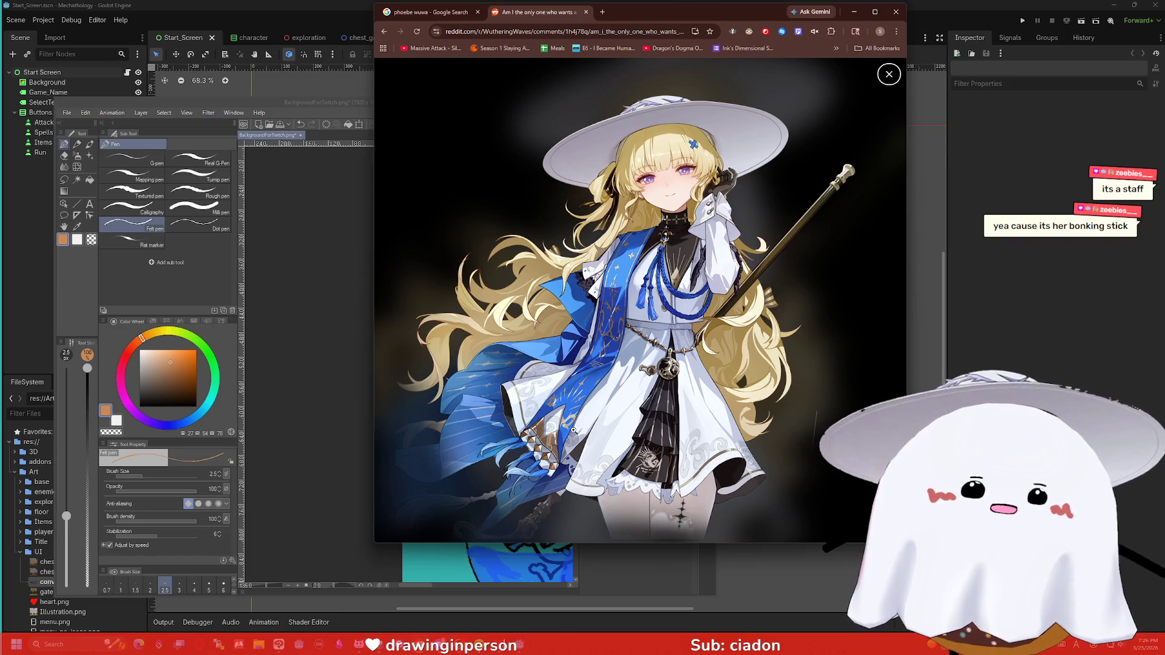
{"action": "left_click", "coordinate": [851, 60]}
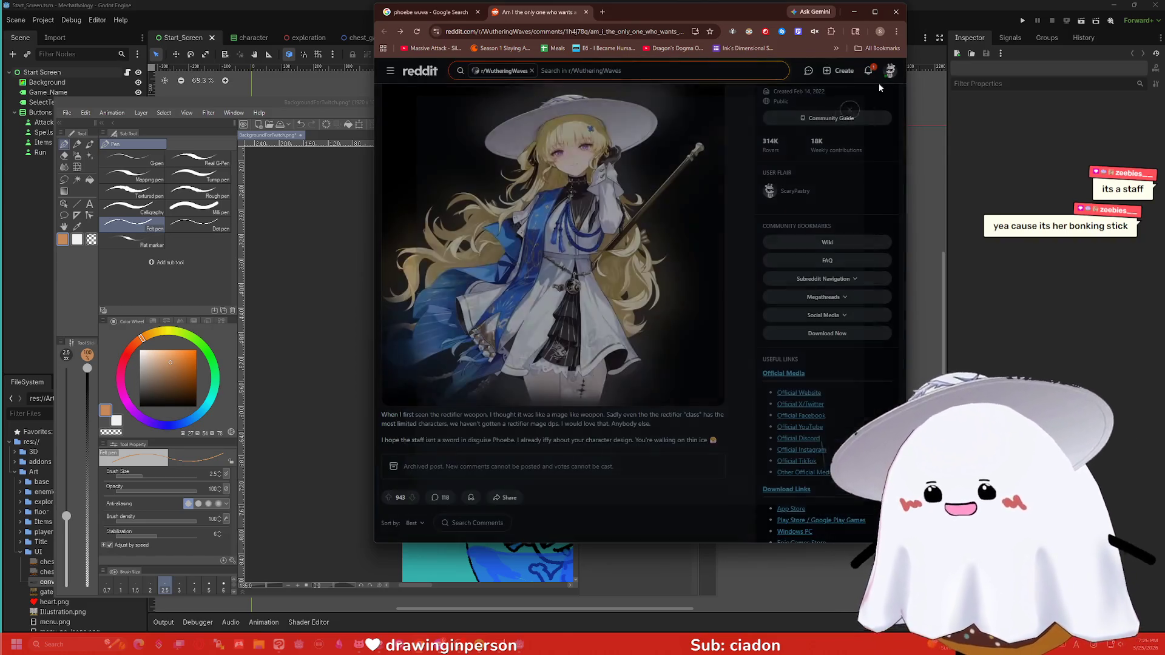
{"action": "left_click_drag", "start_coordinate": [875, 18], "coordinate": [1119, 73]}
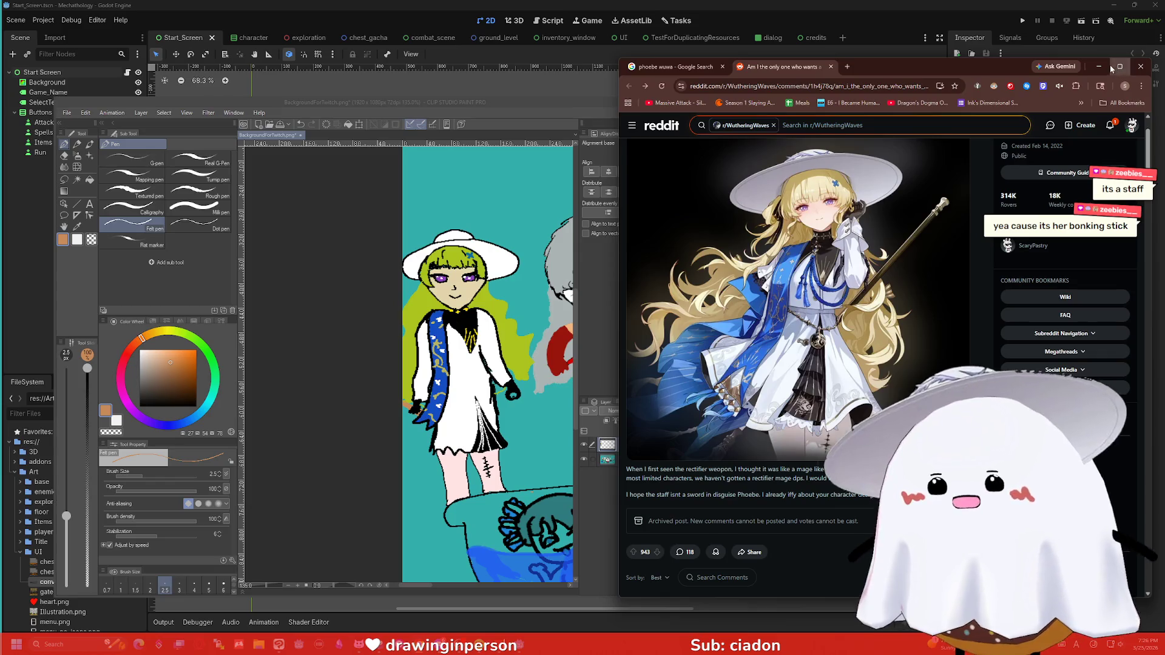
{"action": "left_click", "coordinate": [1119, 66]}
{"action": "left_click", "coordinate": [1114, 7]}
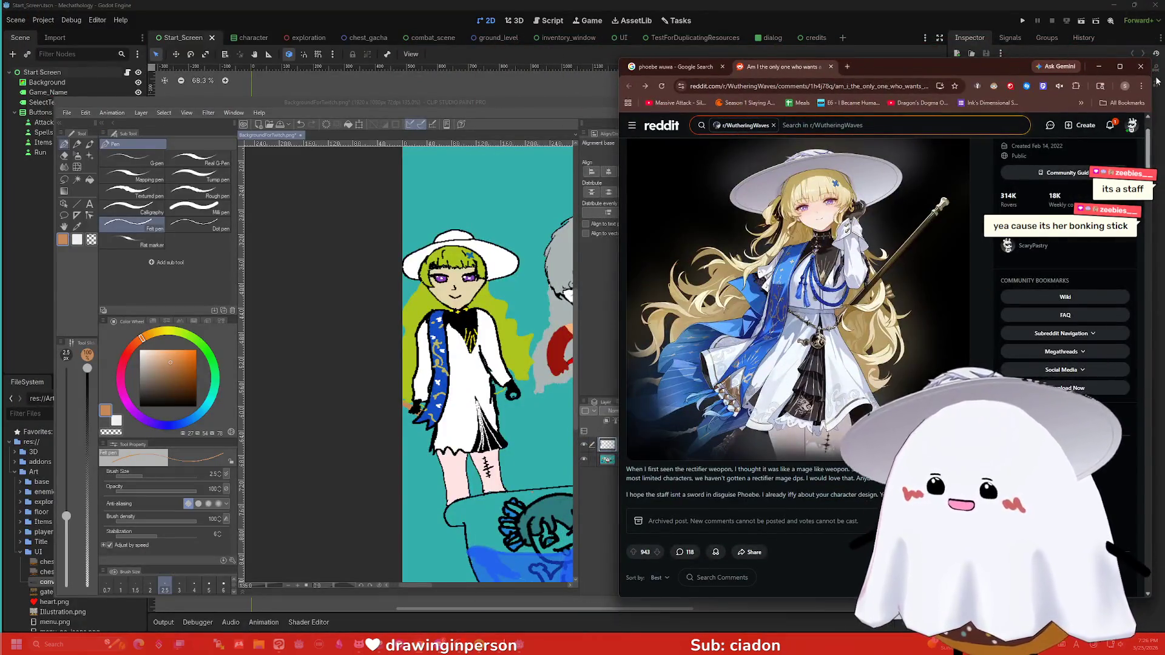
{"action": "left_click", "coordinate": [1098, 66]}
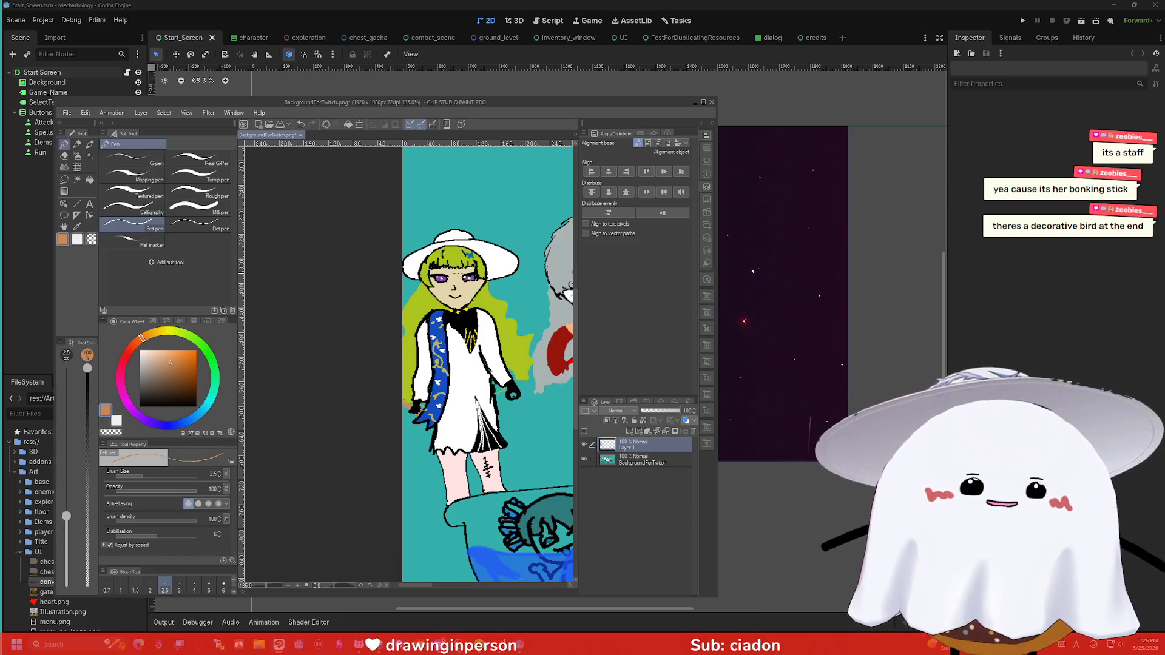
Step: In VNyan's Props list, search 'ph' and hide the PhoebeChubby_hat.png prop
{"action": "key", "text": "alt+Tab"}
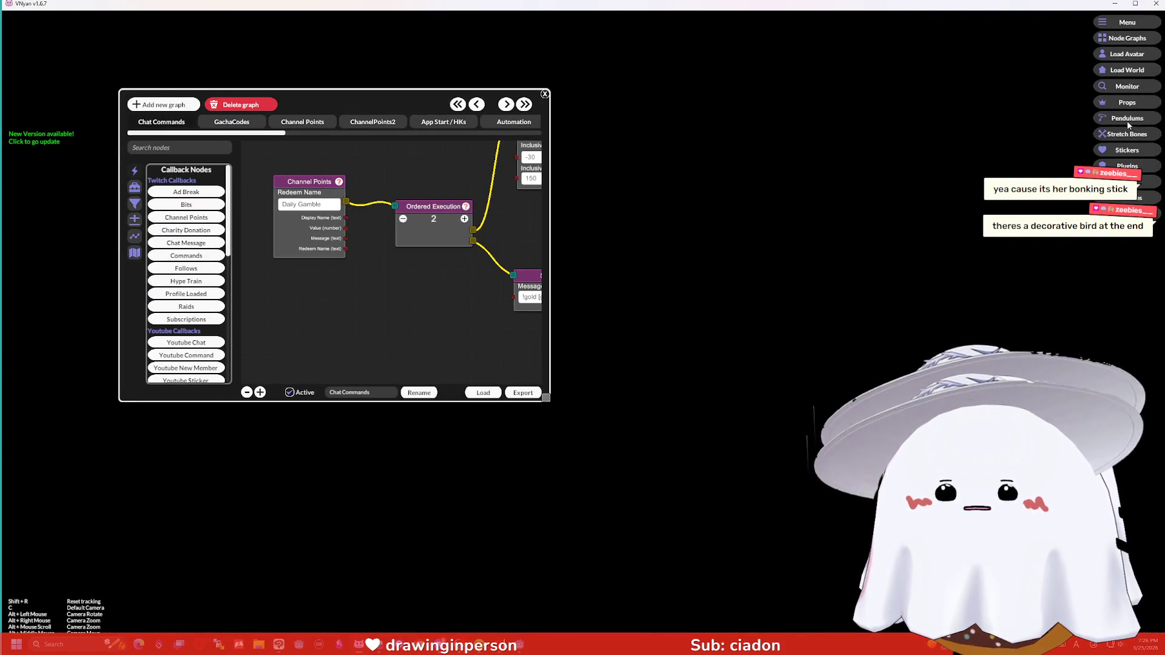
{"action": "left_click", "coordinate": [1126, 102]}
{"action": "left_click", "coordinate": [501, 188]}
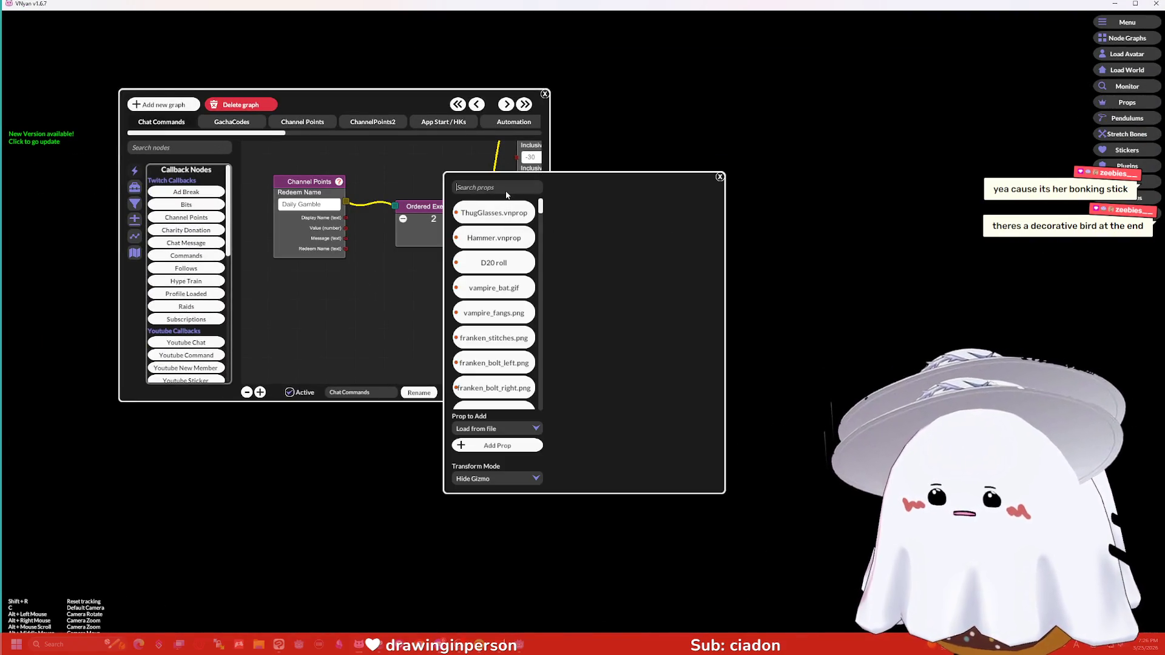
{"action": "type", "text": "poho"}
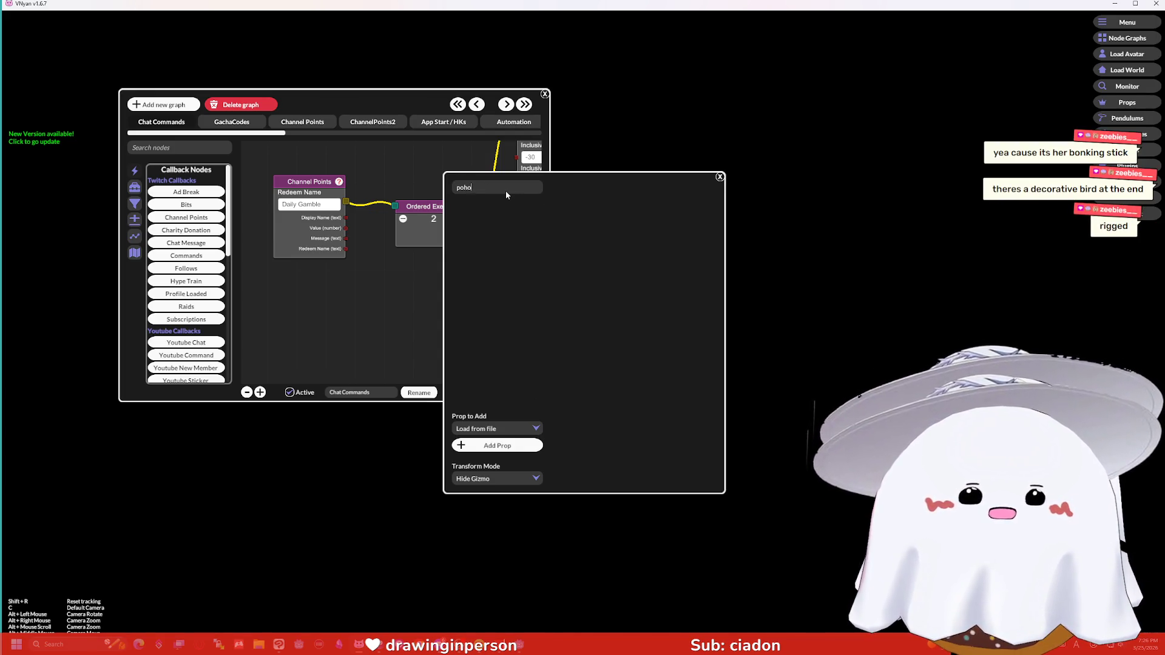
{"action": "left_click_drag", "start_coordinate": [482, 183], "coordinate": [454, 197]}
{"action": "type", "text": "ph"}
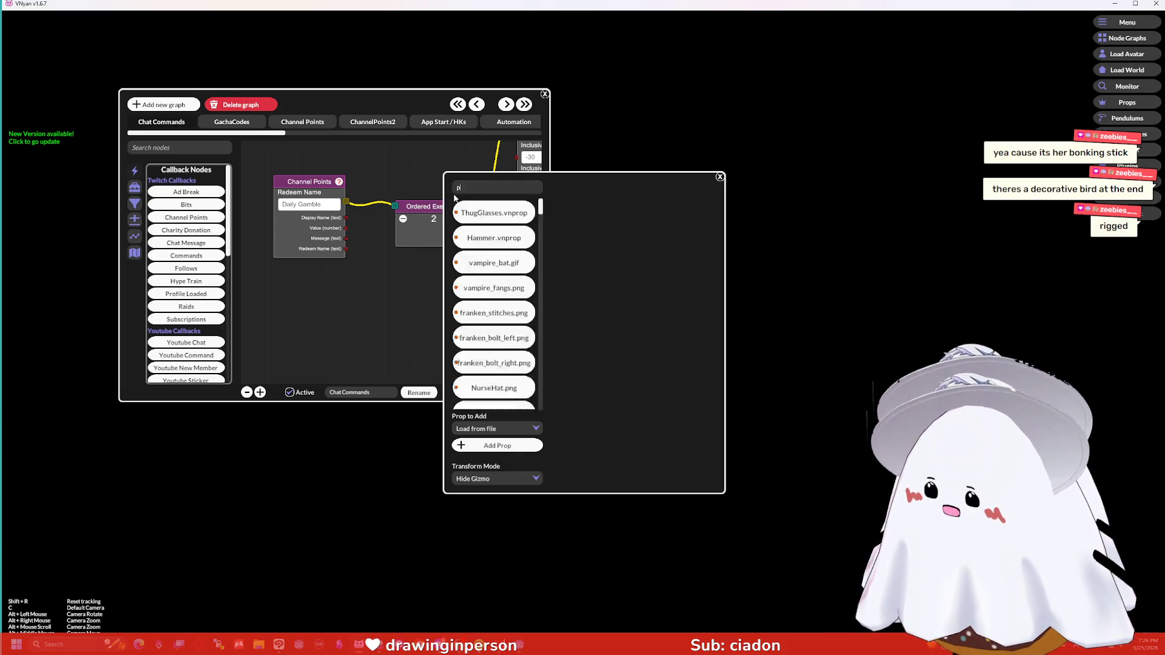
{"action": "left_click", "coordinate": [508, 288]}
{"action": "left_click", "coordinate": [684, 471]}
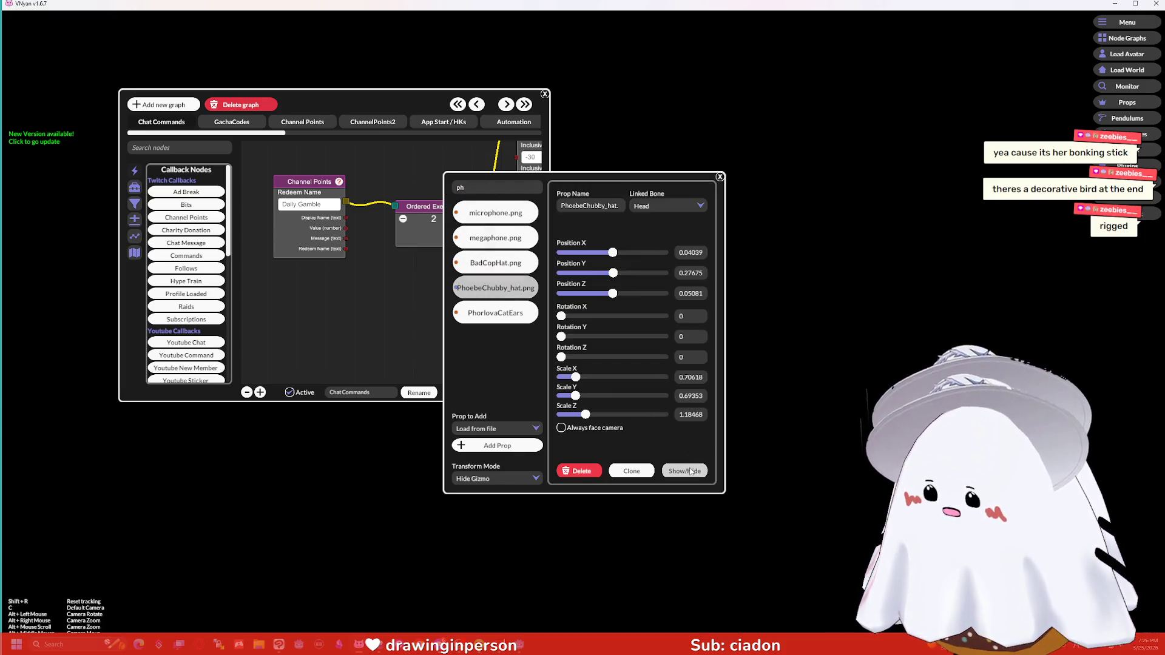
Step: Close the props panel and node graph window, then minimize VNyan
{"action": "left_click", "coordinate": [720, 177]}
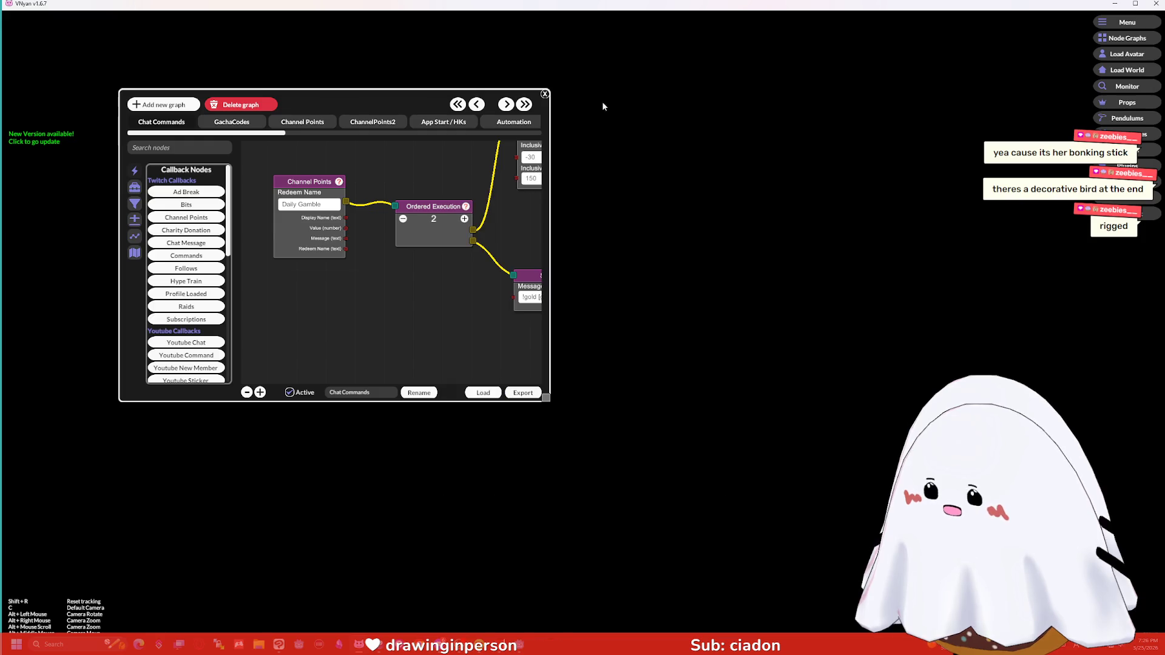
{"action": "left_click", "coordinate": [543, 94]}
{"action": "left_click", "coordinate": [1117, 4]}
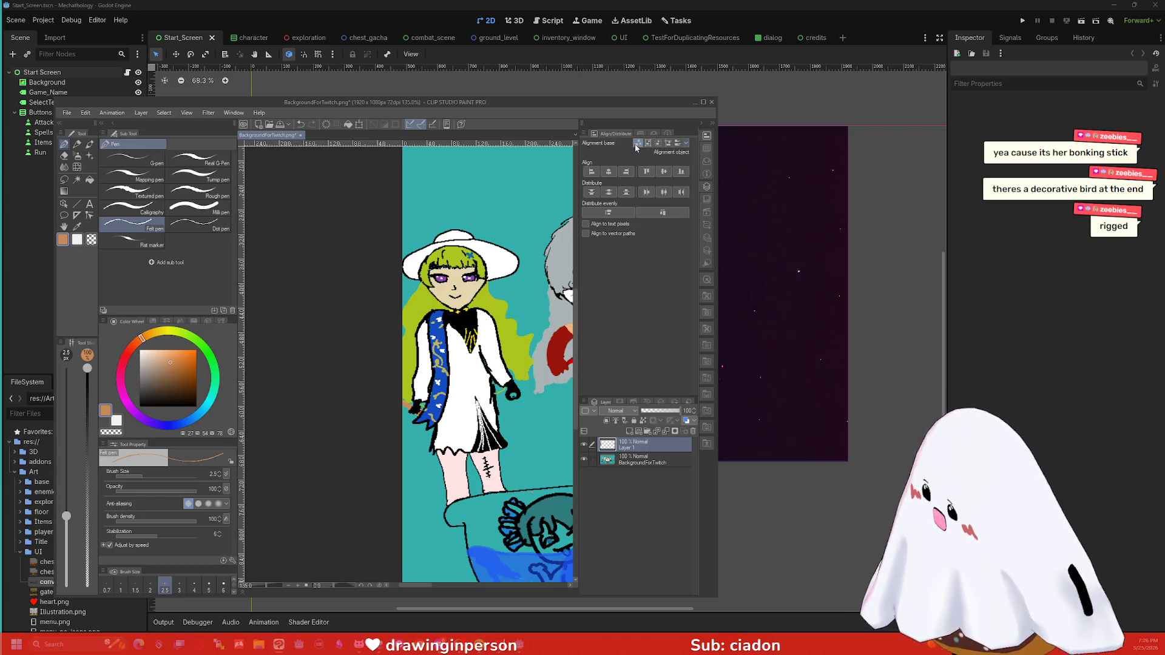
Step: Save the drawing to the PNG file, accepting the loss of layer information
{"action": "scroll", "coordinate": [567, 215], "scroll_direction": "down", "scroll_amount": 2}
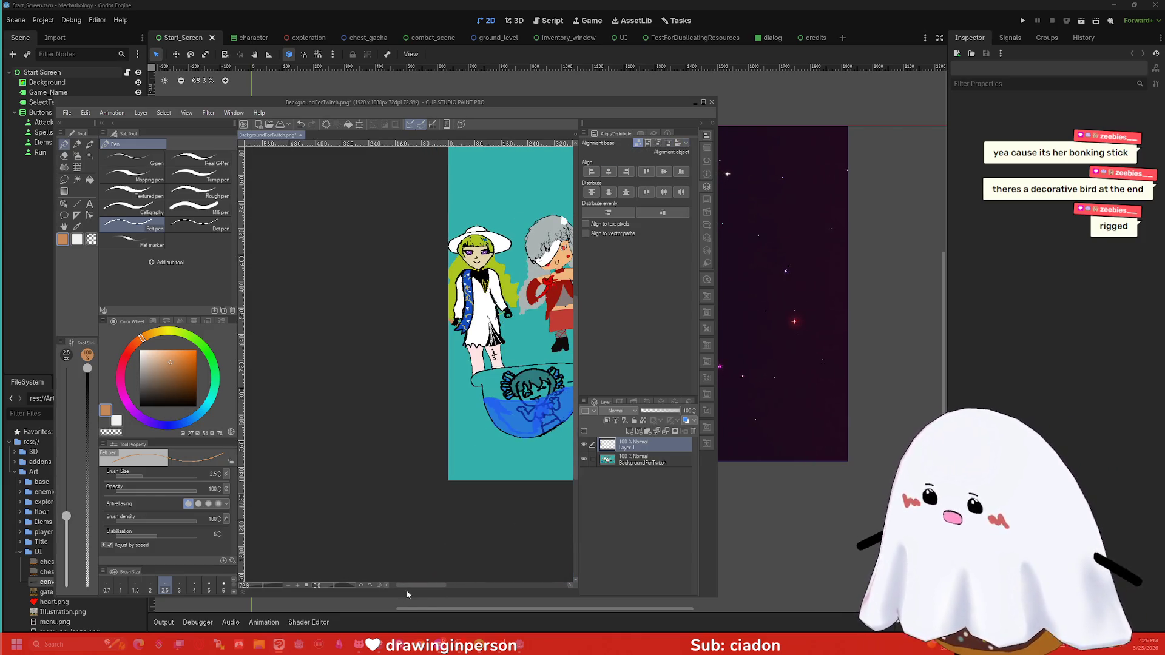
{"action": "scroll", "coordinate": [446, 545], "scroll_direction": "right", "scroll_amount": 5}
{"action": "key", "text": "ctrl+s"}
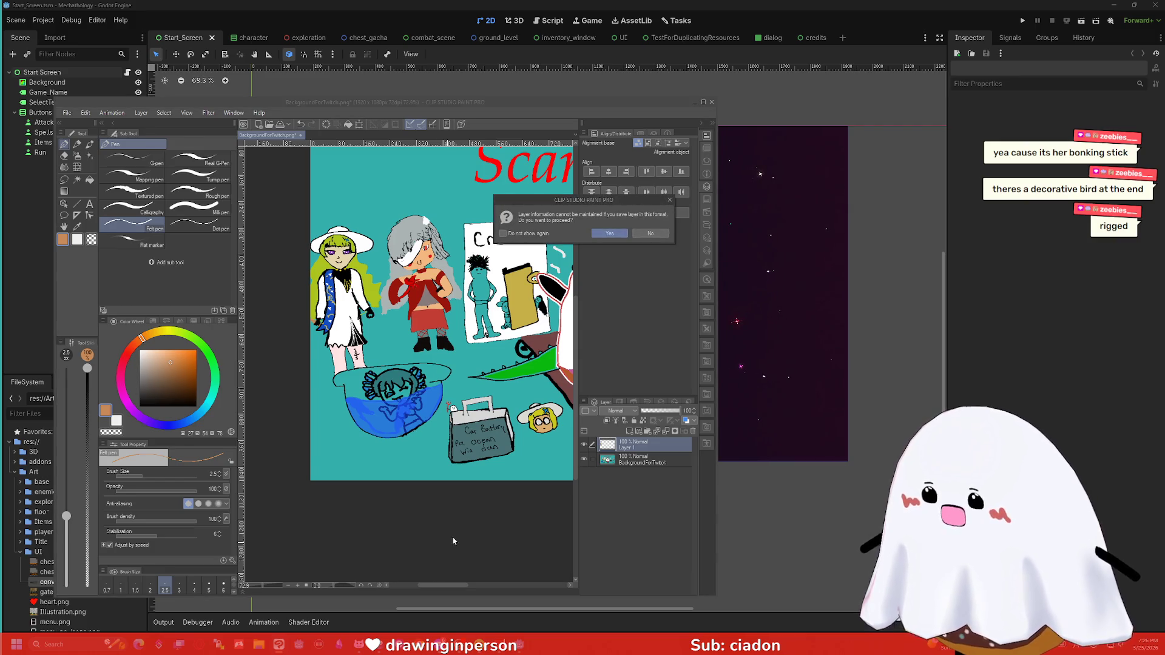
{"action": "left_click", "coordinate": [610, 236]}
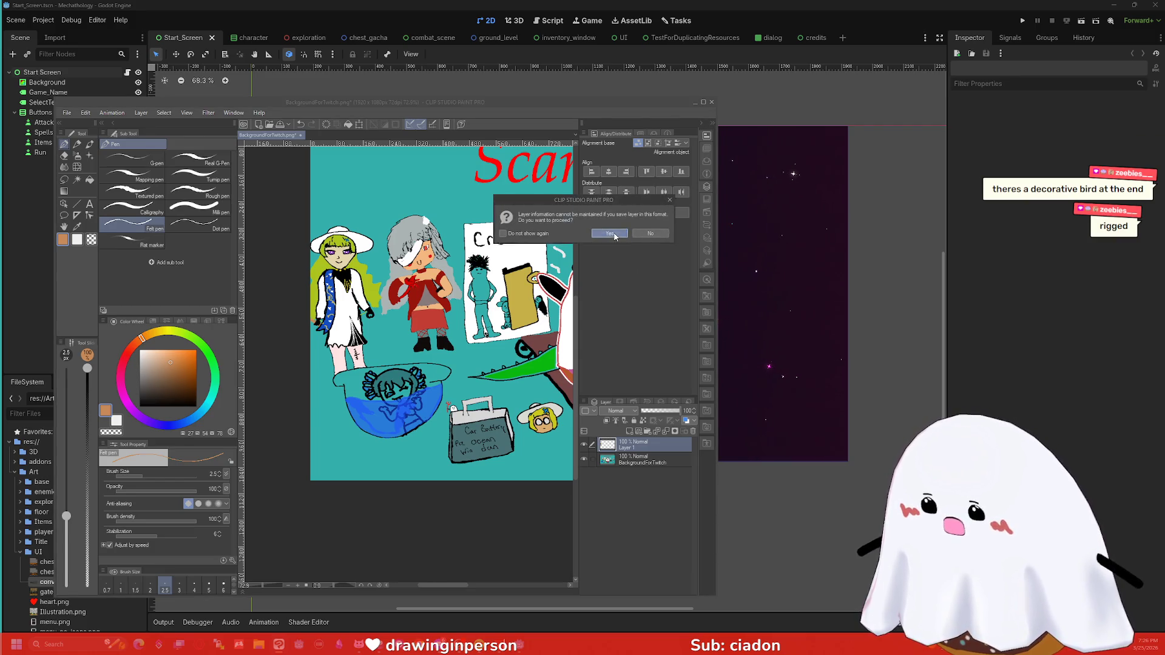
Step: Merge Layer 1 into BackgroundForTwitch, save again, and close Clip Studio Paint
{"action": "right_click", "coordinate": [663, 445]}
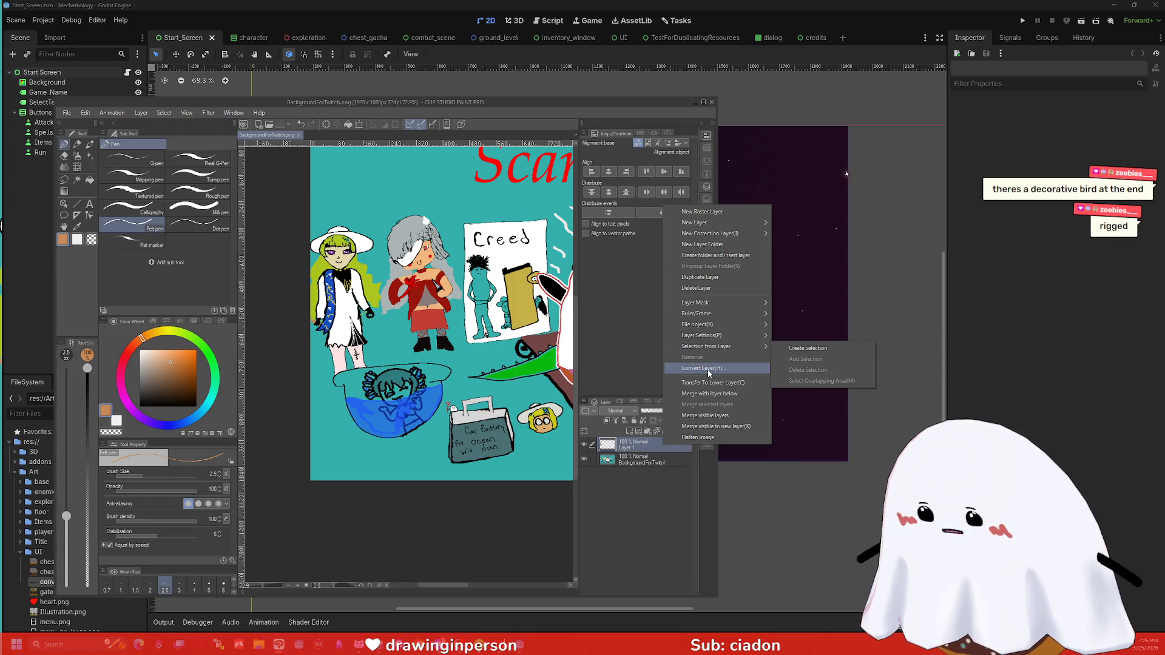
{"action": "left_click", "coordinate": [707, 415]}
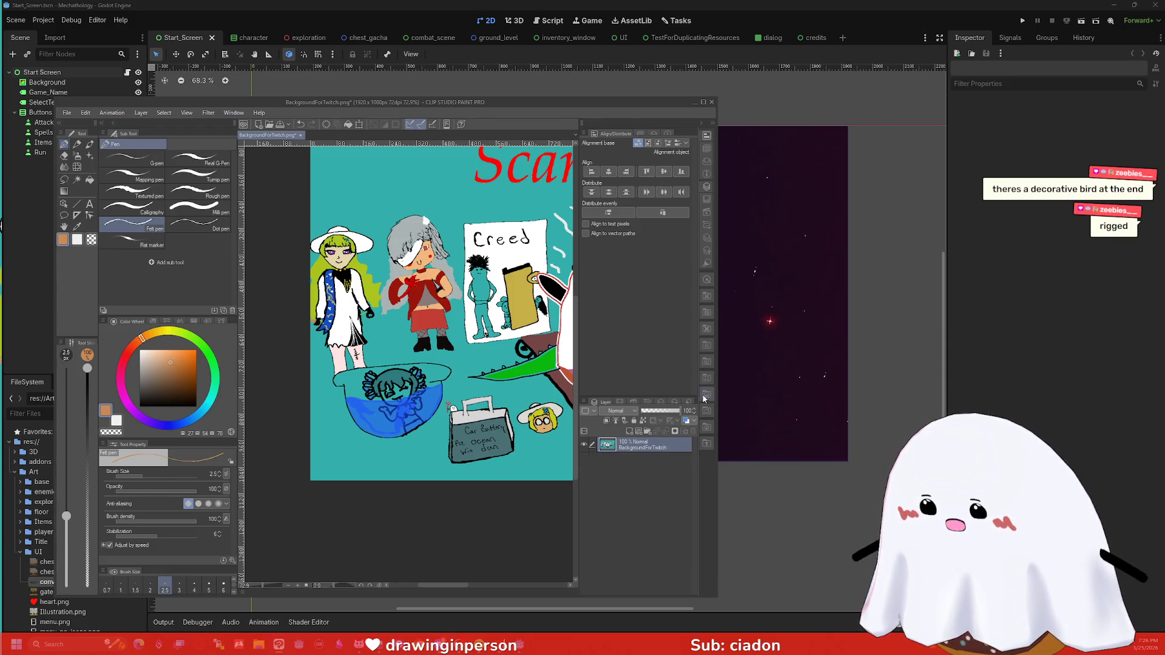
{"action": "key", "text": "ctrl+s"}
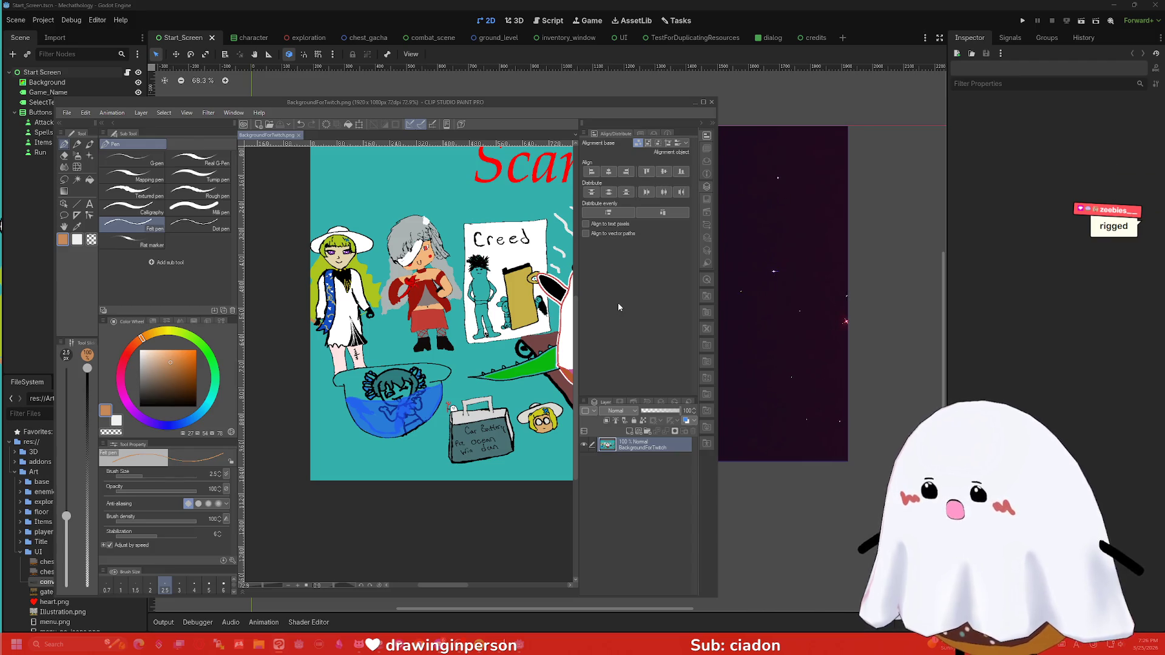
{"action": "key", "text": "ctrl+alt+0"}
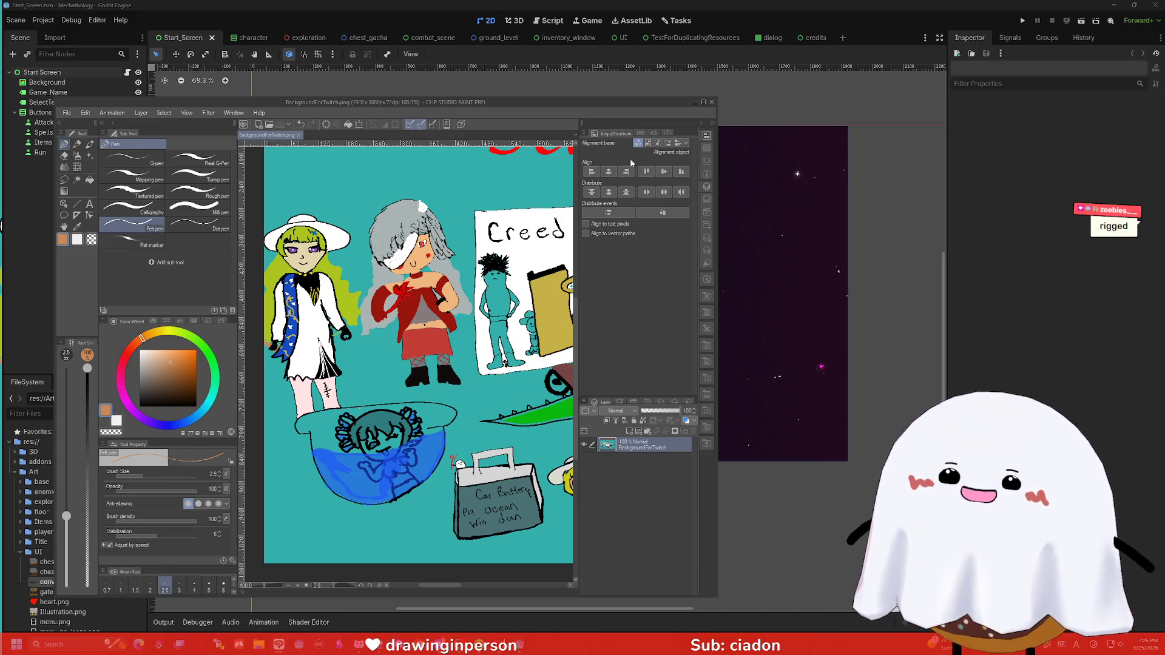
{"action": "left_click", "coordinate": [713, 103]}
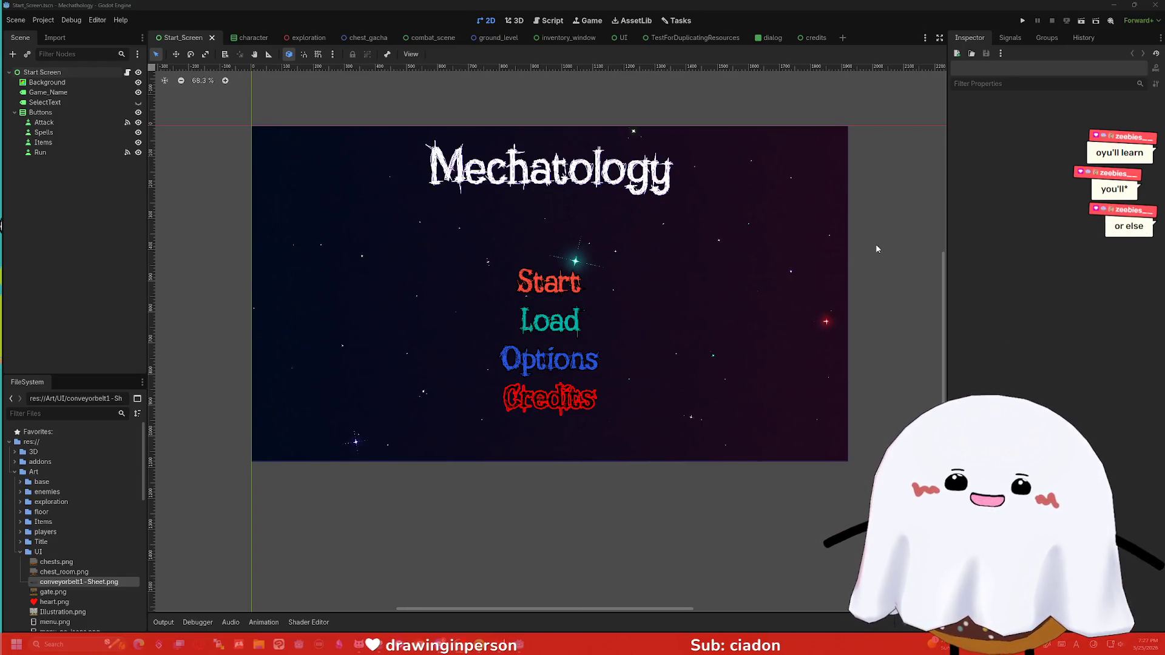
{"action": "scroll", "coordinate": [887, 238], "scroll_direction": "down", "scroll_amount": 1}
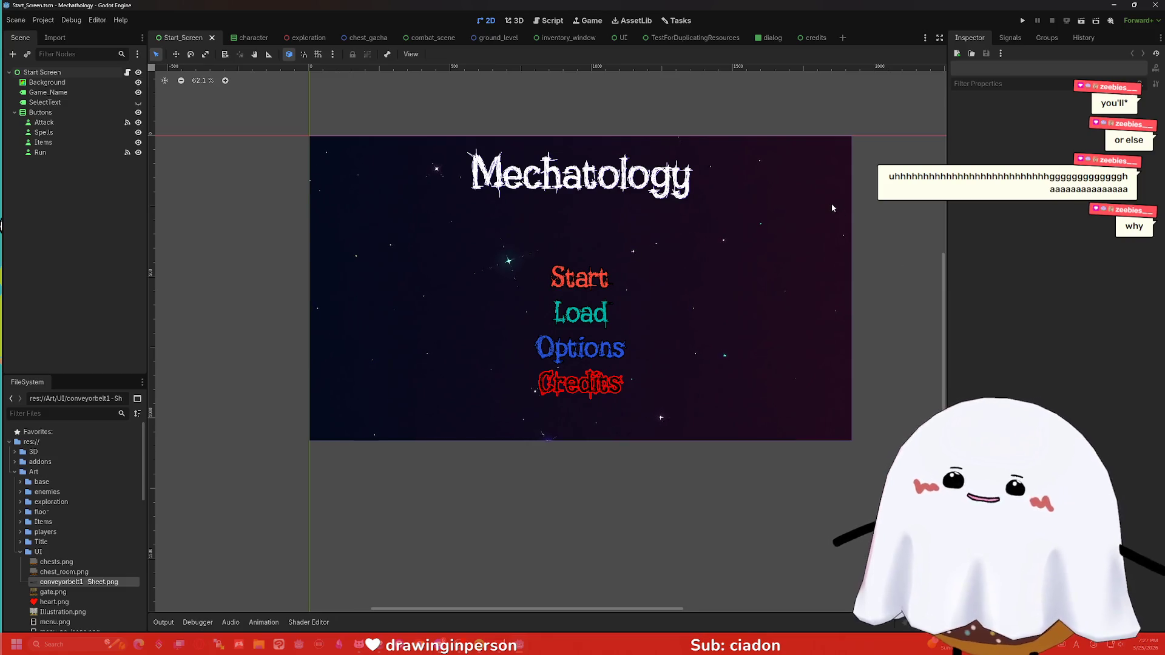
{"action": "scroll", "coordinate": [676, 270], "scroll_direction": "up", "scroll_amount": 2}
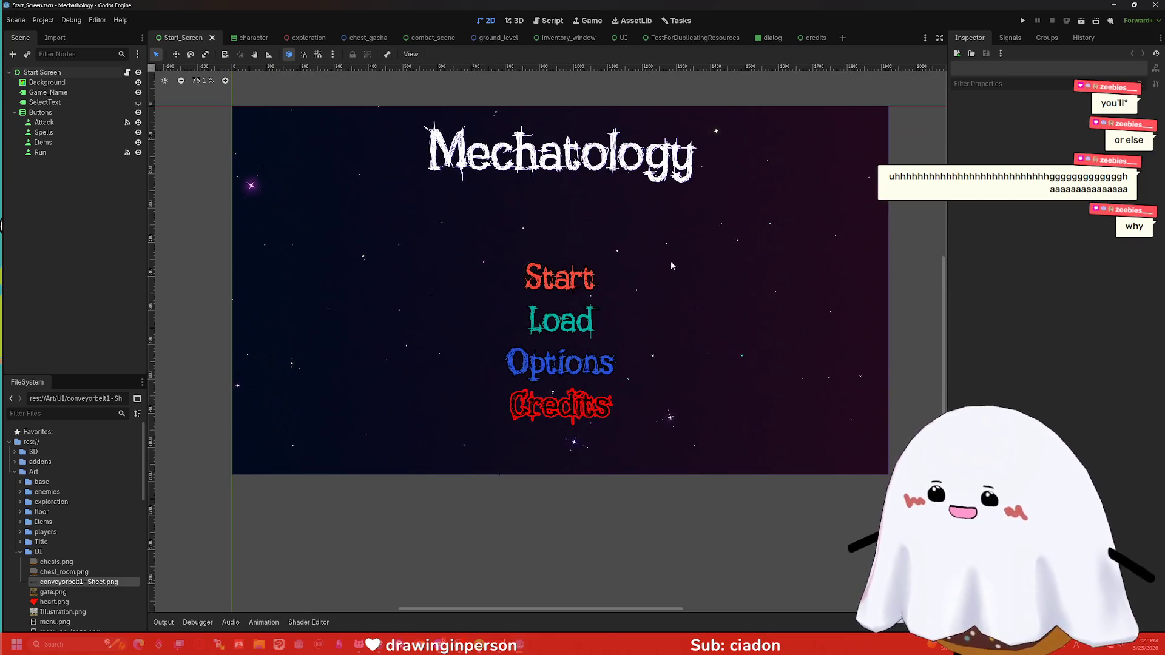
{"action": "scroll", "coordinate": [671, 260], "scroll_direction": "up", "scroll_amount": 1}
{"action": "scroll", "coordinate": [719, 247], "scroll_direction": "down", "scroll_amount": 2}
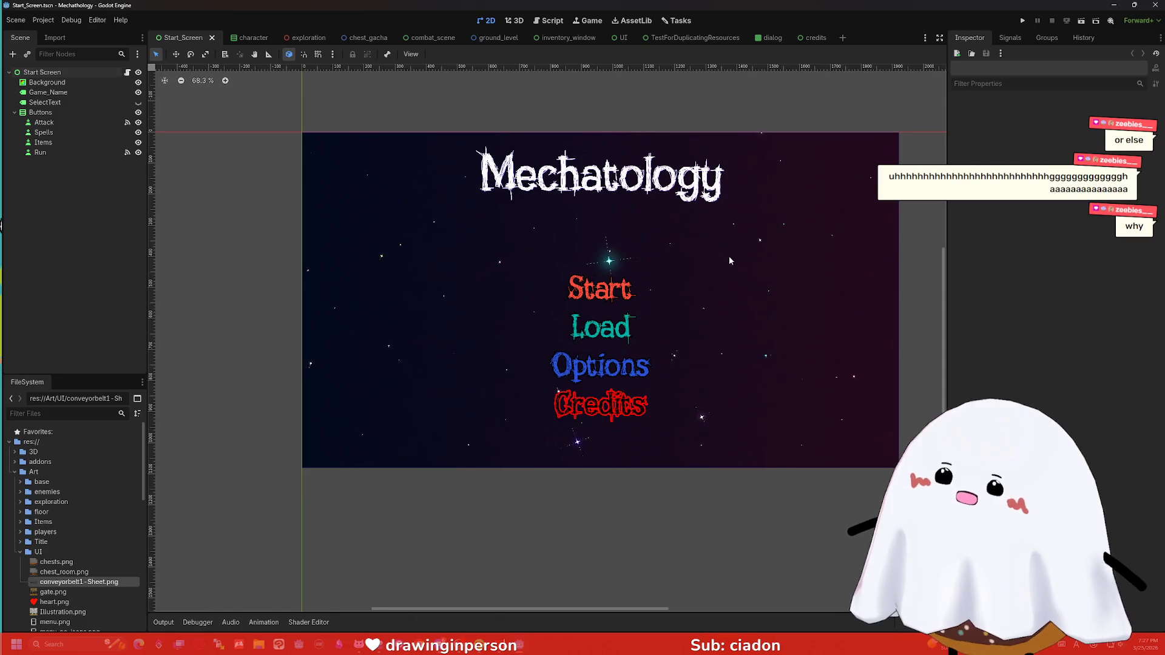
{"action": "left_click_drag", "start_coordinate": [730, 260], "coordinate": [686, 261]}
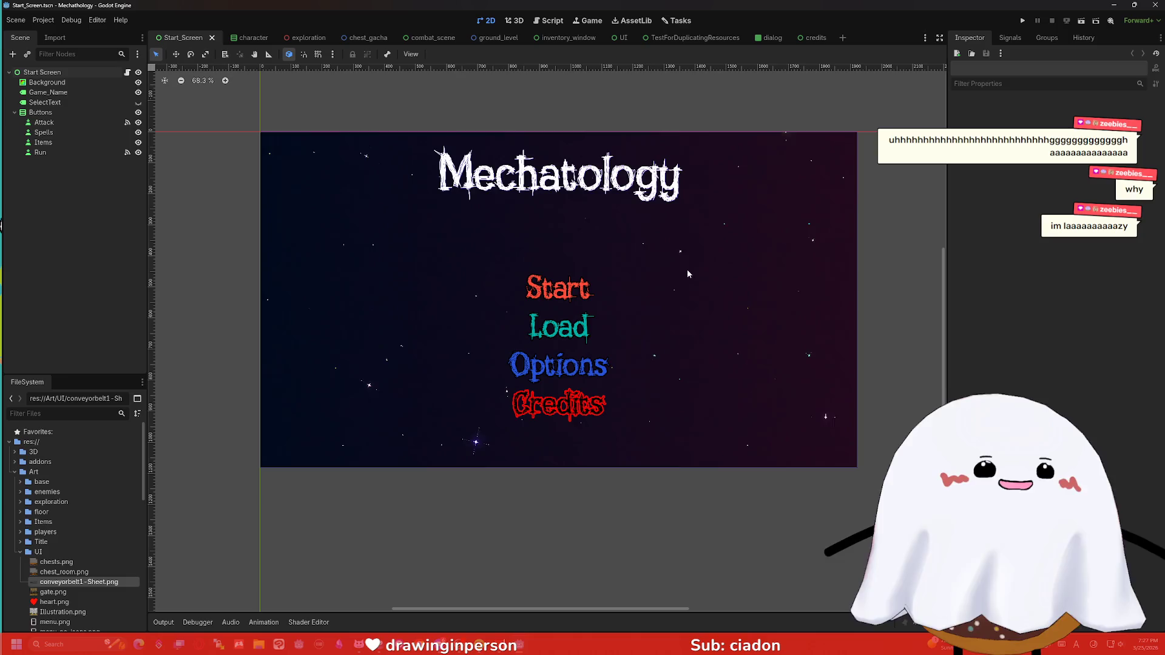
{"action": "scroll", "coordinate": [690, 247], "scroll_direction": "down", "scroll_amount": 1}
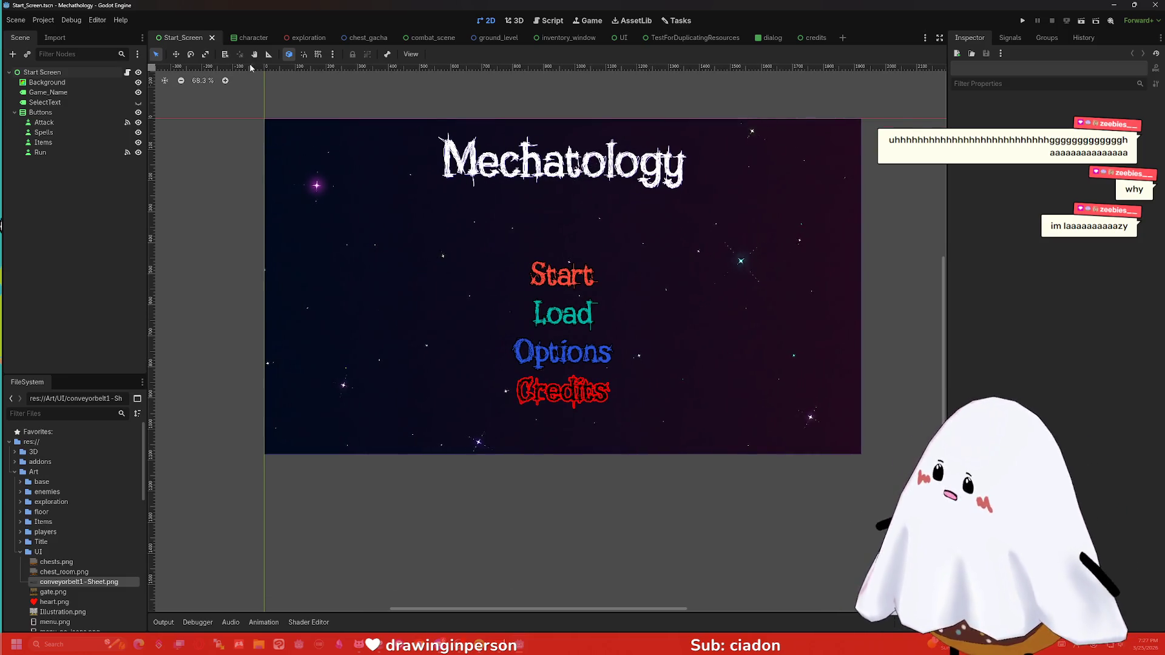
Step: Switch to the combat_scene tab with King Drider and the Attack/Spell/Item/Run menu
{"action": "mouse_move", "coordinate": [486, 39]}
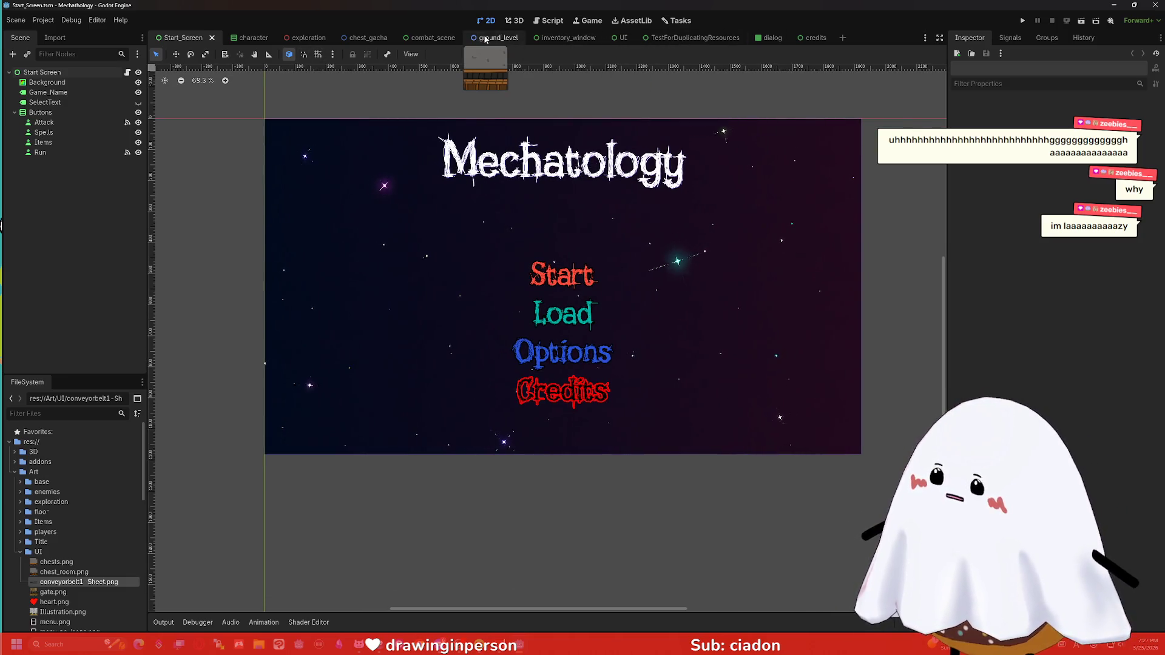
{"action": "left_click", "coordinate": [420, 39]}
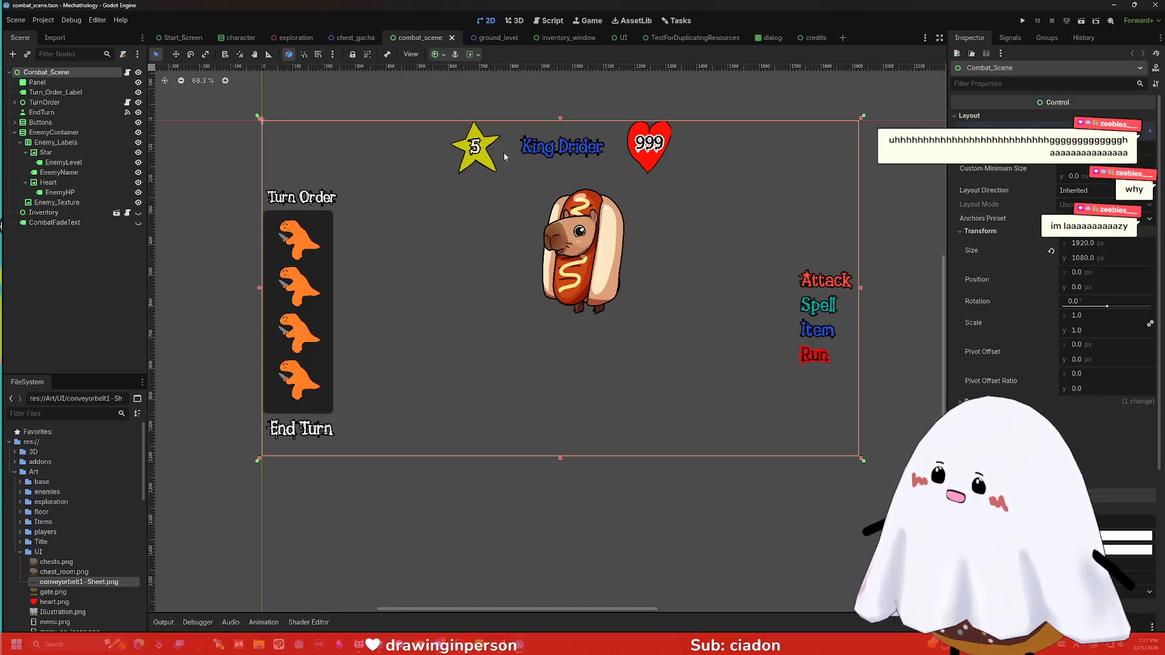
{"action": "scroll", "coordinate": [561, 229], "scroll_direction": "up", "scroll_amount": 5}
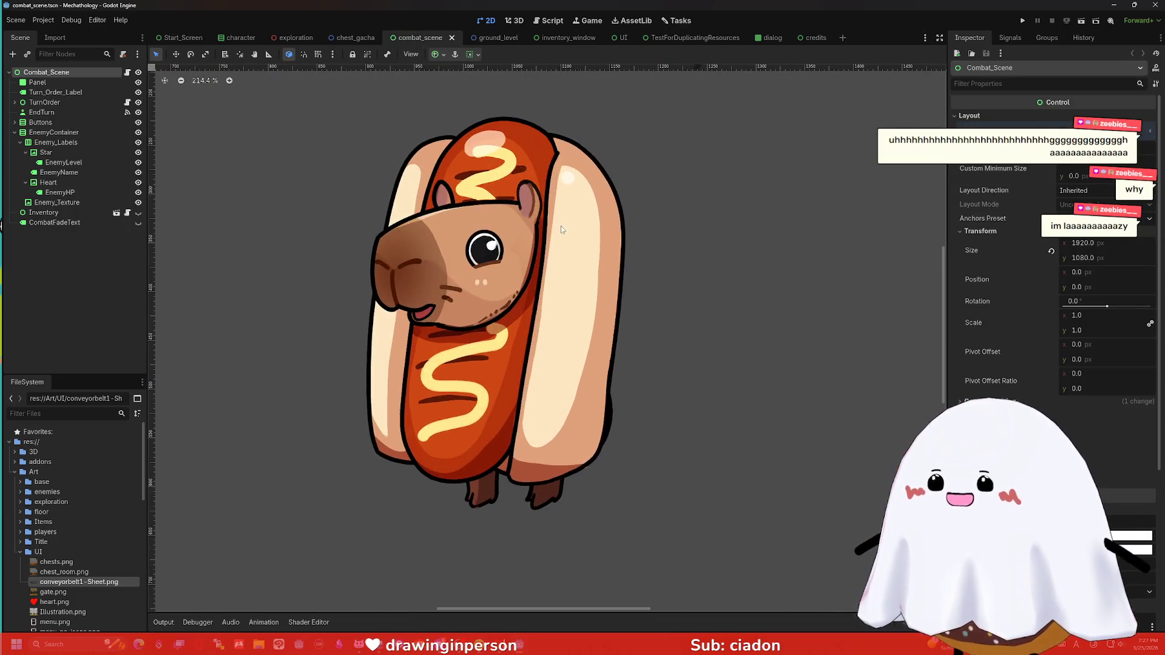
{"action": "scroll", "coordinate": [708, 211], "scroll_direction": "left", "scroll_amount": 4}
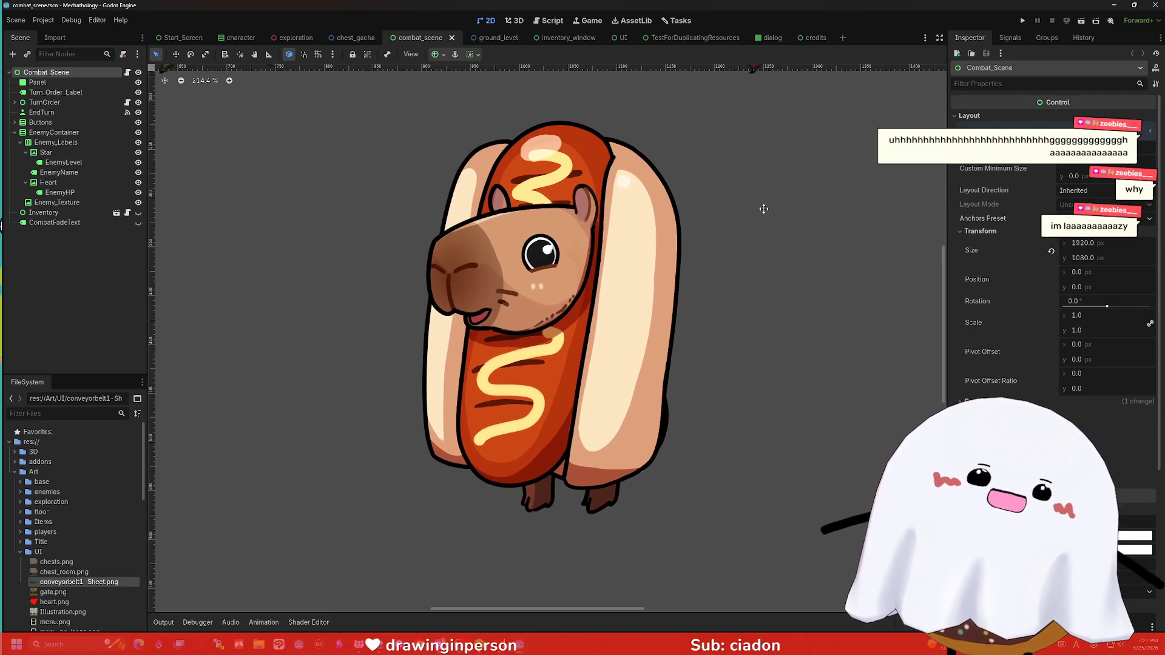
{"action": "scroll", "coordinate": [610, 290], "scroll_direction": "down", "scroll_amount": 4}
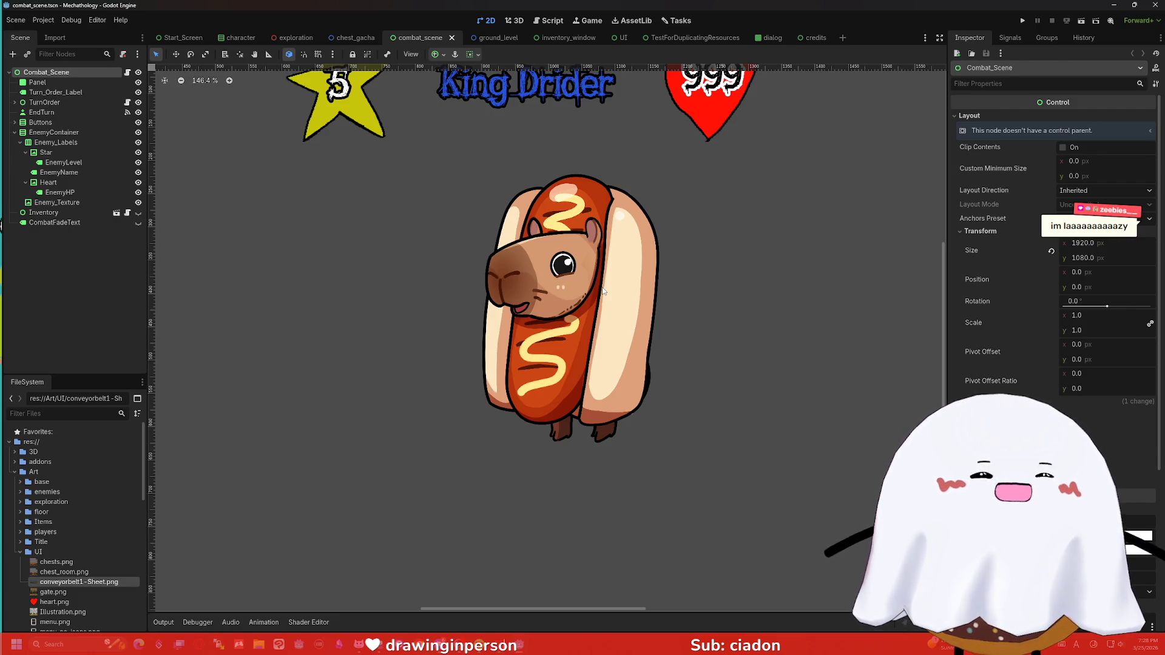
Step: Zoom and pan the 2D viewport to inspect the turn-order panel and enemy
{"action": "scroll", "coordinate": [597, 292], "scroll_direction": "down", "scroll_amount": 4}
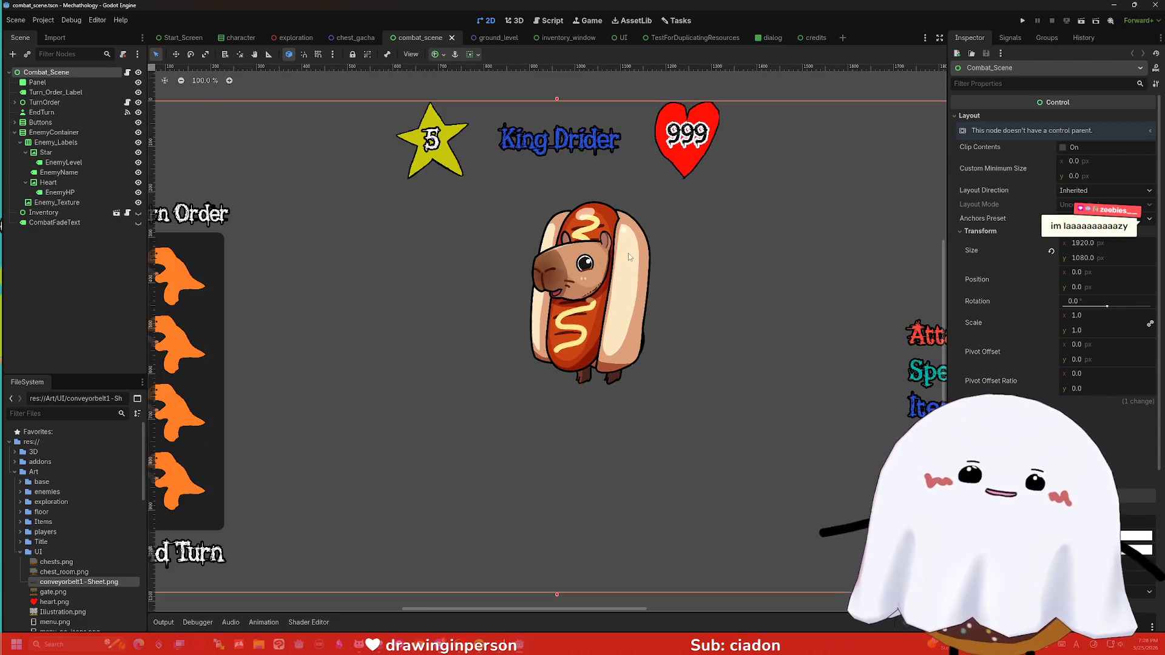
{"action": "scroll", "coordinate": [600, 283], "scroll_direction": "up", "scroll_amount": 4}
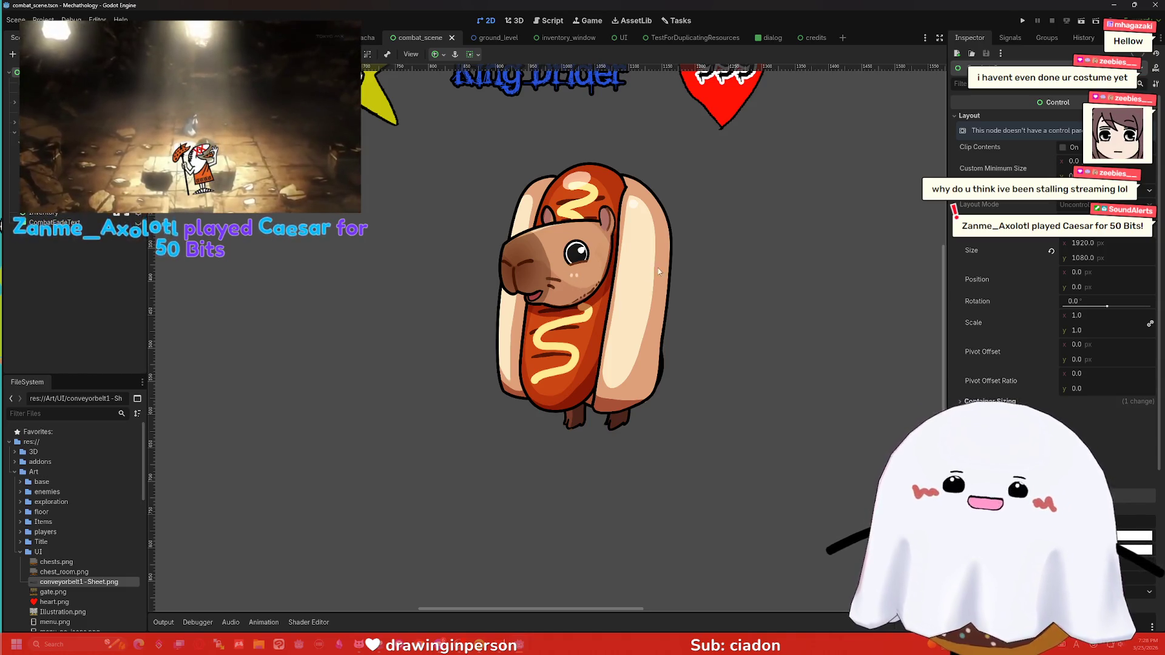
{"action": "scroll", "coordinate": [688, 281], "scroll_direction": "down", "scroll_amount": 5}
{"action": "scroll", "coordinate": [689, 280], "scroll_direction": "down", "scroll_amount": 2}
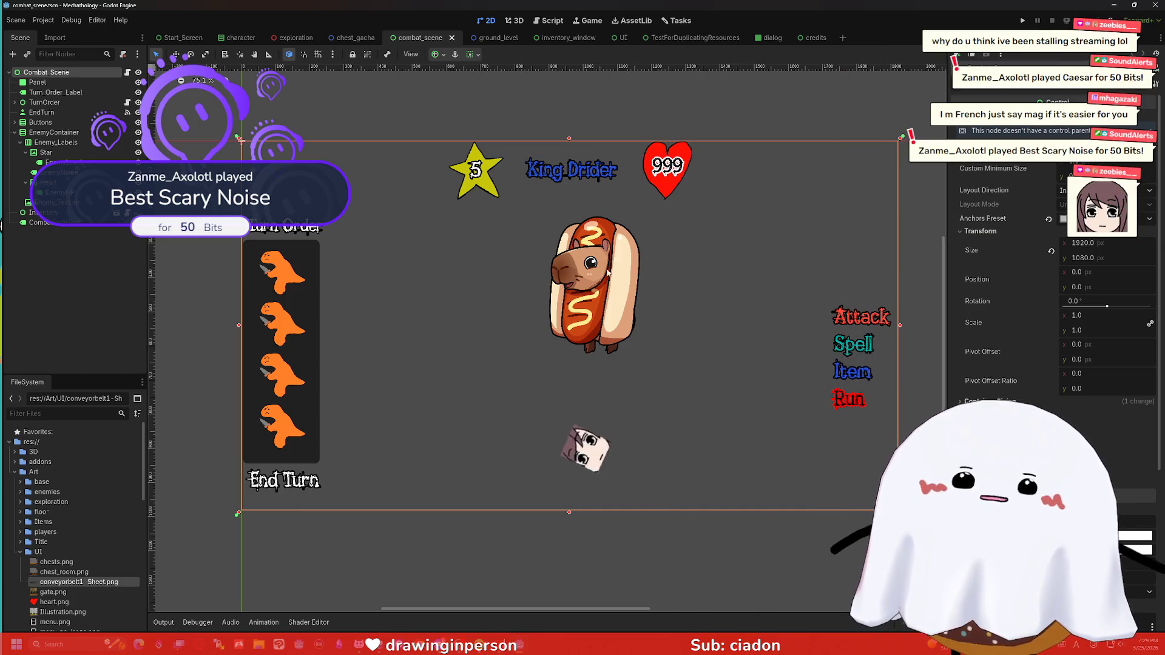
{"action": "scroll", "coordinate": [660, 279], "scroll_direction": "right", "scroll_amount": 1}
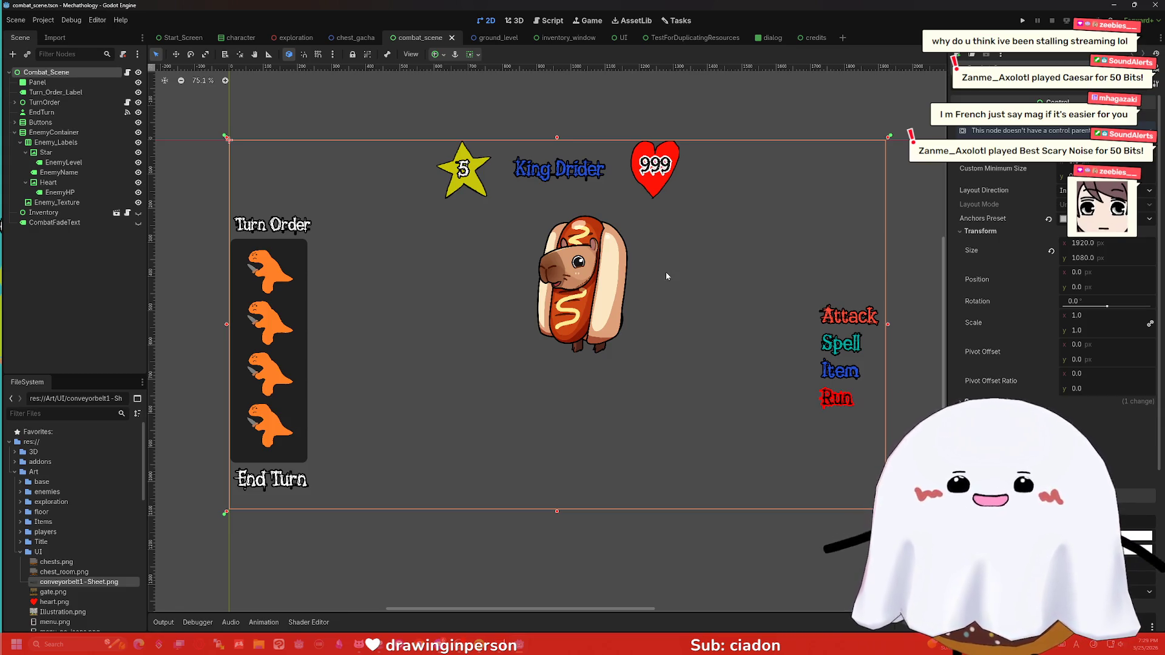
{"action": "left_click_drag", "start_coordinate": [628, 273], "coordinate": [643, 259]}
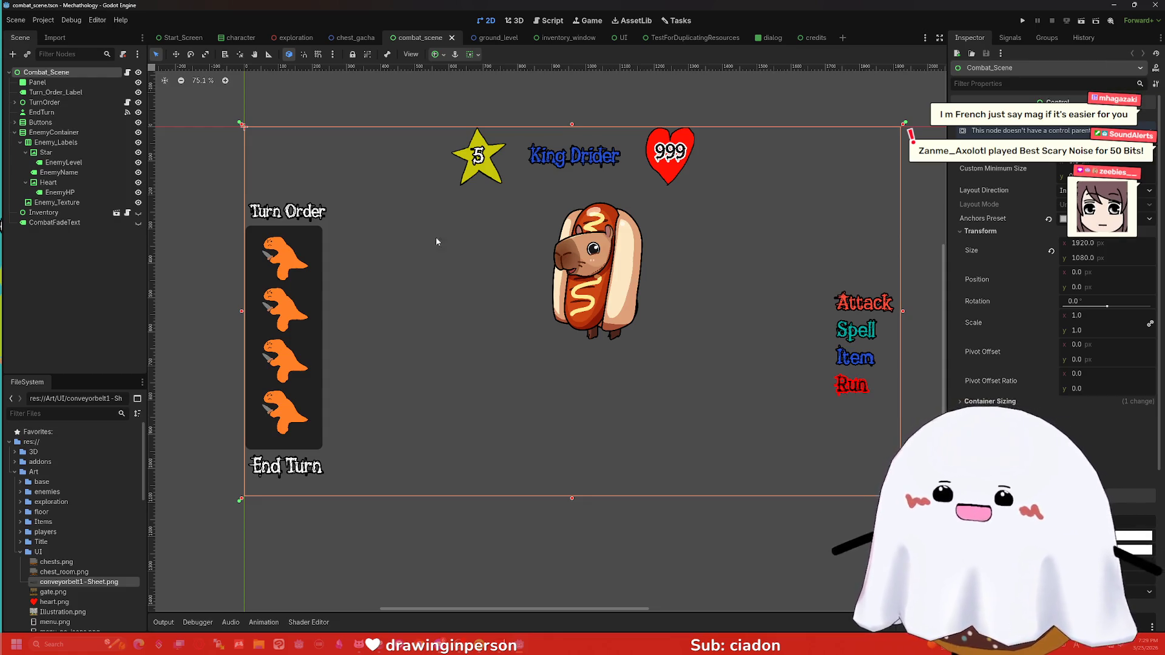
{"action": "mouse_move", "coordinate": [505, 39]}
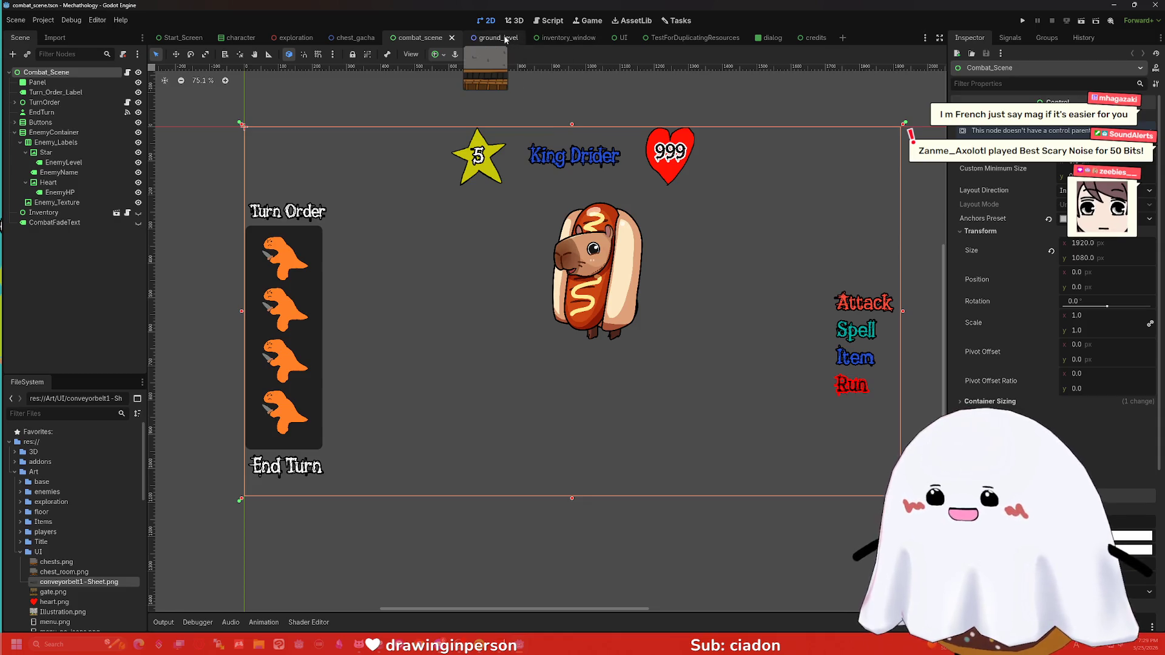
{"action": "mouse_move", "coordinate": [223, 48]}
{"action": "mouse_move", "coordinate": [706, 39]}
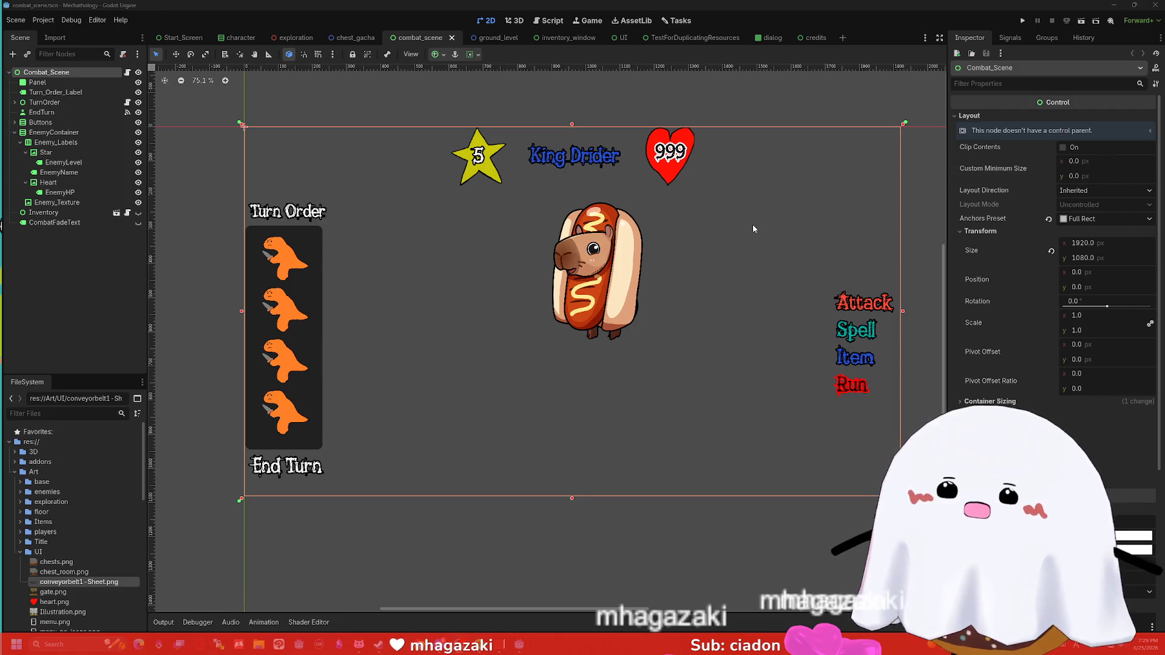
{"action": "left_click_drag", "start_coordinate": [721, 265], "coordinate": [708, 258]}
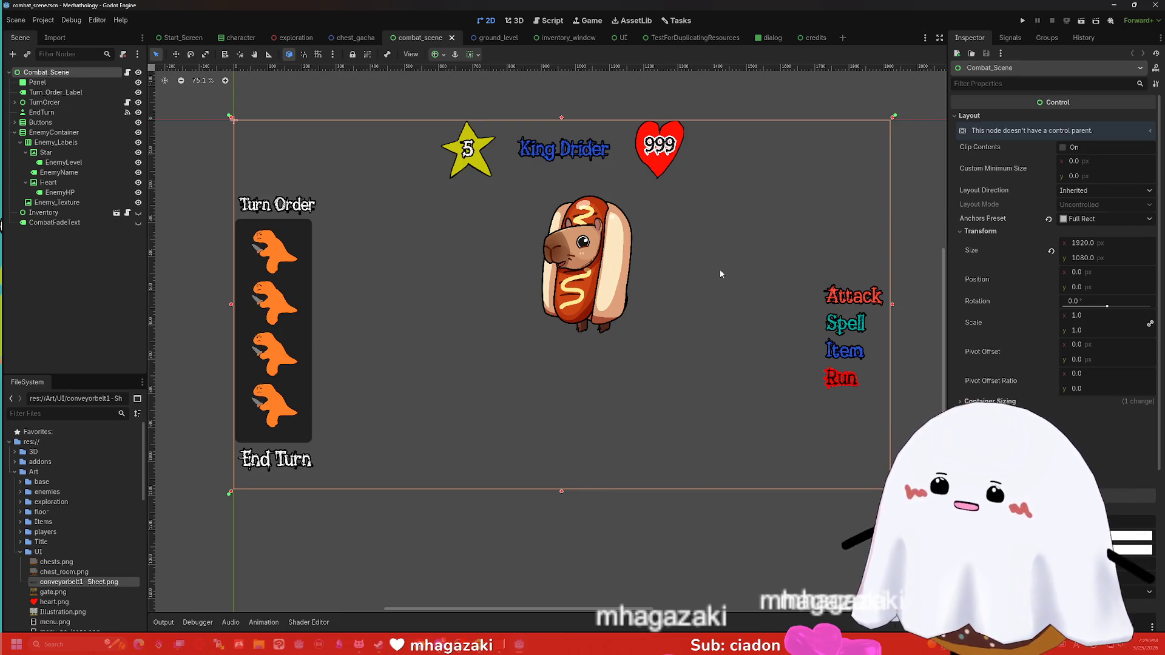
{"action": "mouse_move", "coordinate": [706, 267]}
{"action": "left_mouse_down"}
{"action": "mouse_move", "coordinate": [704, 252]}
{"action": "mouse_move", "coordinate": [694, 270]}
{"action": "left_mouse_up"}
{"action": "mouse_move", "coordinate": [695, 273]}
{"action": "left_mouse_down"}
{"action": "mouse_move", "coordinate": [736, 258]}
{"action": "mouse_move", "coordinate": [713, 277]}
{"action": "mouse_move", "coordinate": [728, 272]}
{"action": "mouse_move", "coordinate": [705, 260]}
{"action": "mouse_move", "coordinate": [714, 272]}
{"action": "left_mouse_up"}
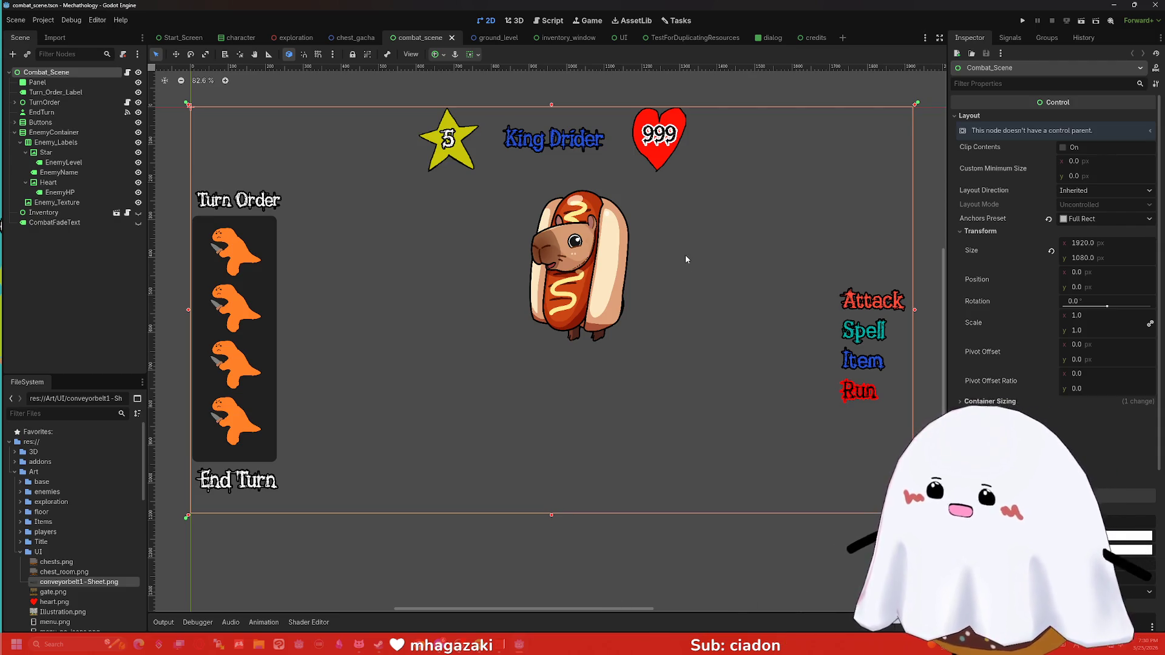
{"action": "scroll", "coordinate": [693, 258], "scroll_direction": "down", "scroll_amount": 1}
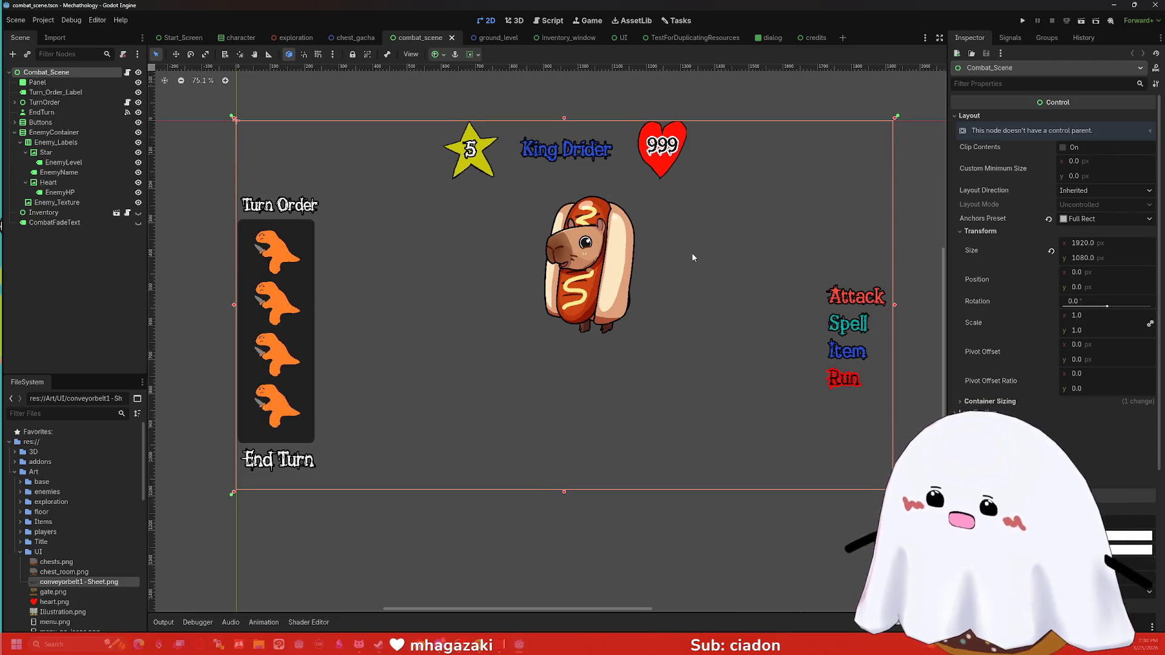
{"action": "scroll", "coordinate": [692, 252], "scroll_direction": "up", "scroll_amount": 1}
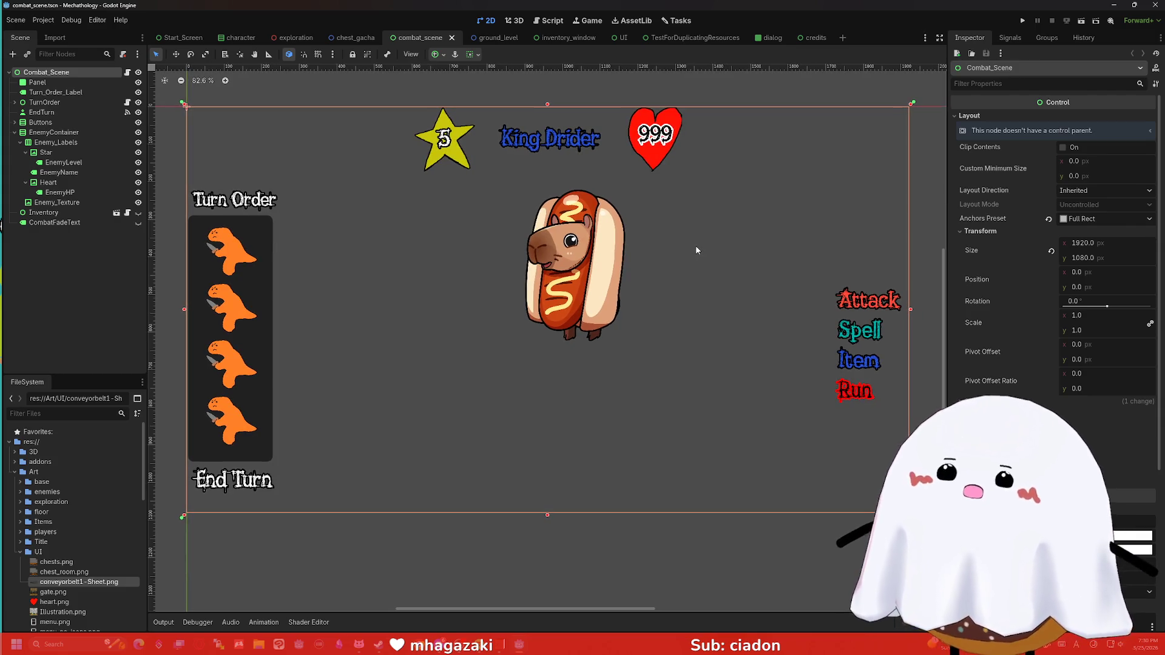
{"action": "scroll", "coordinate": [696, 249], "scroll_direction": "down", "scroll_amount": 1}
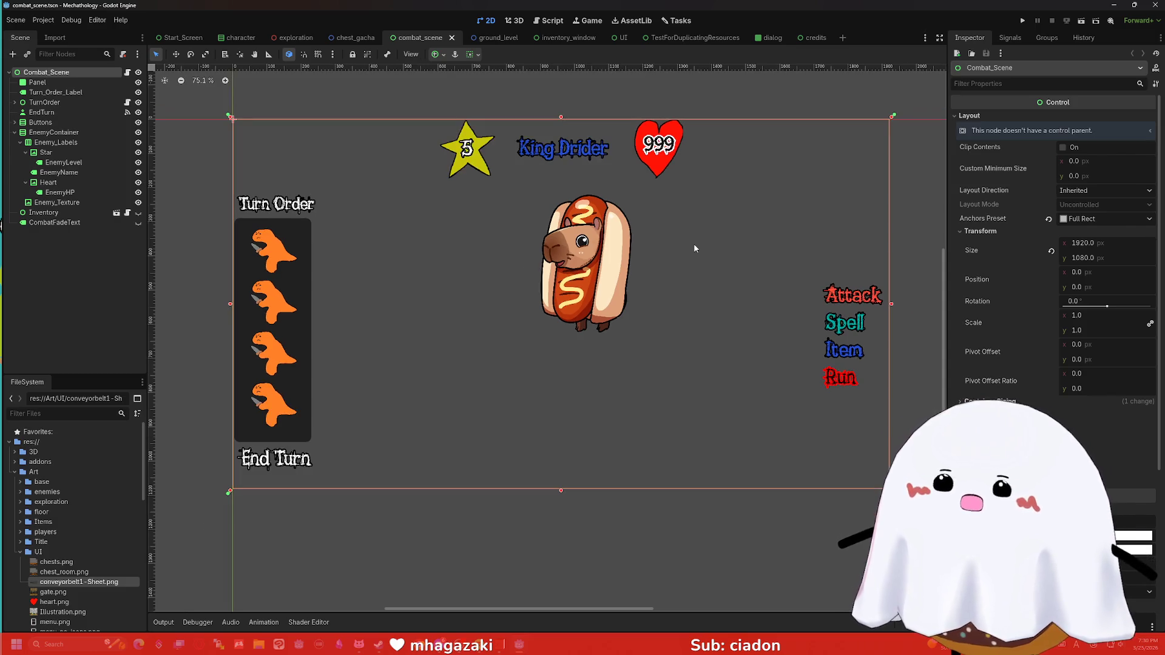
{"action": "scroll", "coordinate": [704, 247], "scroll_direction": "up", "scroll_amount": 2}
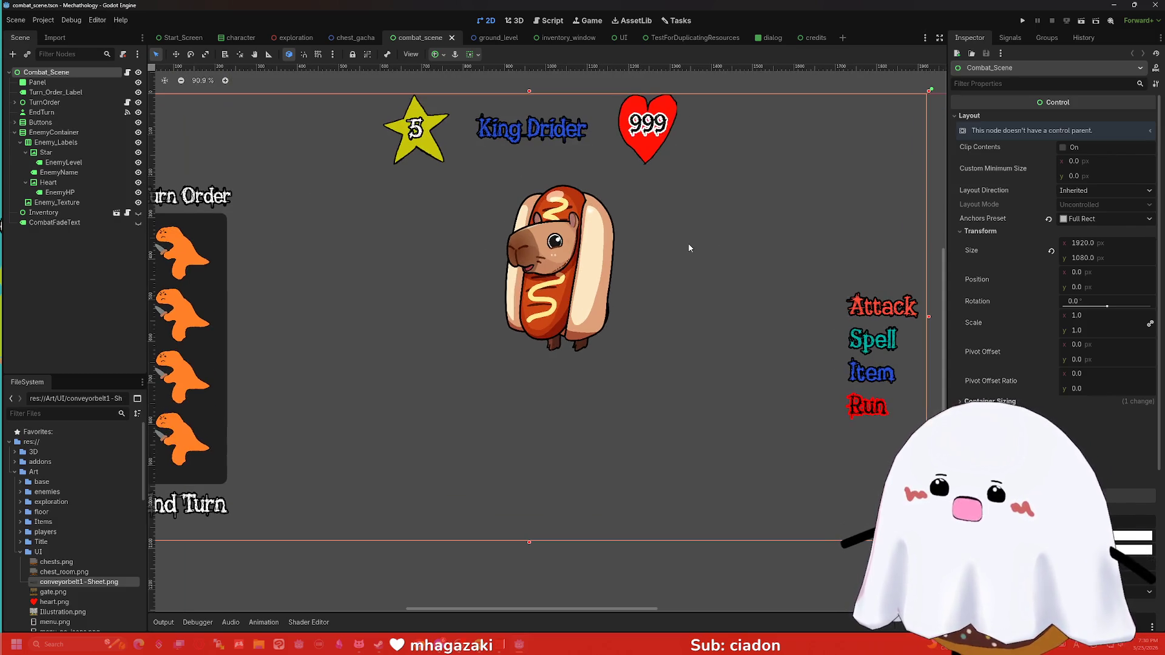
{"action": "scroll", "coordinate": [688, 251], "scroll_direction": "down", "scroll_amount": 1}
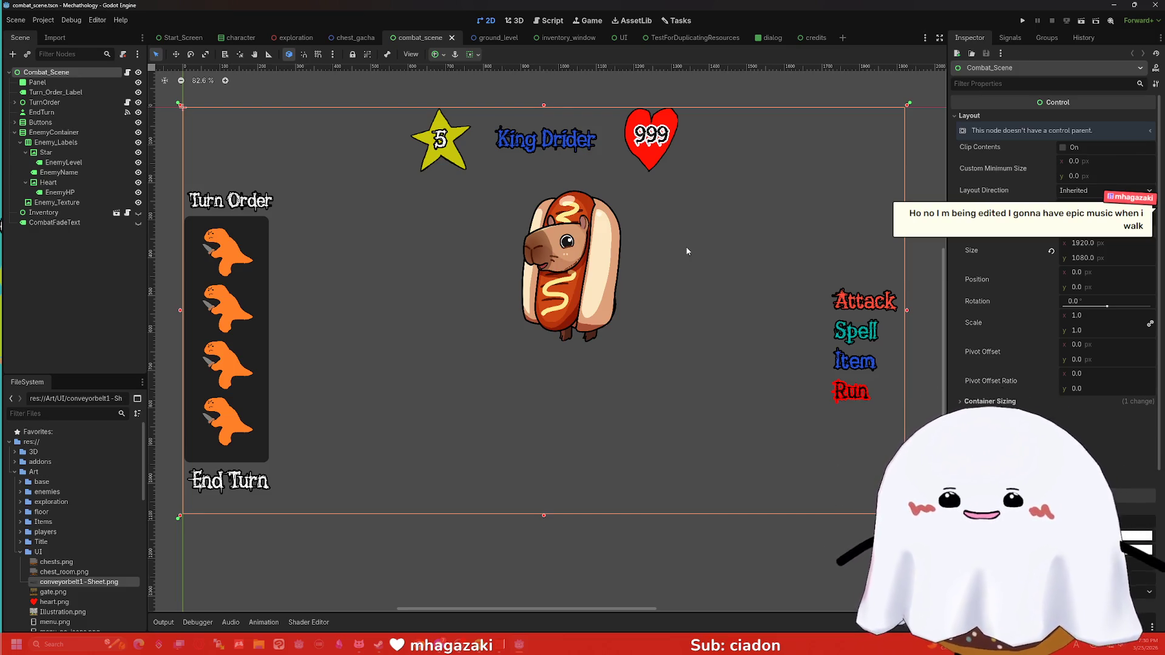
{"action": "left_click_drag", "start_coordinate": [700, 248], "coordinate": [688, 238]}
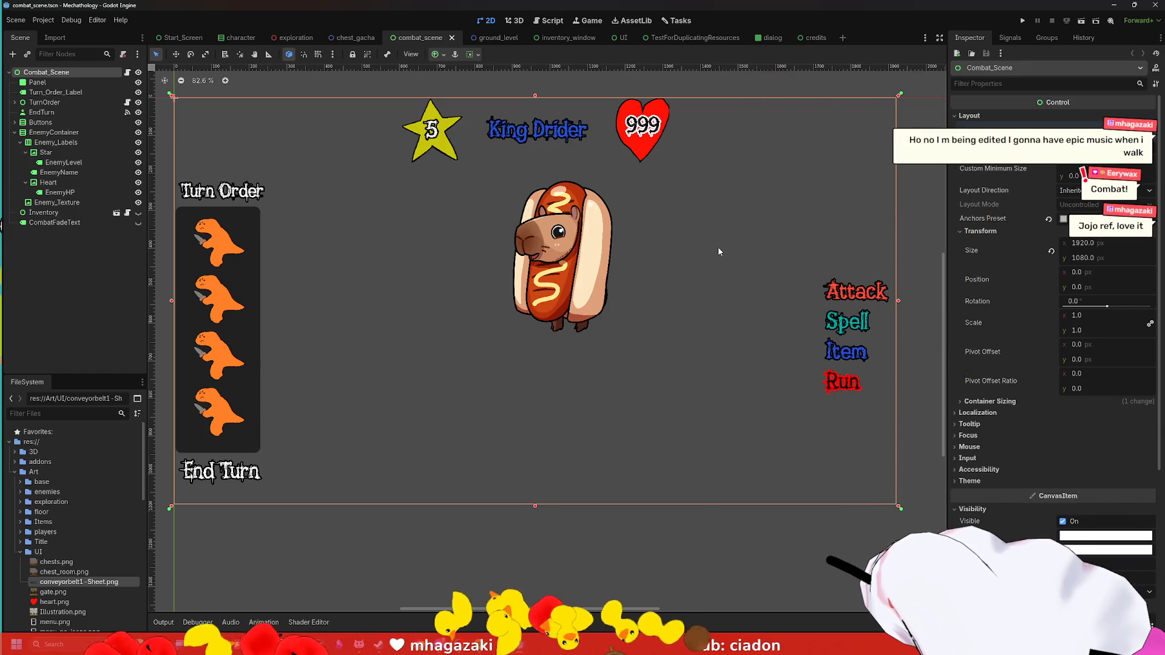
{"action": "left_click_drag", "start_coordinate": [675, 240], "coordinate": [699, 241]}
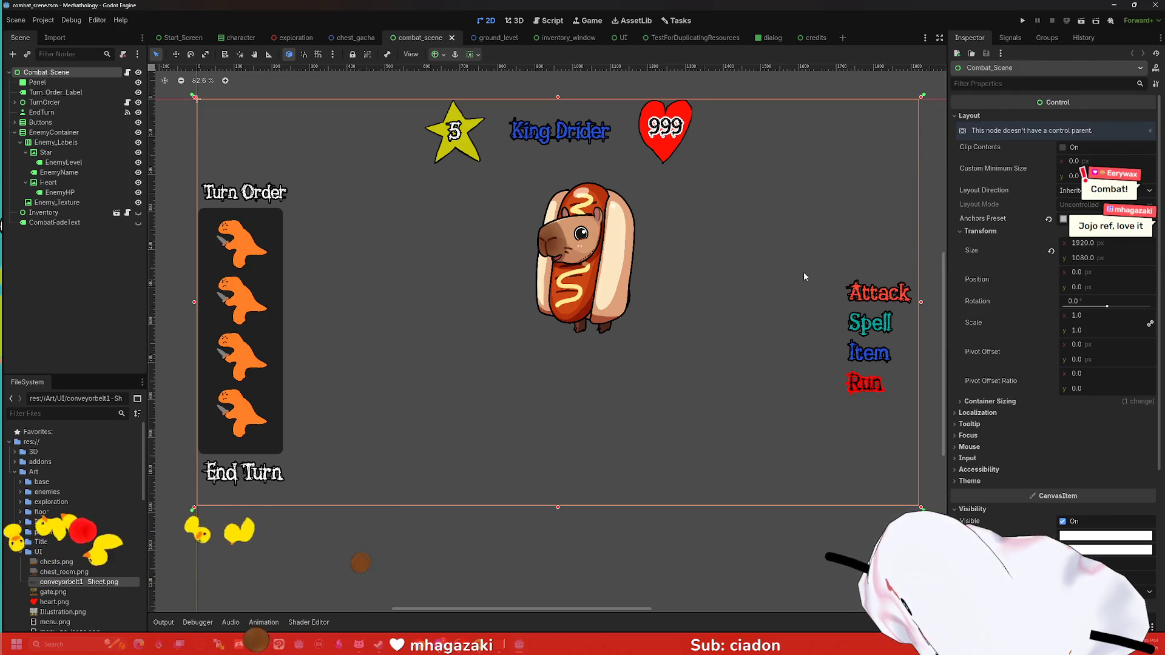
{"action": "scroll", "coordinate": [781, 267], "scroll_direction": "up", "scroll_amount": 1}
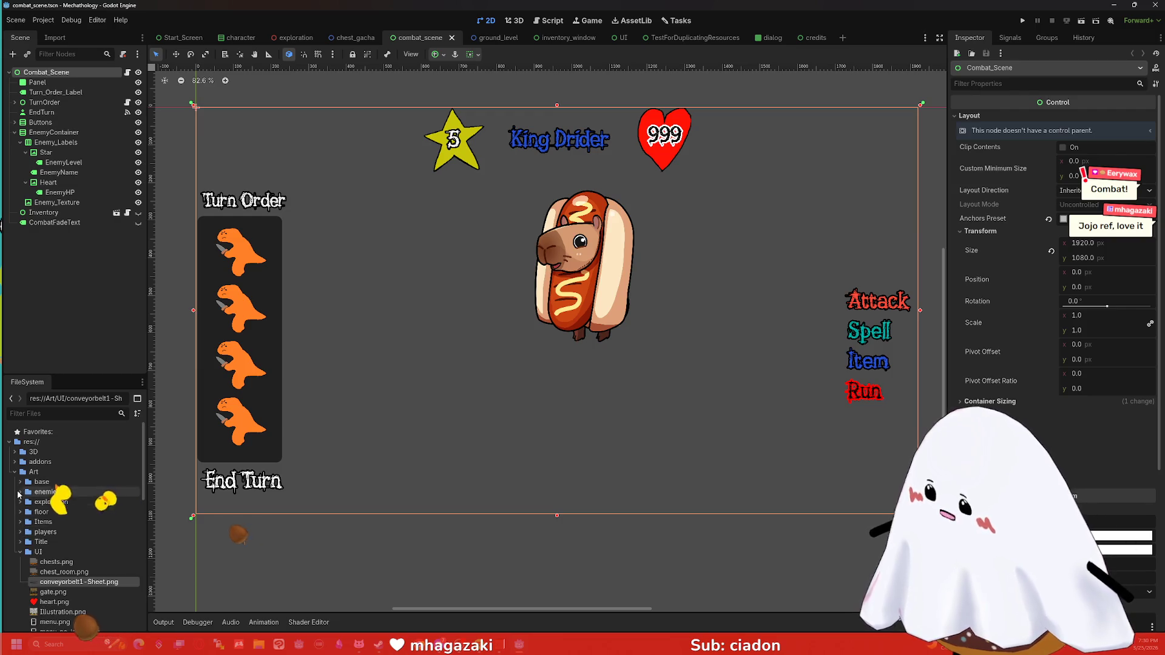
Step: Review Player.tres stats under Resources > Characters, then select Robot1.tres (level 4, 420 Max HP)
{"action": "left_click", "coordinate": [14, 471]}
{"action": "left_click", "coordinate": [14, 491]}
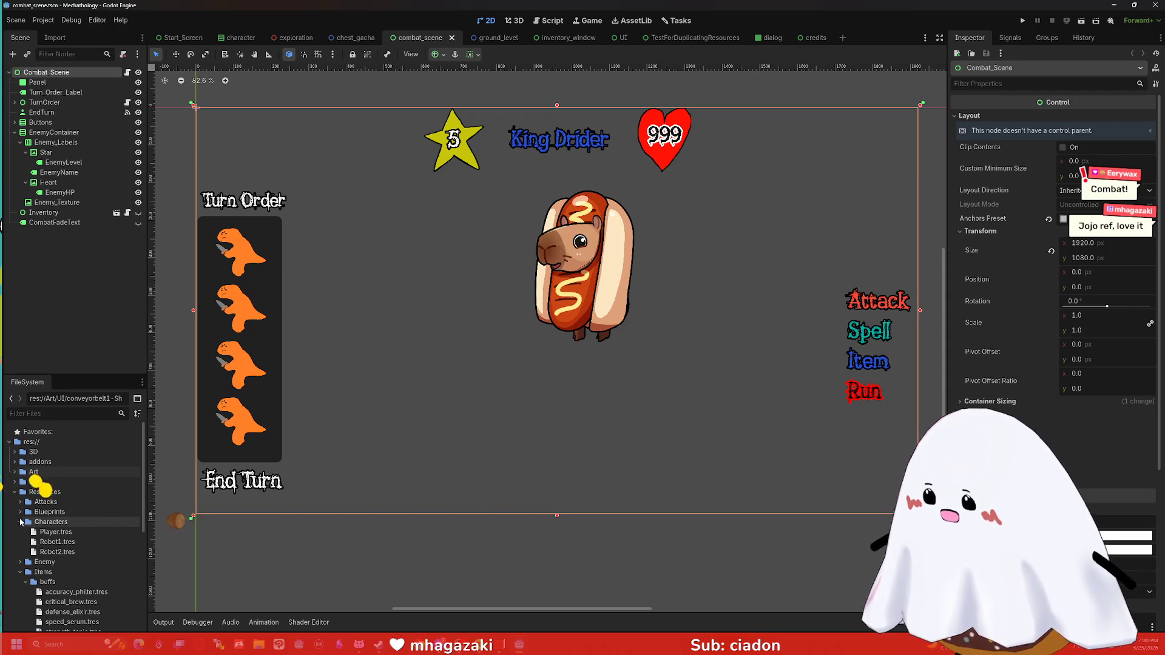
{"action": "left_click", "coordinate": [54, 531]}
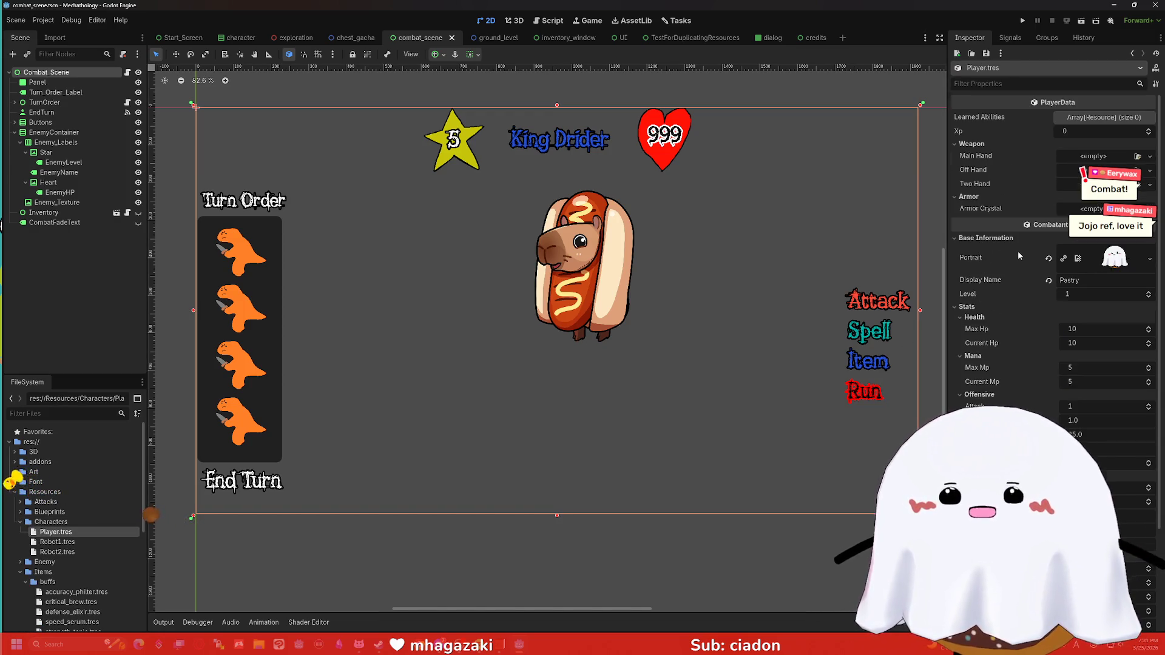
{"action": "scroll", "coordinate": [1018, 256], "scroll_direction": "down", "scroll_amount": 3}
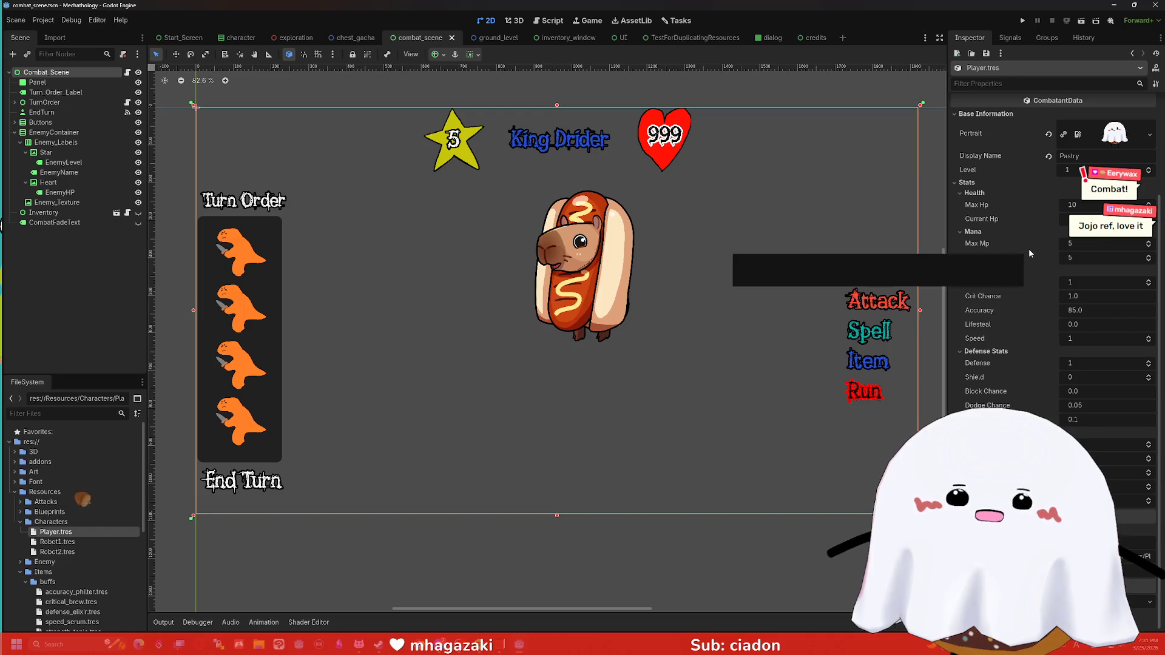
{"action": "scroll", "coordinate": [1029, 249], "scroll_direction": "up", "scroll_amount": 2}
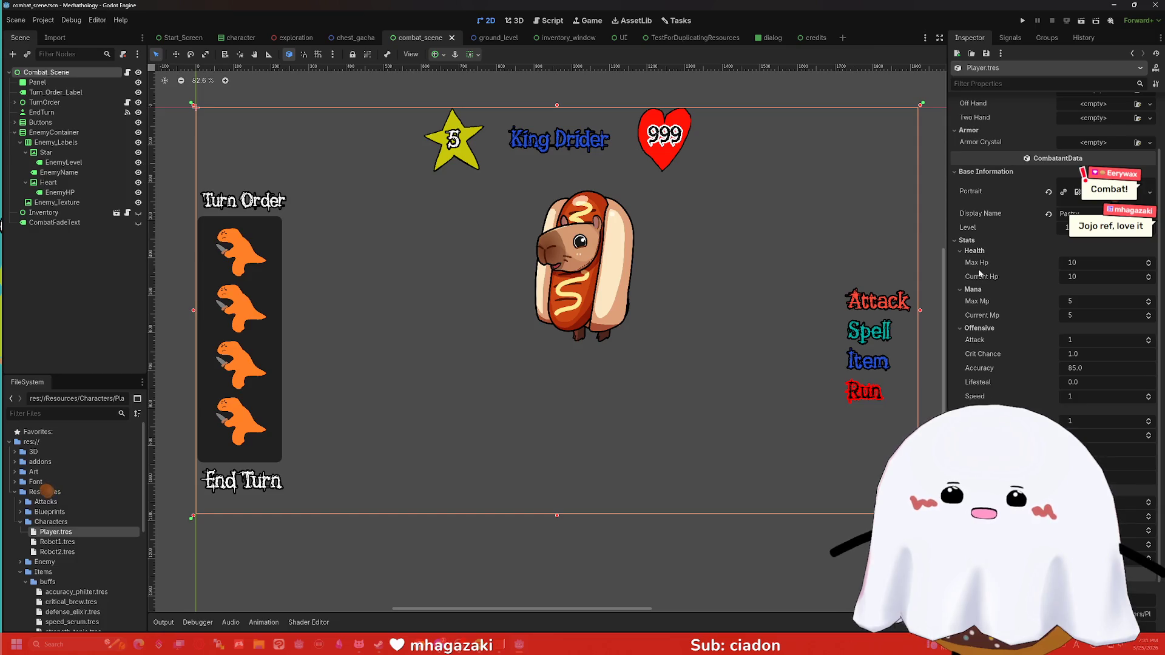
{"action": "scroll", "coordinate": [978, 346], "scroll_direction": "down", "scroll_amount": 2}
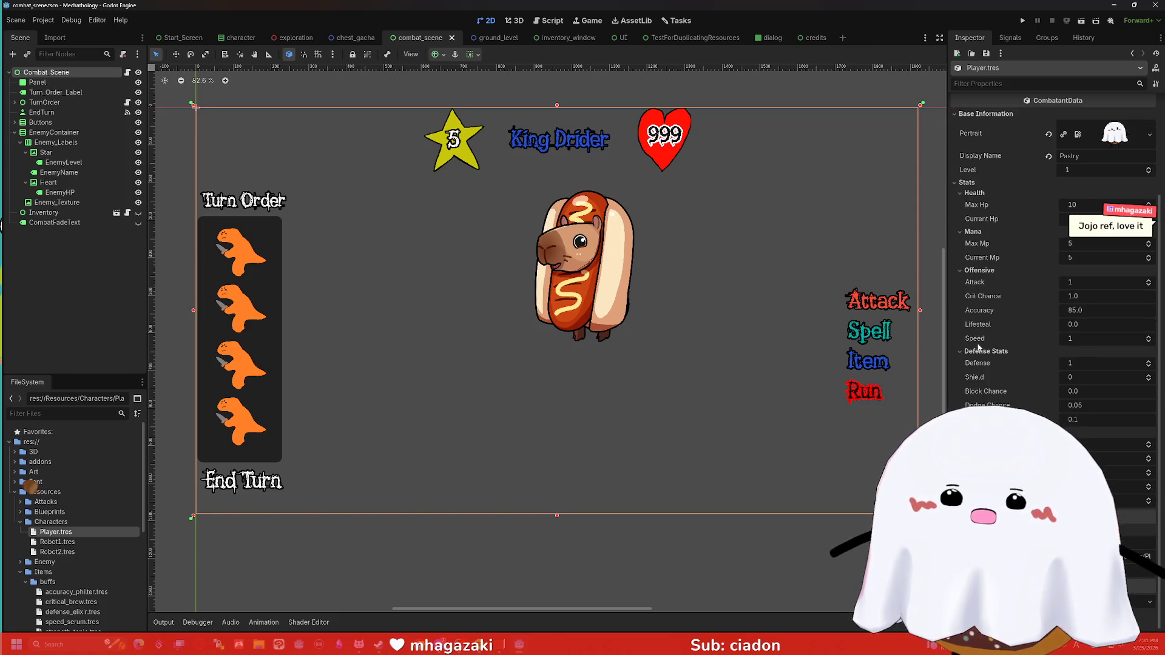
{"action": "scroll", "coordinate": [1023, 321], "scroll_direction": "up", "scroll_amount": 2}
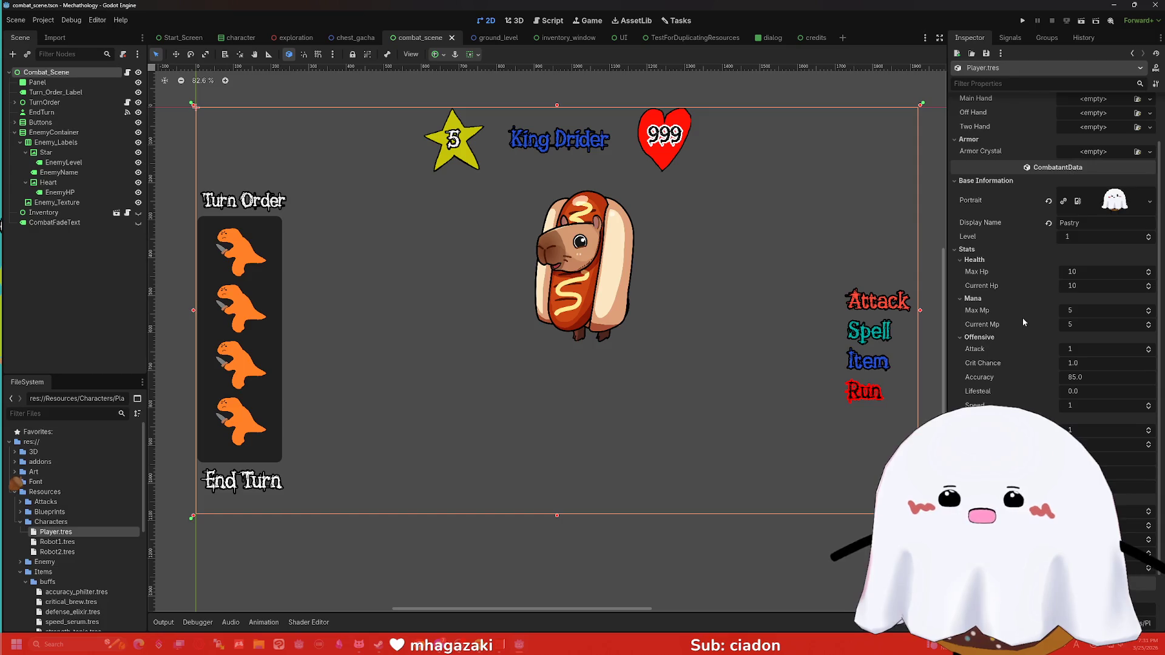
{"action": "left_click", "coordinate": [73, 542]}
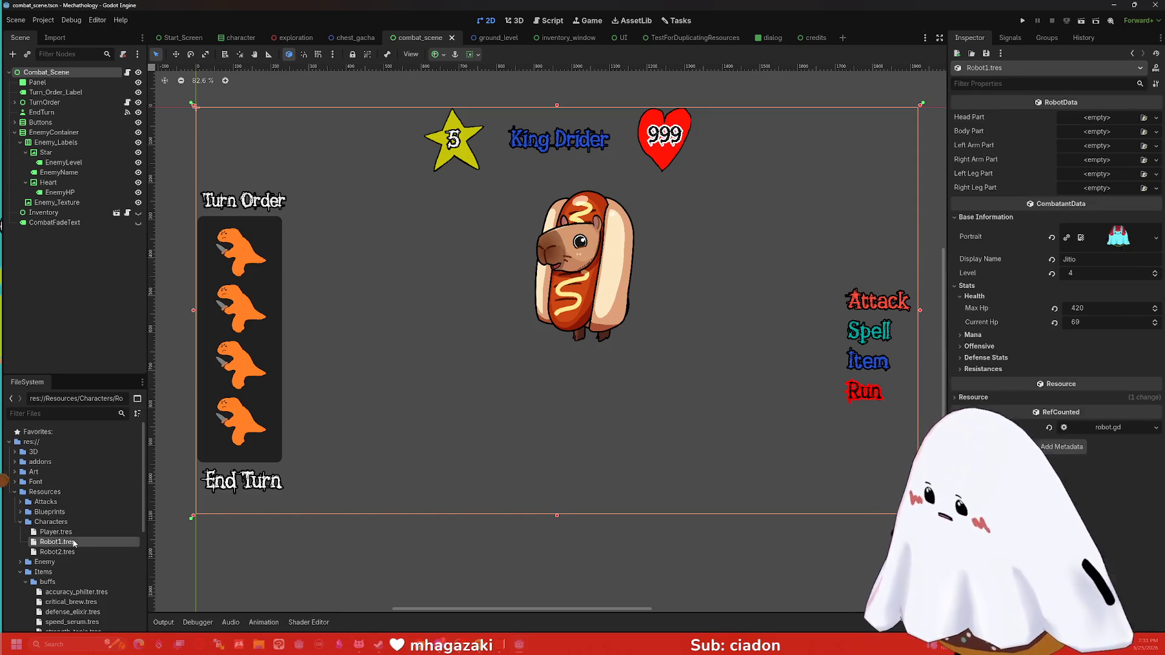
Step: Compare the characters' Offensive stats and set Robot2.tres's Attack from 1 to 100
{"action": "left_click", "coordinate": [966, 347]}
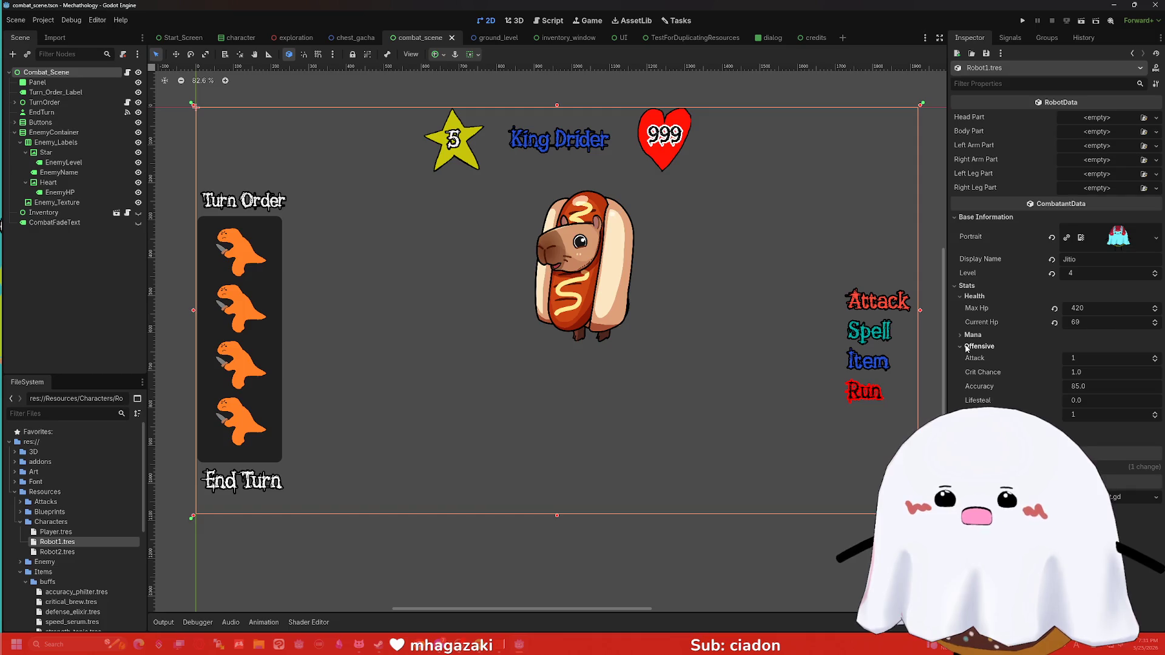
{"action": "left_click", "coordinate": [73, 552]}
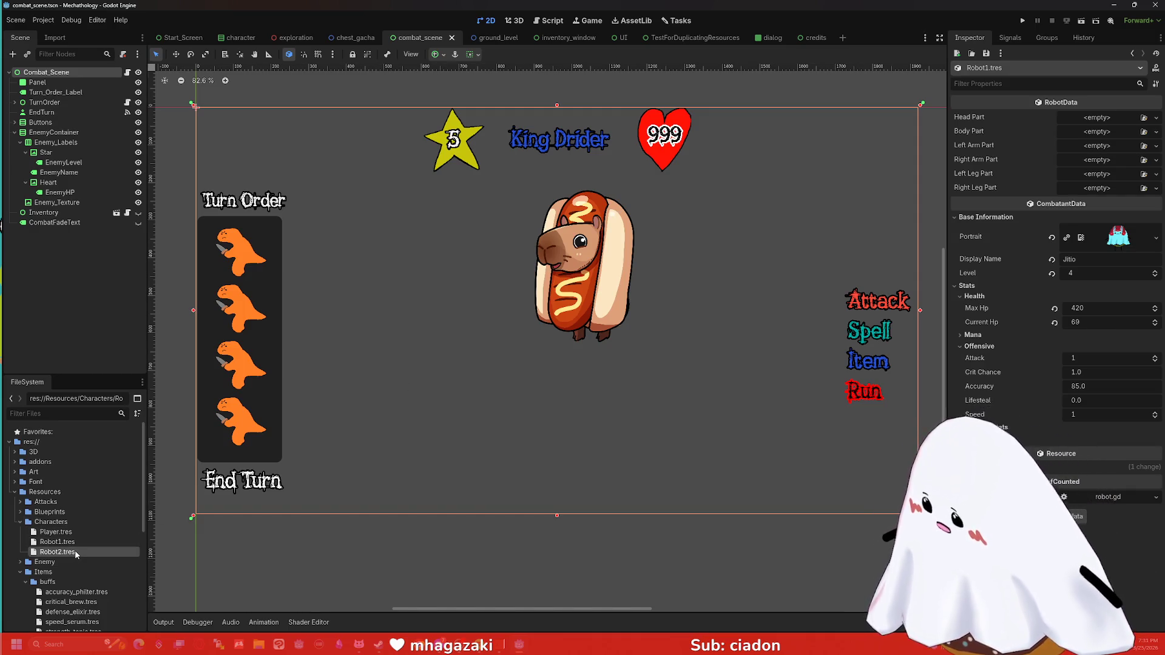
{"action": "left_click", "coordinate": [976, 374]}
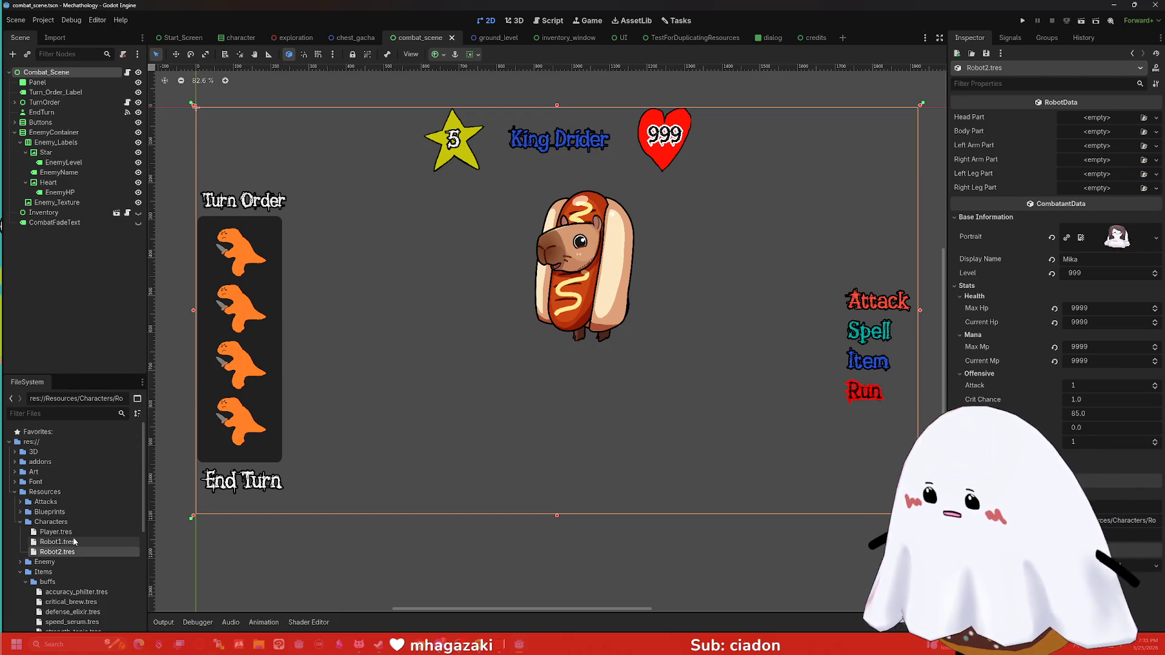
{"action": "left_click", "coordinate": [56, 532]}
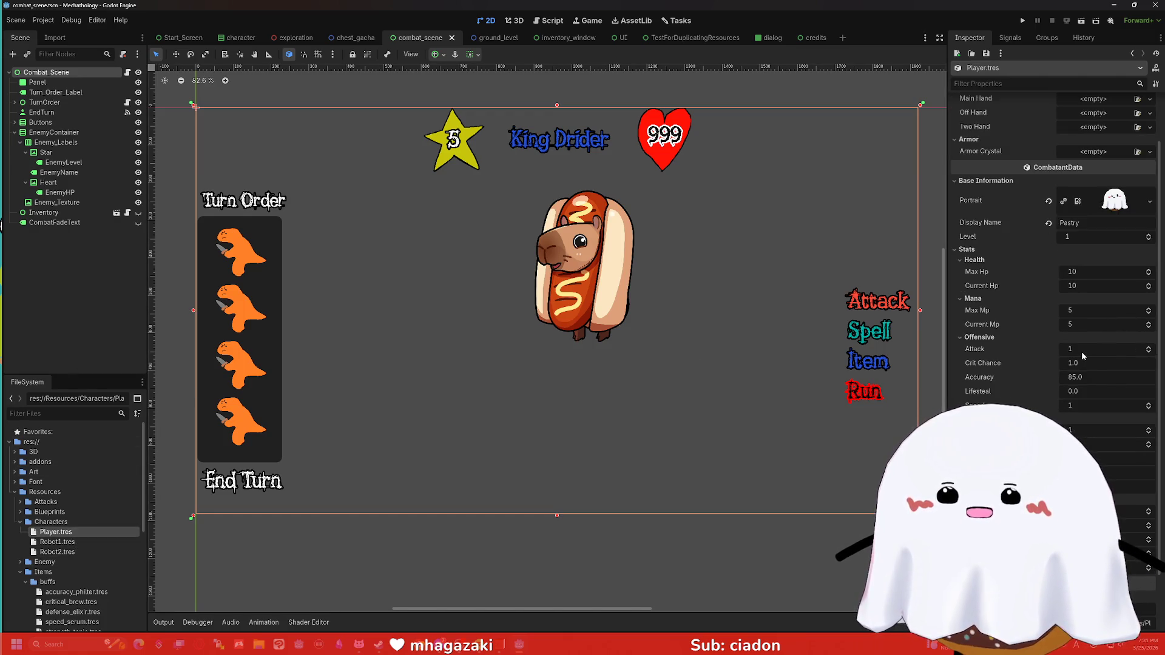
{"action": "left_click", "coordinate": [57, 542]}
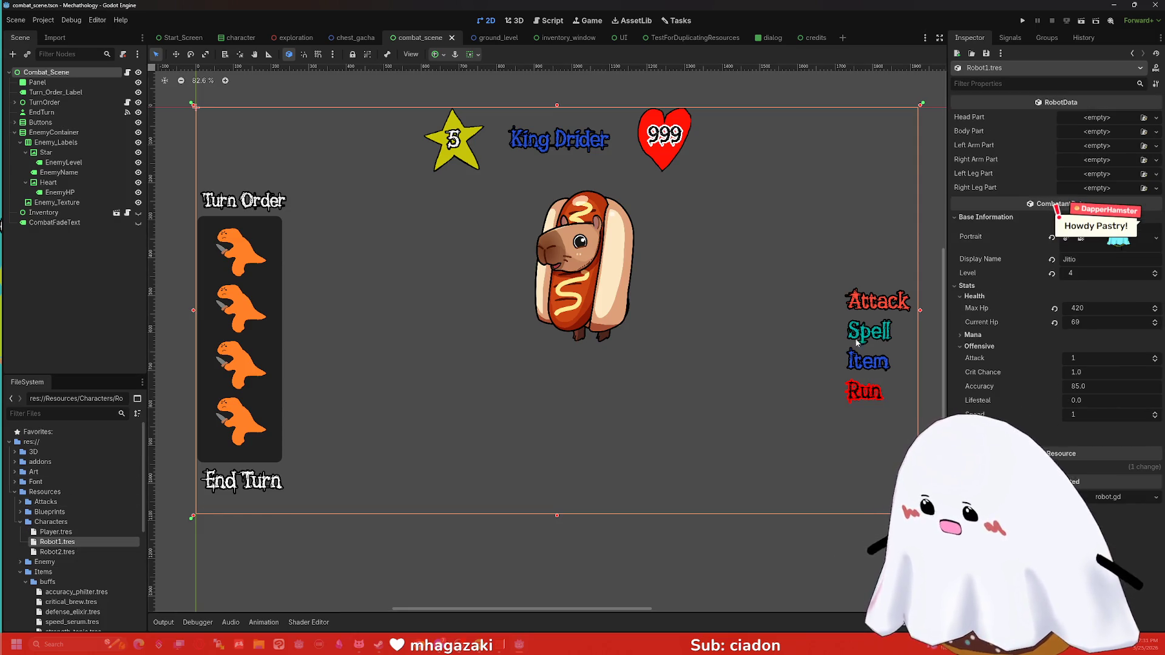
{"action": "left_click", "coordinate": [1094, 359]}
{"action": "key", "text": "Return"}
{"action": "left_click", "coordinate": [57, 551]}
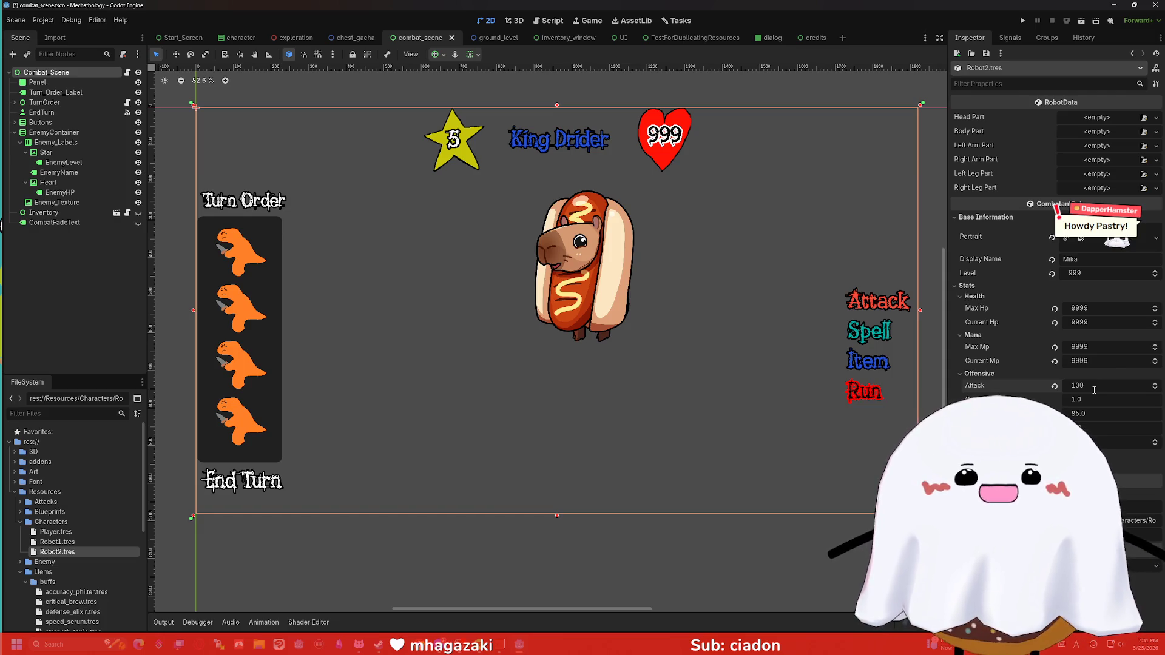
{"action": "mouse_move", "coordinate": [728, 270]}
{"action": "left_mouse_down"}
{"action": "mouse_move", "coordinate": [699, 279]}
{"action": "mouse_move", "coordinate": [765, 269]}
{"action": "mouse_move", "coordinate": [741, 267]}
{"action": "left_mouse_up"}
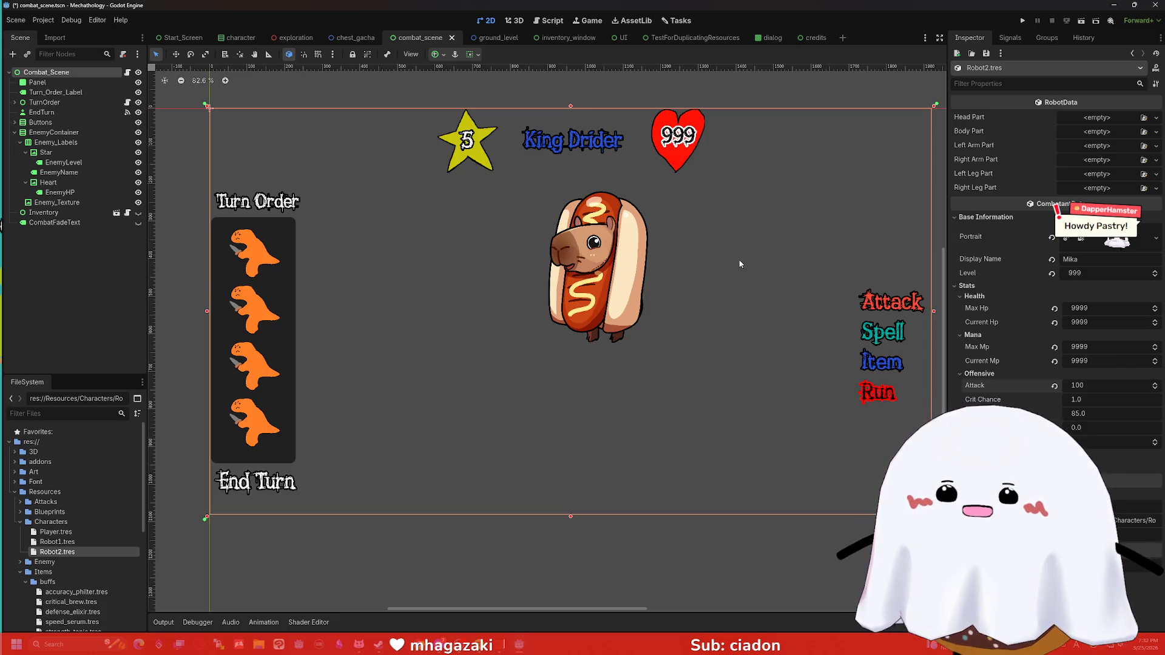
{"action": "scroll", "coordinate": [739, 259], "scroll_direction": "down", "scroll_amount": 1}
{"action": "scroll", "coordinate": [738, 258], "scroll_direction": "up", "scroll_amount": 1}
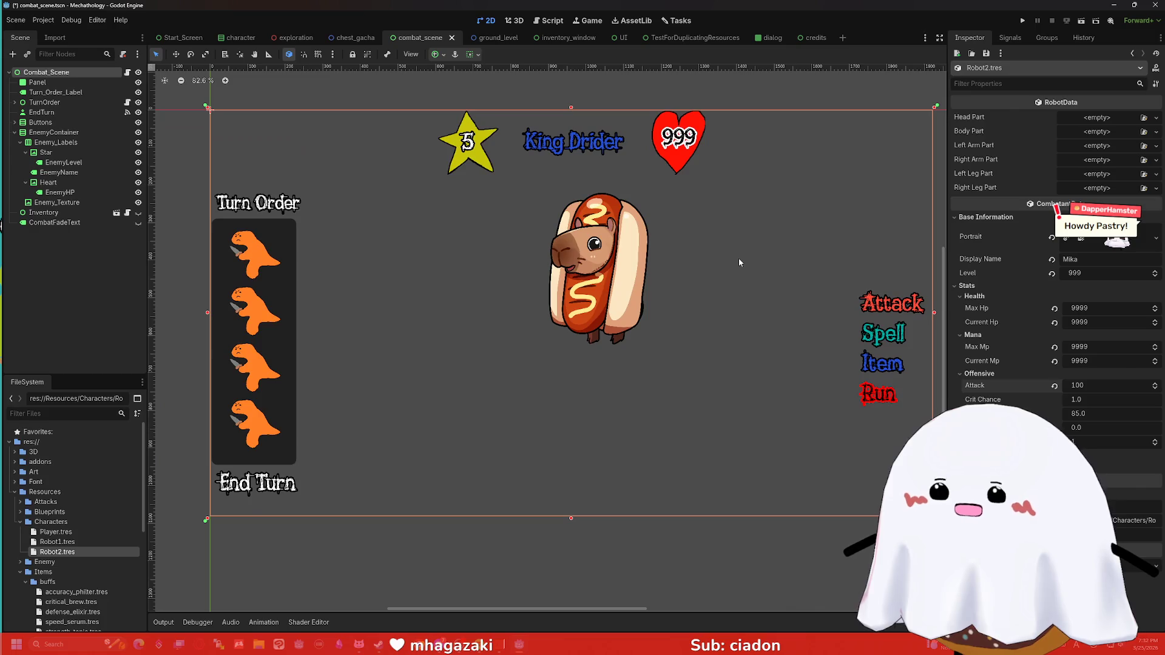
{"action": "scroll", "coordinate": [730, 274], "scroll_direction": "down", "scroll_amount": 1}
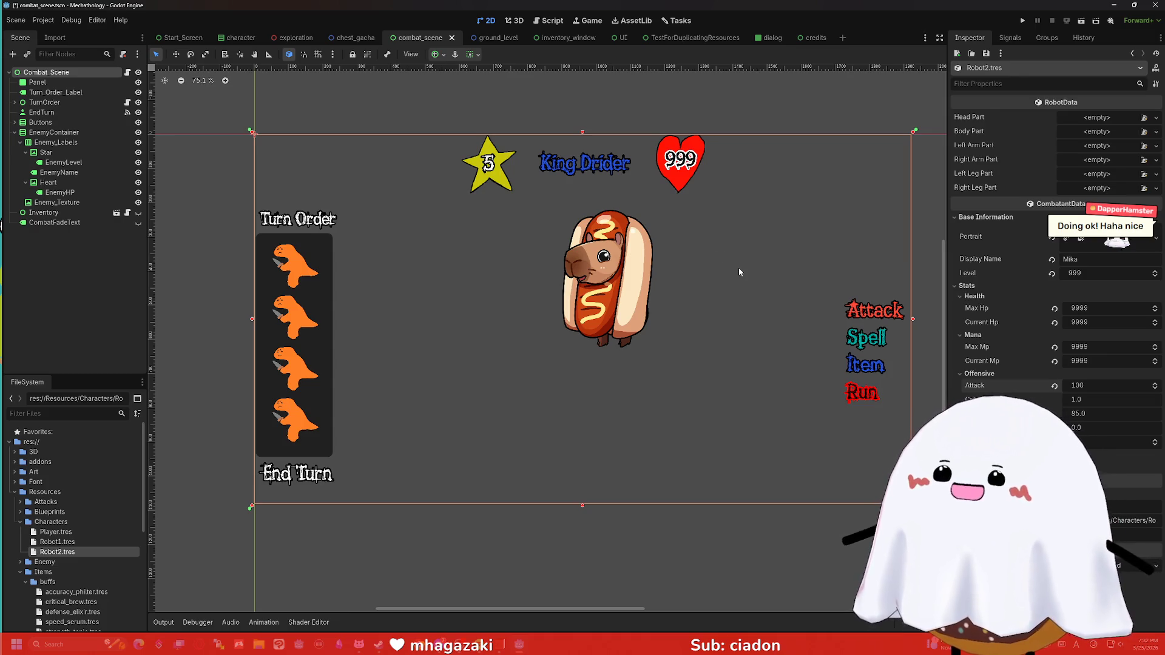
{"action": "left_click_drag", "start_coordinate": [718, 256], "coordinate": [709, 257]}
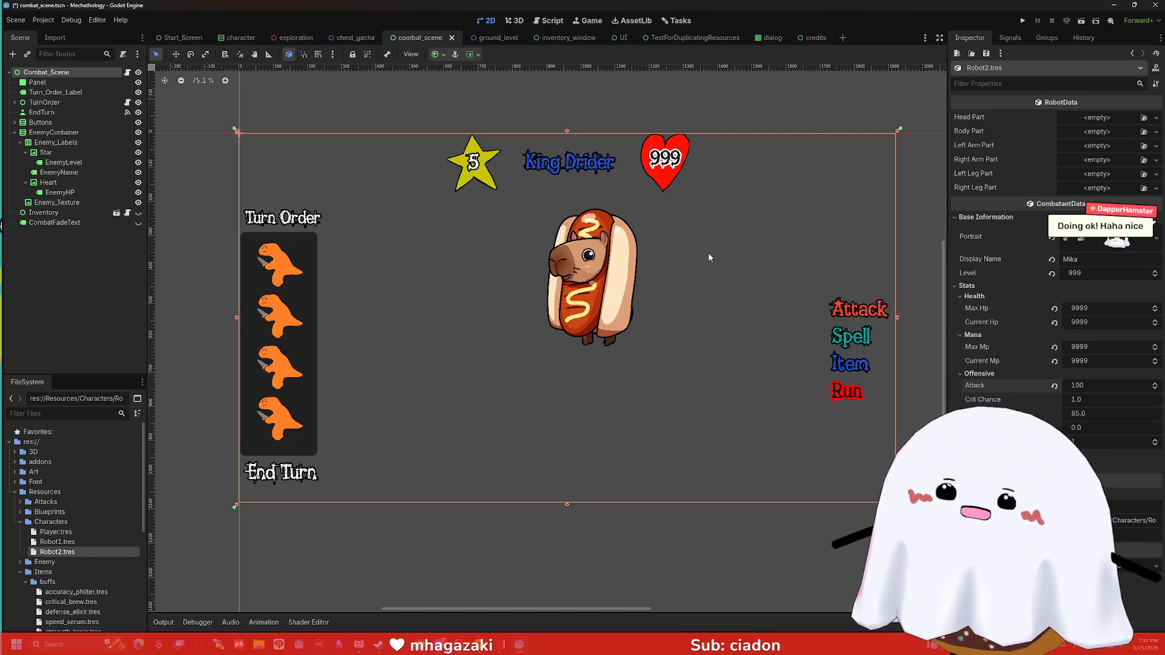
{"action": "key", "text": "super"}
Step: Launch Clip Studio Paint and create a new 2000x2000 canvas
{"action": "key", "text": "super+8"}
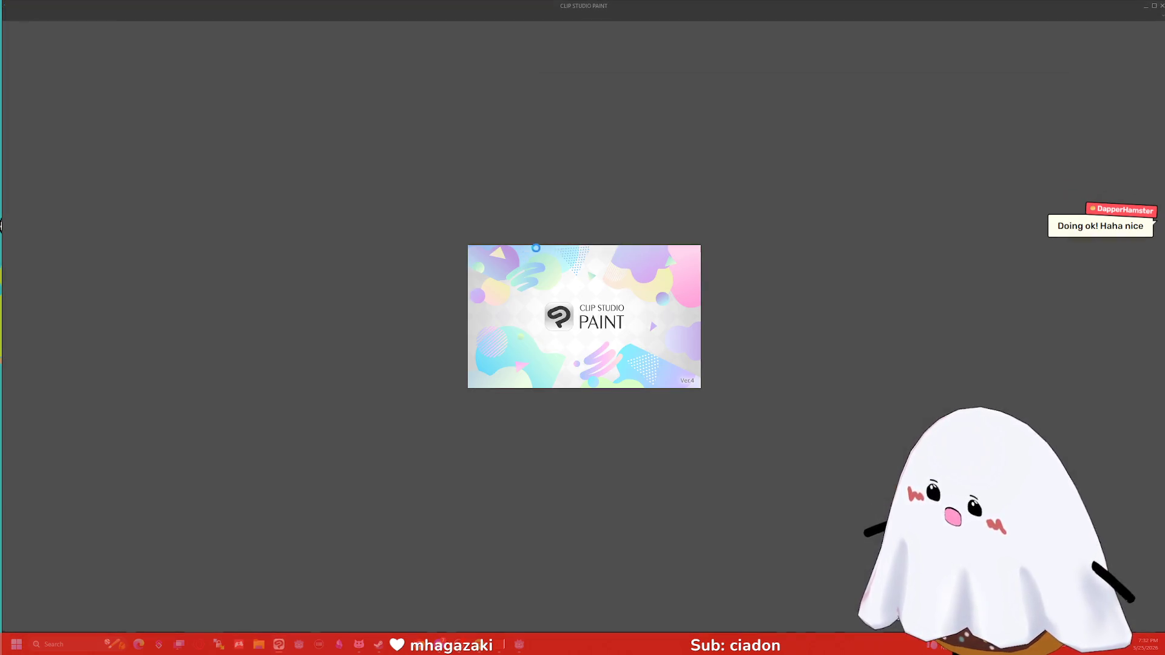
{"action": "key", "text": "ctrl+n"}
{"action": "key", "text": "Return"}
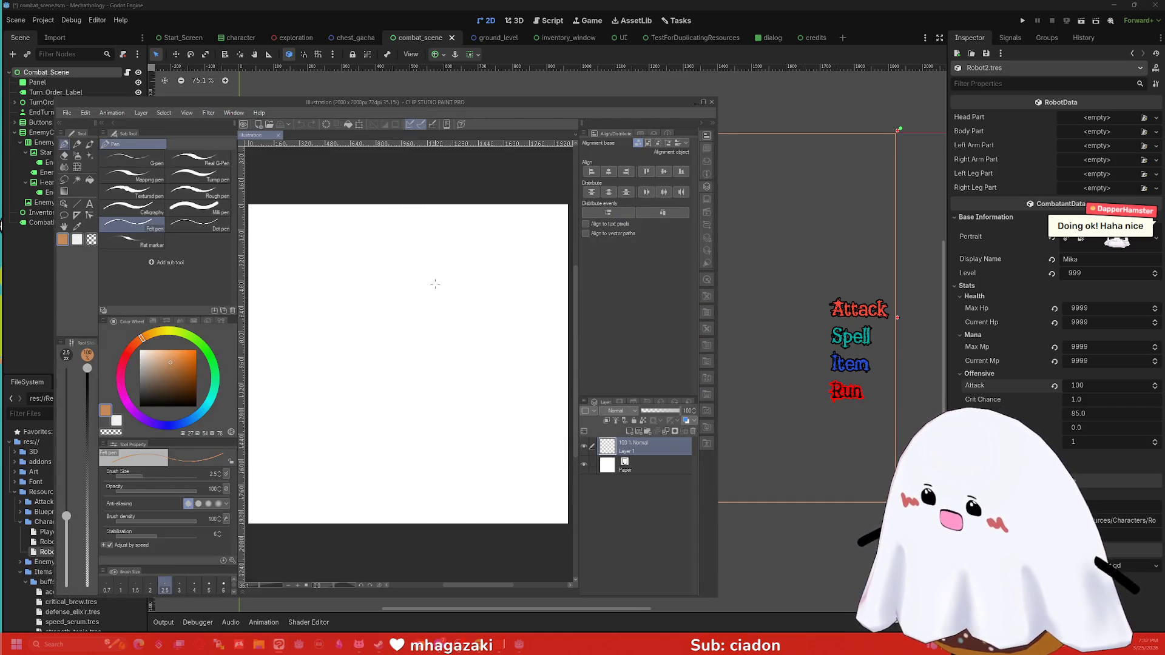
{"action": "mouse_move", "coordinate": [415, 283]}
{"action": "left_mouse_down"}
{"action": "mouse_move", "coordinate": [403, 316]}
{"action": "mouse_move", "coordinate": [417, 282]}
{"action": "left_mouse_up"}
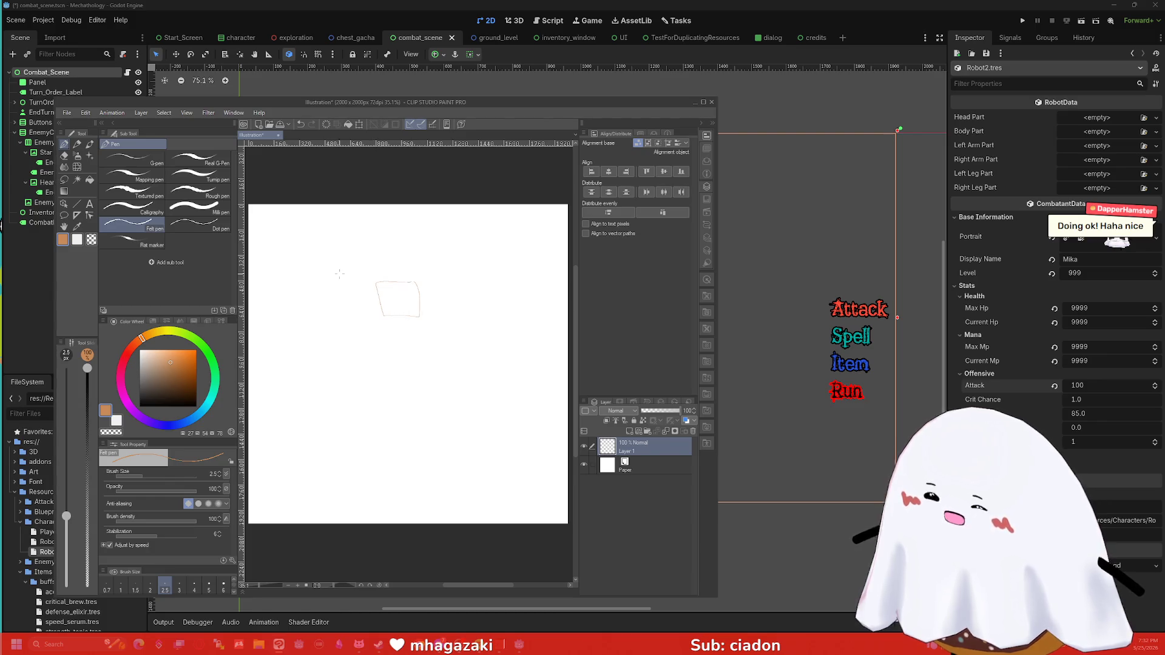
{"action": "key", "text": "ctrl+z"}
Step: With a thicker Felt pen, sketch two orange boxes, connecting lines and a scribbled circle
{"action": "key", "text": "bracketright"}
{"action": "key", "text": "bracketright"}
{"action": "key", "text": "bracketright"}
{"action": "mouse_move", "coordinate": [419, 262]}
{"action": "left_mouse_down"}
{"action": "mouse_move", "coordinate": [382, 305]}
{"action": "mouse_move", "coordinate": [410, 262]}
{"action": "left_mouse_up"}
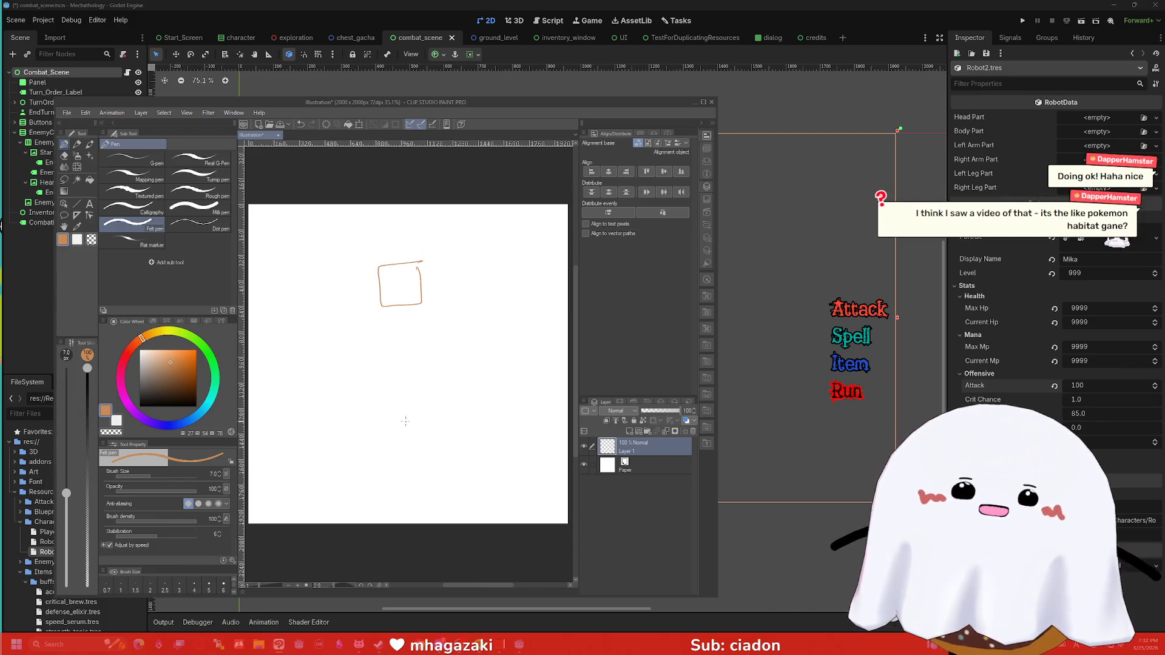
{"action": "mouse_move", "coordinate": [435, 393]}
{"action": "left_mouse_down"}
{"action": "mouse_move", "coordinate": [434, 432]}
{"action": "mouse_move", "coordinate": [390, 403]}
{"action": "mouse_move", "coordinate": [433, 393]}
{"action": "left_mouse_up"}
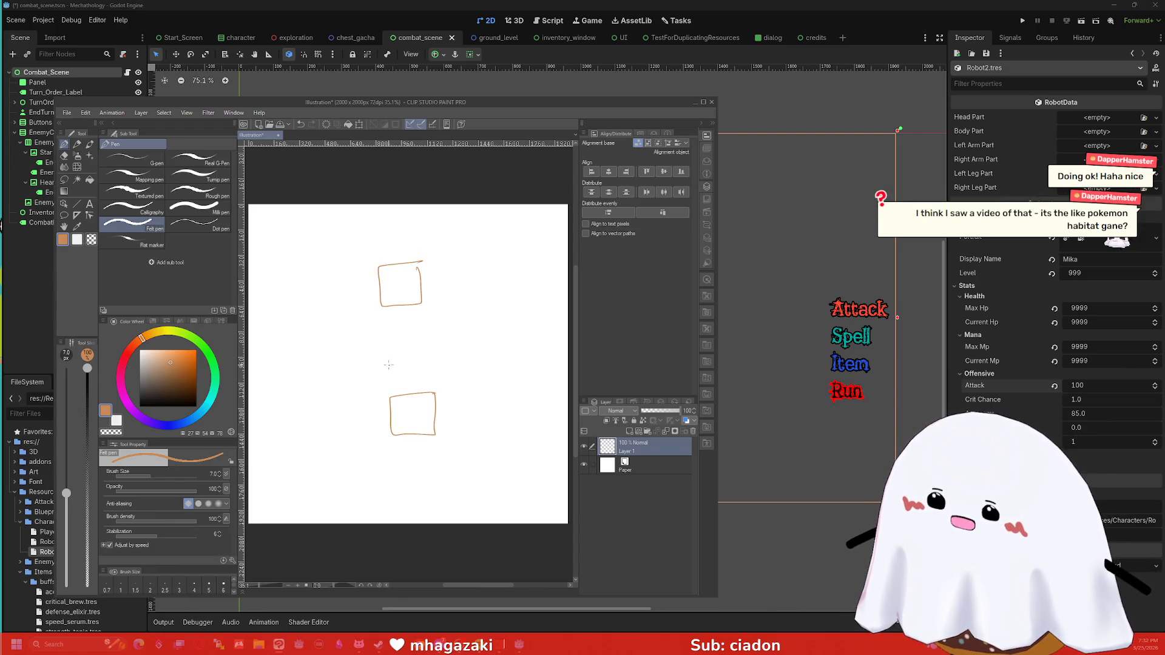
{"action": "mouse_move", "coordinate": [352, 359]}
{"action": "left_mouse_down"}
{"action": "mouse_move", "coordinate": [349, 325]}
{"action": "mouse_move", "coordinate": [404, 346]}
{"action": "mouse_move", "coordinate": [475, 342]}
{"action": "mouse_move", "coordinate": [434, 360]}
{"action": "mouse_move", "coordinate": [472, 358]}
{"action": "left_mouse_up"}
{"action": "mouse_move", "coordinate": [373, 376]}
{"action": "left_mouse_down"}
{"action": "mouse_move", "coordinate": [382, 389]}
{"action": "mouse_move", "coordinate": [388, 379]}
{"action": "mouse_move", "coordinate": [375, 394]}
{"action": "mouse_move", "coordinate": [367, 381]}
{"action": "left_mouse_up"}
{"action": "mouse_move", "coordinate": [371, 276]}
{"action": "left_mouse_down"}
{"action": "mouse_move", "coordinate": [355, 300]}
{"action": "mouse_move", "coordinate": [384, 317]}
{"action": "mouse_move", "coordinate": [373, 330]}
{"action": "mouse_move", "coordinate": [384, 335]}
{"action": "mouse_move", "coordinate": [361, 377]}
{"action": "left_mouse_up"}
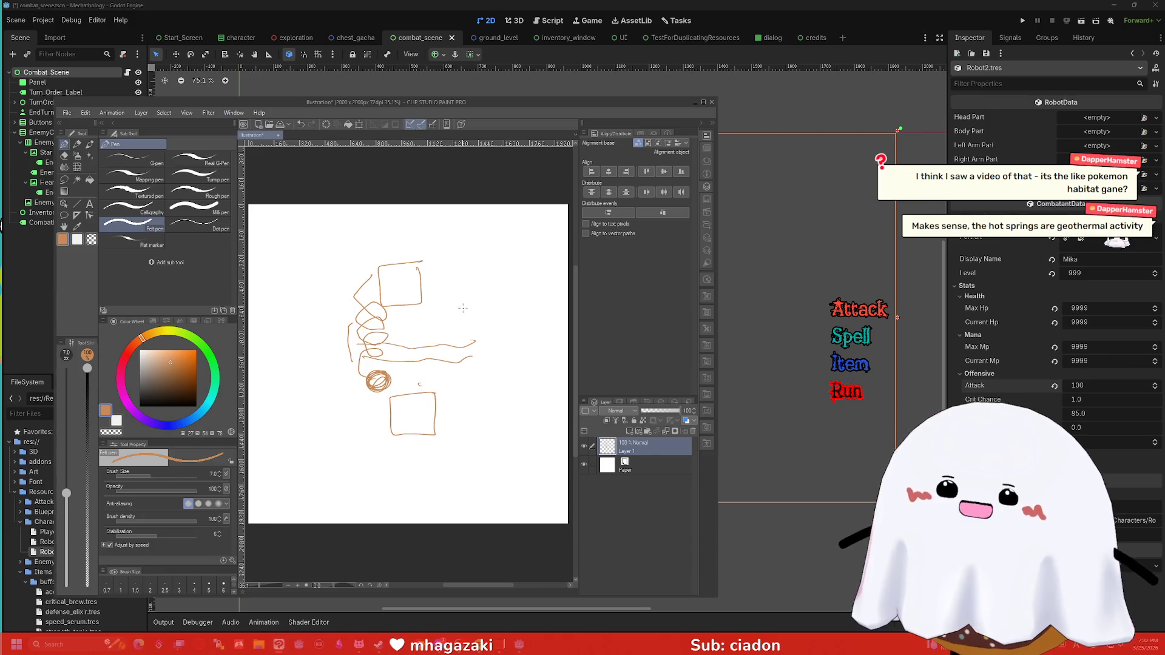
Step: Add a large outline with details and a squiggle at upper right, then close the window
{"action": "mouse_move", "coordinate": [554, 231]}
{"action": "left_mouse_down"}
{"action": "mouse_move", "coordinate": [456, 323]}
{"action": "mouse_move", "coordinate": [560, 229]}
{"action": "mouse_move", "coordinate": [493, 249]}
{"action": "mouse_move", "coordinate": [498, 284]}
{"action": "mouse_move", "coordinate": [544, 294]}
{"action": "left_mouse_up"}
{"action": "left_click_drag", "start_coordinate": [526, 224], "coordinate": [559, 279]}
{"action": "mouse_move", "coordinate": [483, 262]}
{"action": "left_mouse_down"}
{"action": "mouse_move", "coordinate": [490, 276]}
{"action": "mouse_move", "coordinate": [539, 258]}
{"action": "mouse_move", "coordinate": [529, 254]}
{"action": "left_mouse_up"}
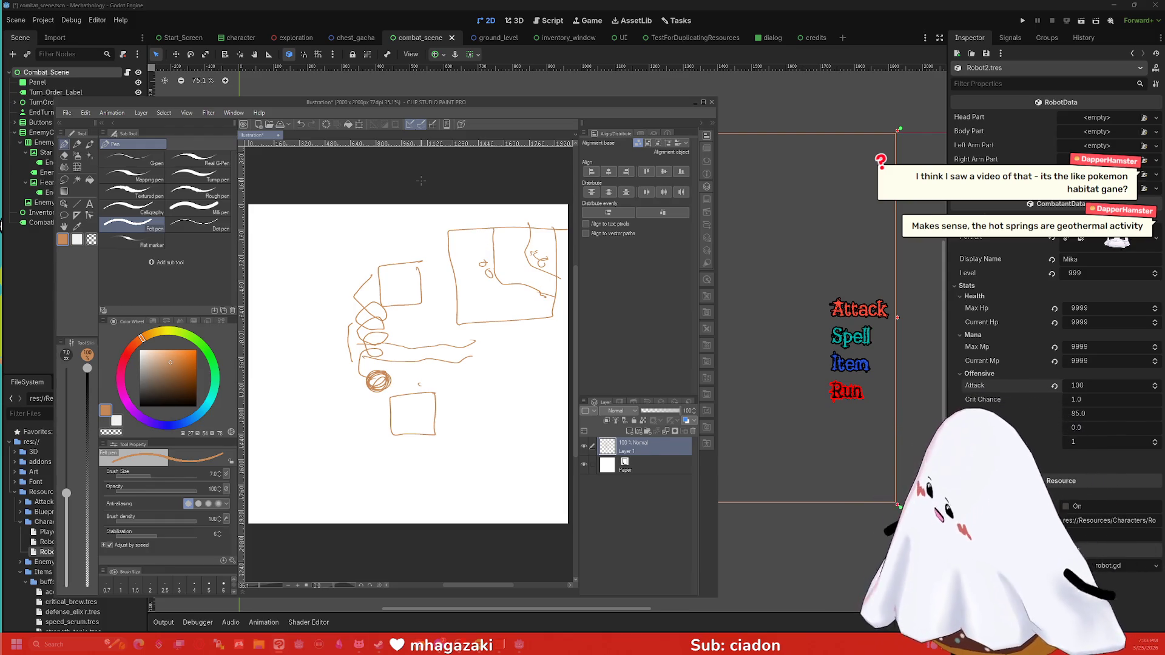
{"action": "left_click", "coordinate": [712, 102]}
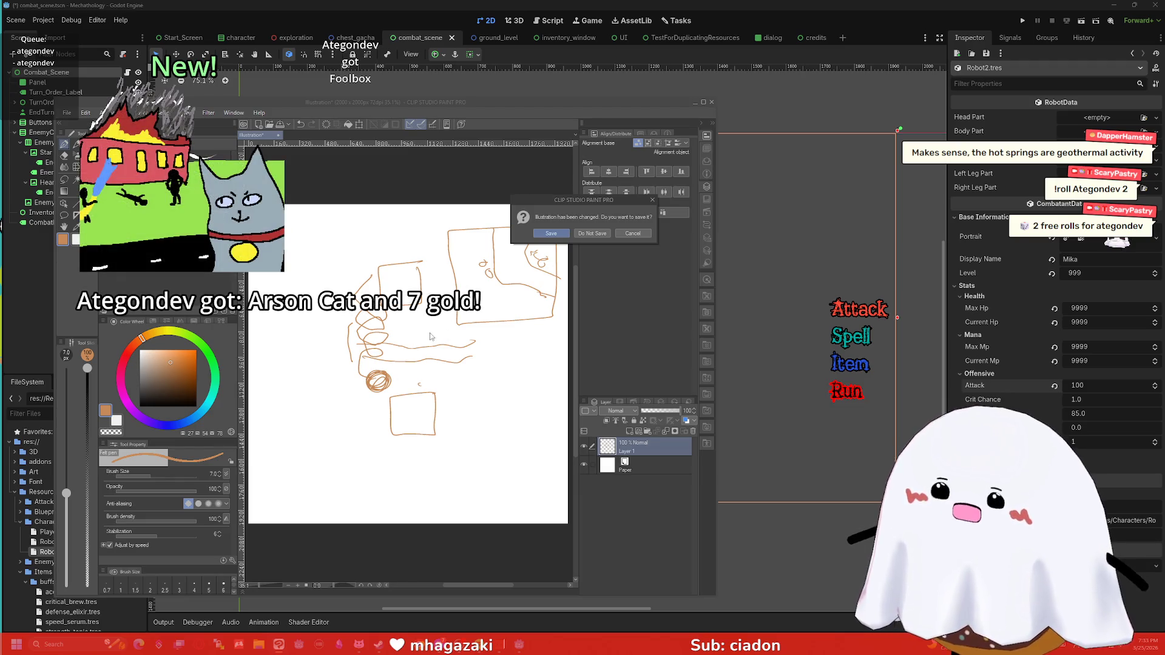
Step: Discard the sketch without saving and zoom and pan Godot's combat scene view
{"action": "left_click", "coordinate": [592, 233]}
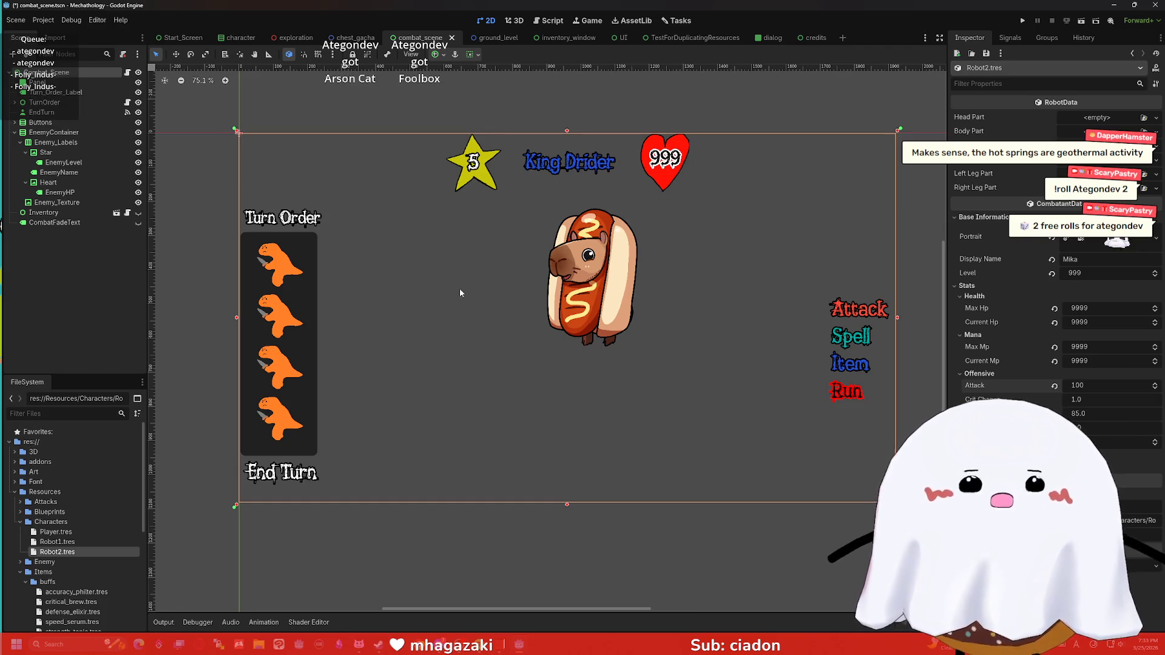
{"action": "scroll", "coordinate": [522, 270], "scroll_direction": "down", "scroll_amount": 1}
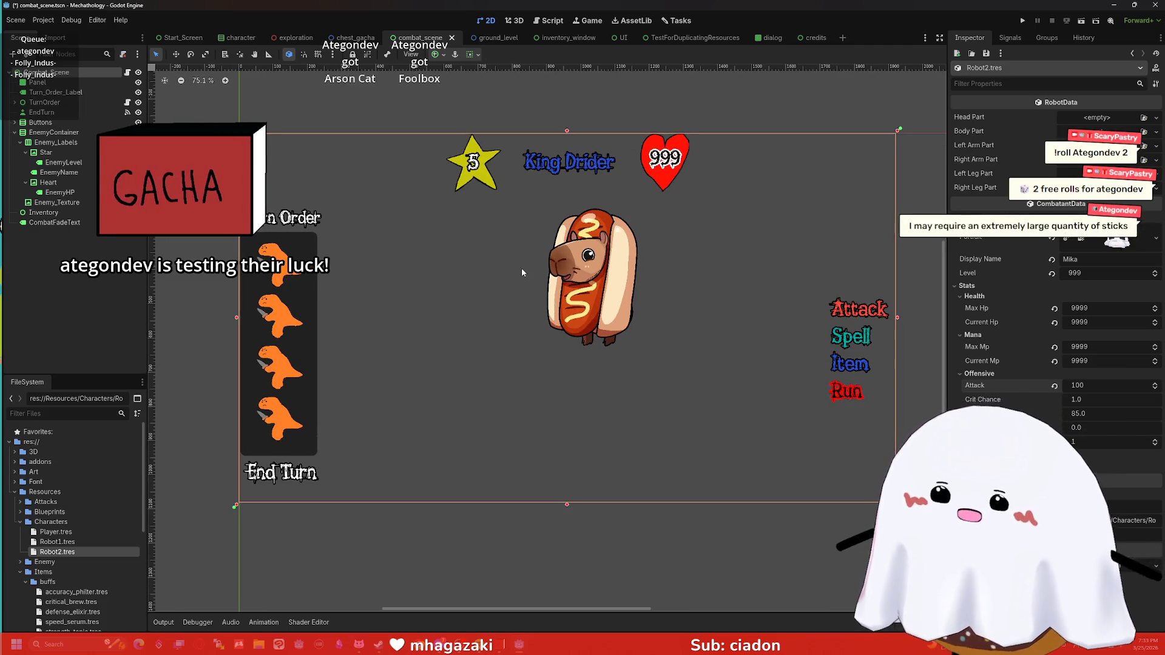
{"action": "scroll", "coordinate": [534, 287], "scroll_direction": "up", "scroll_amount": 1}
{"action": "scroll", "coordinate": [528, 287], "scroll_direction": "right", "scroll_amount": 1}
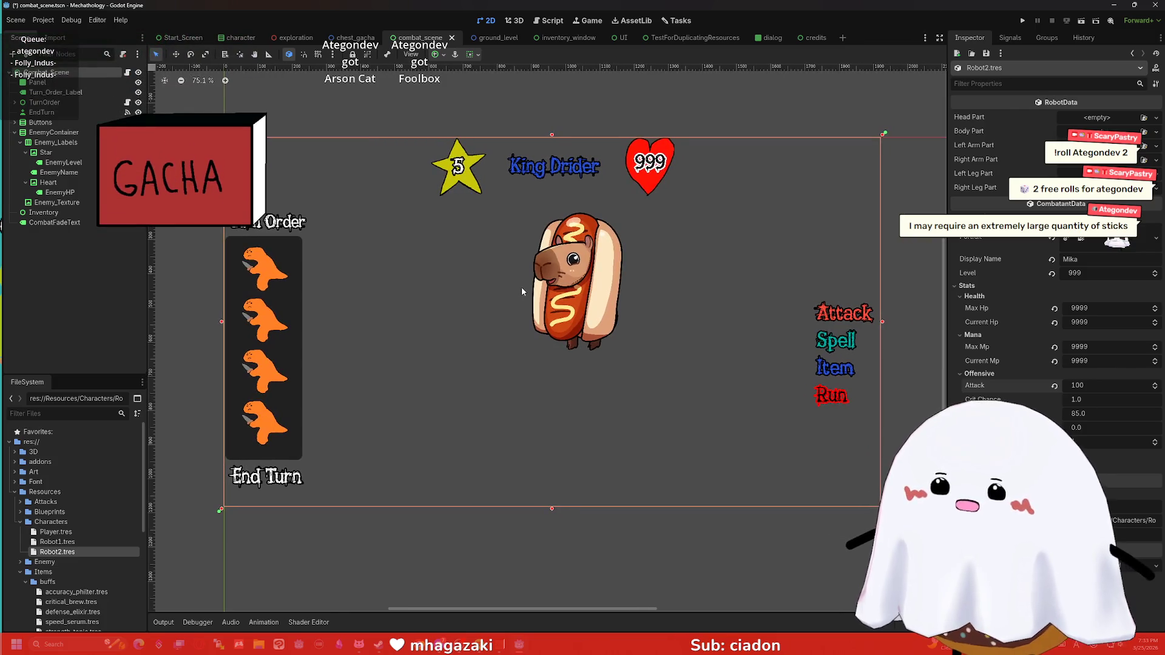
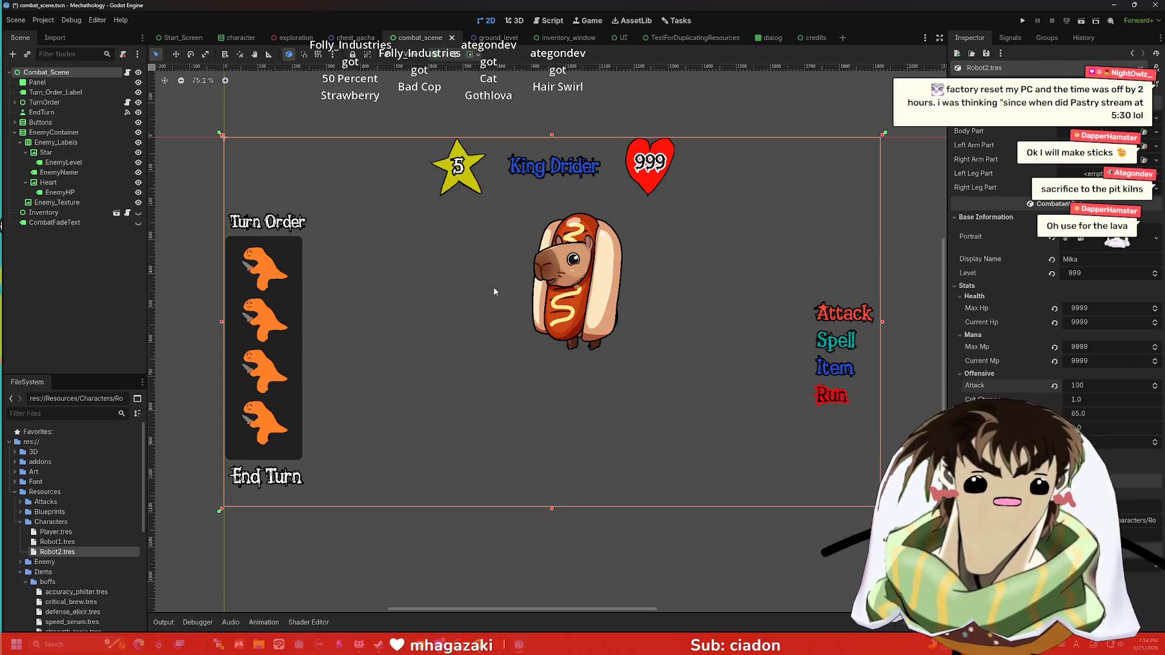
Step: Google 'vintage story is there a use for lava' in a new browser tab
{"action": "scroll", "coordinate": [679, 237], "scroll_direction": "up", "scroll_amount": 1}
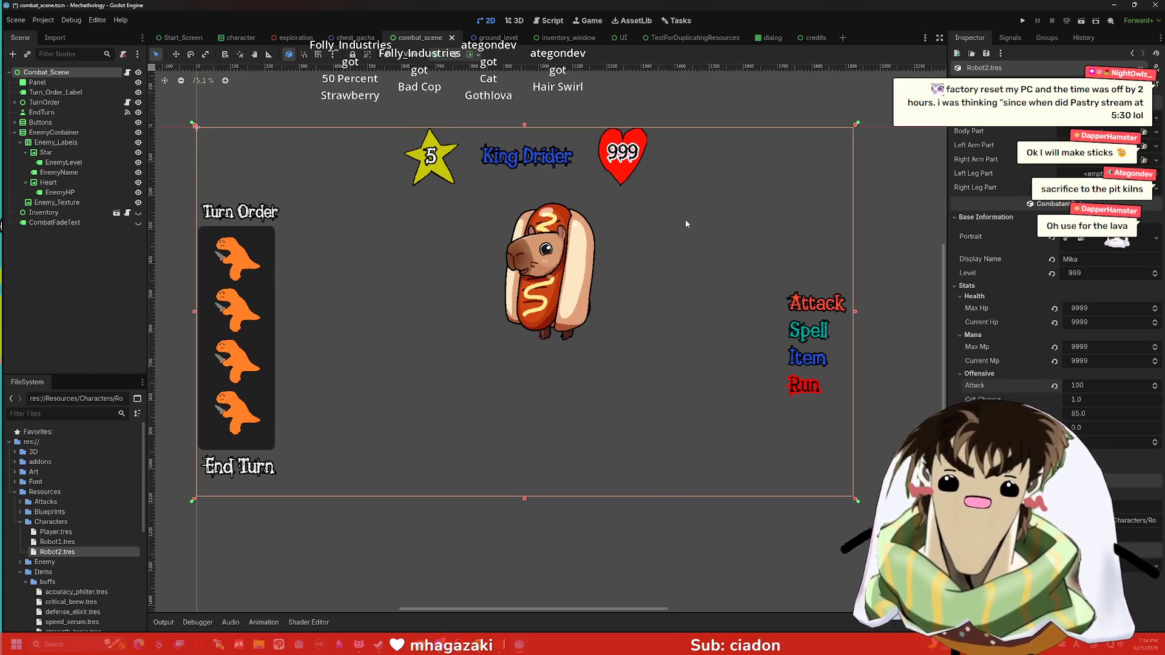
{"action": "scroll", "coordinate": [684, 243], "scroll_direction": "down", "scroll_amount": 1}
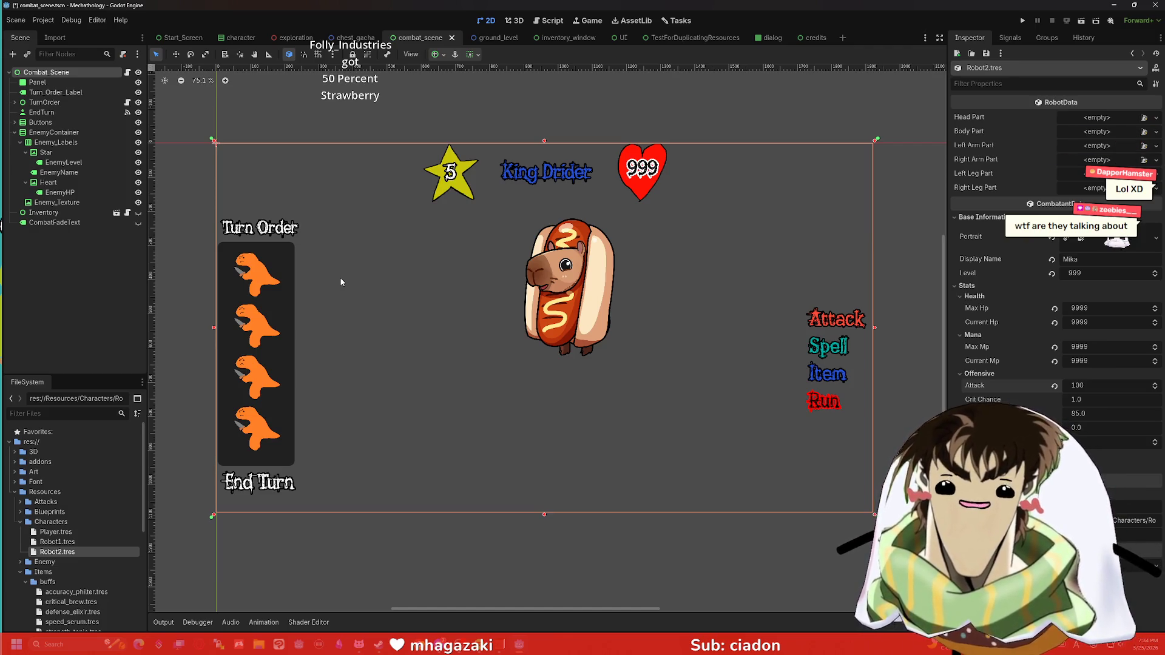
{"action": "scroll", "coordinate": [389, 252], "scroll_direction": "left", "scroll_amount": 2}
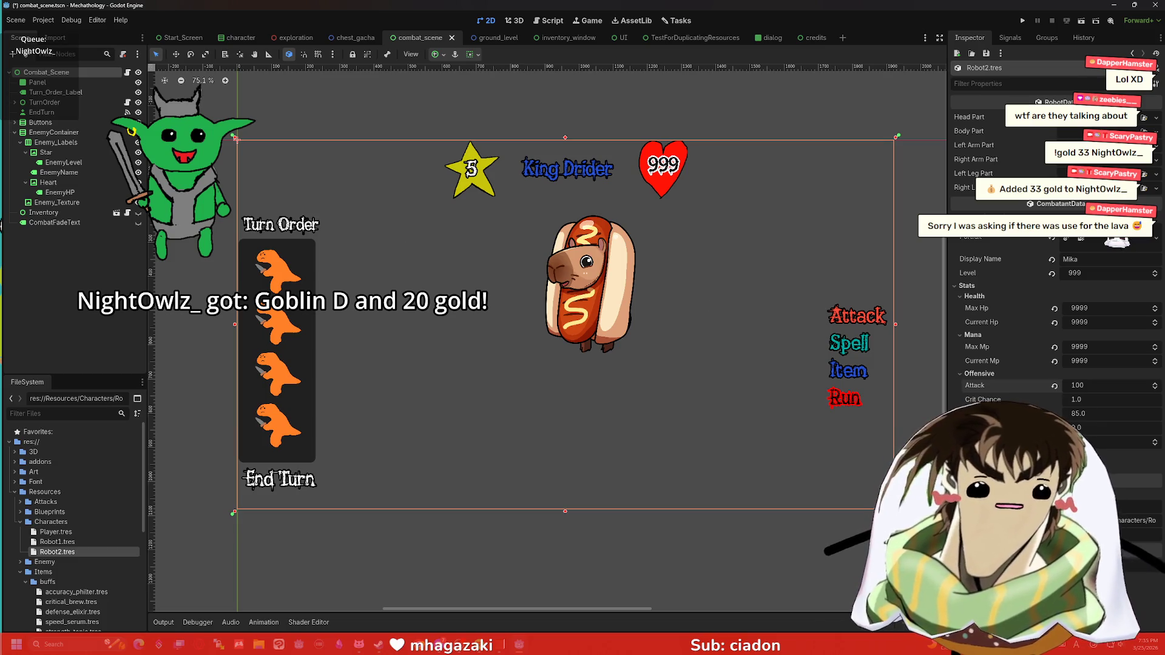
{"action": "key", "text": "super+2"}
{"action": "left_click", "coordinate": [784, 86]}
{"action": "type", "text": "vintage story "}
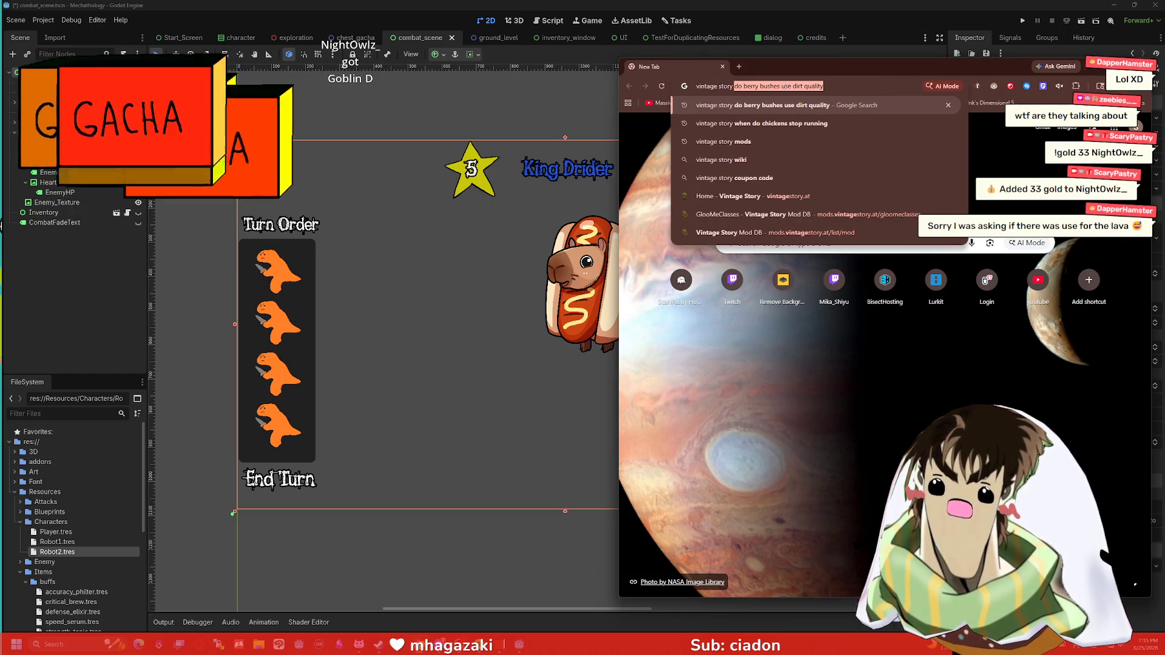
{"action": "type", "text": "is there a use for"}
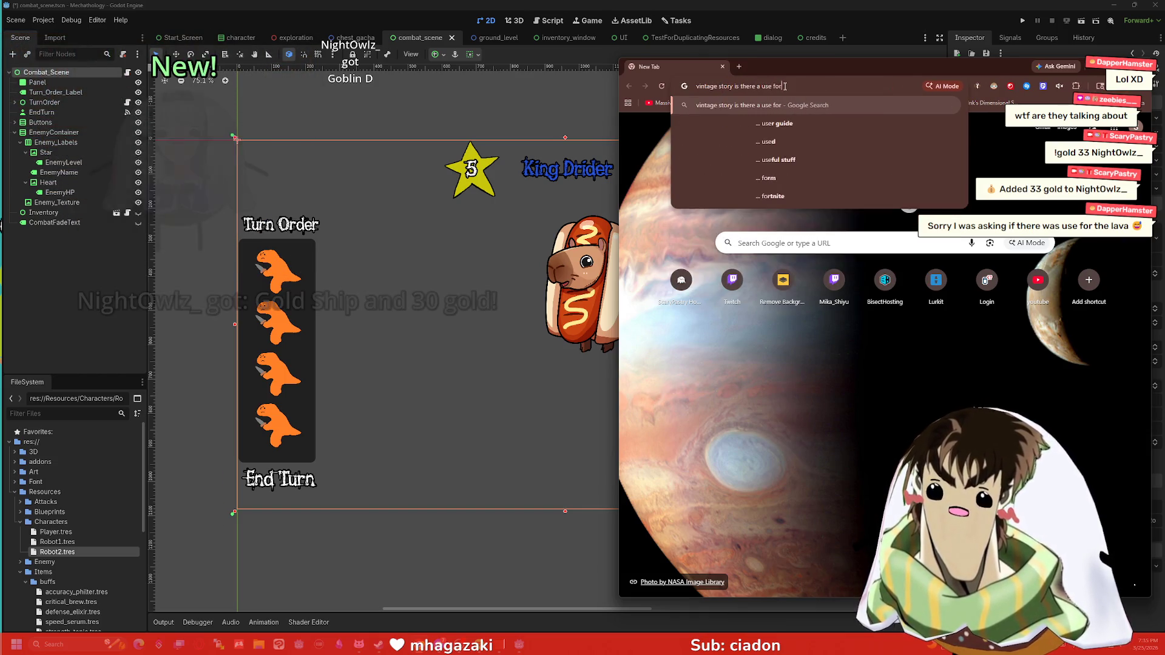
{"action": "type", "text": " lava"}
{"action": "key", "text": "Return"}
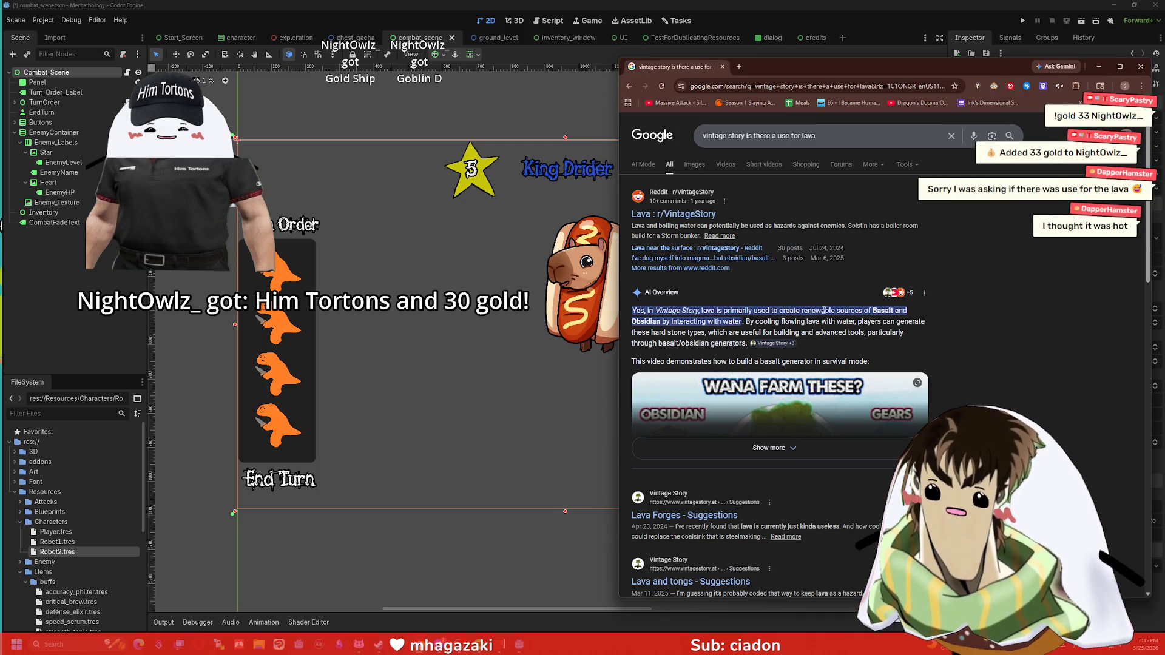
Step: Scroll through the lava search results, then close the browser
{"action": "scroll", "coordinate": [759, 291], "scroll_direction": "down", "scroll_amount": 4}
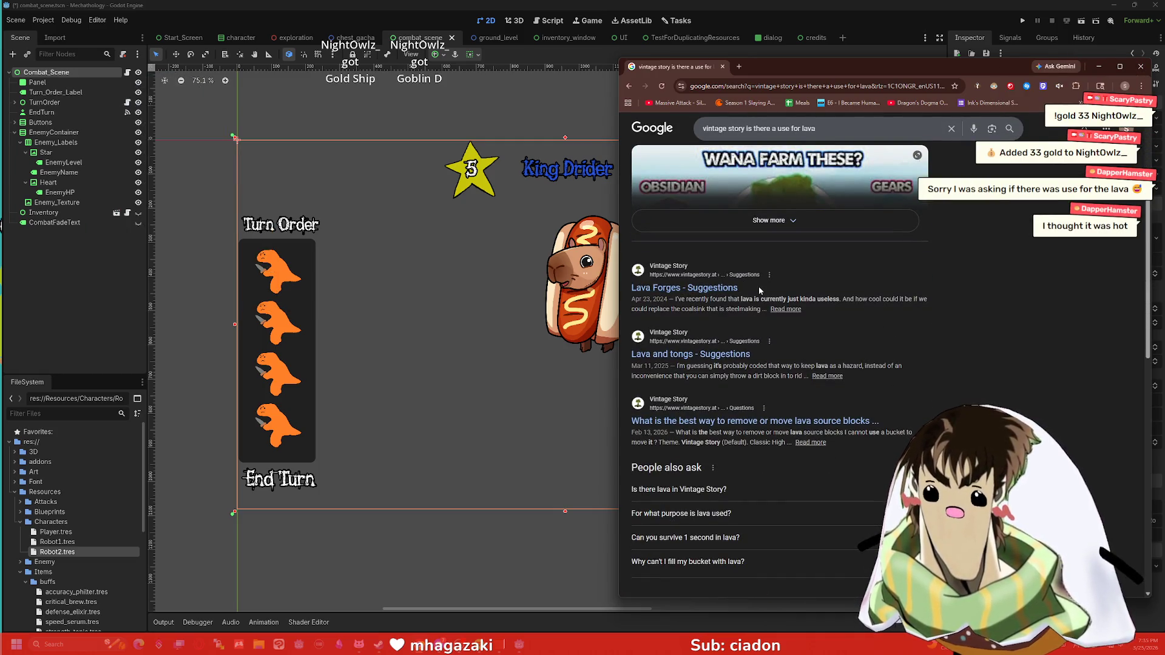
{"action": "scroll", "coordinate": [758, 290], "scroll_direction": "down", "scroll_amount": 2}
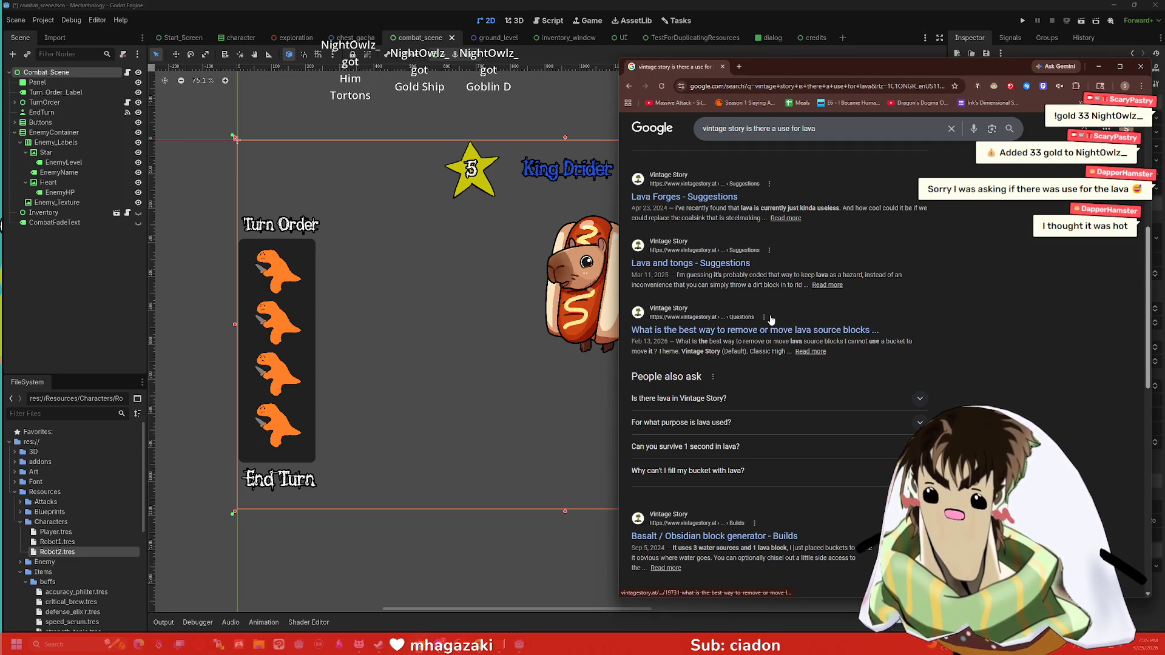
{"action": "scroll", "coordinate": [770, 316], "scroll_direction": "down", "scroll_amount": 2}
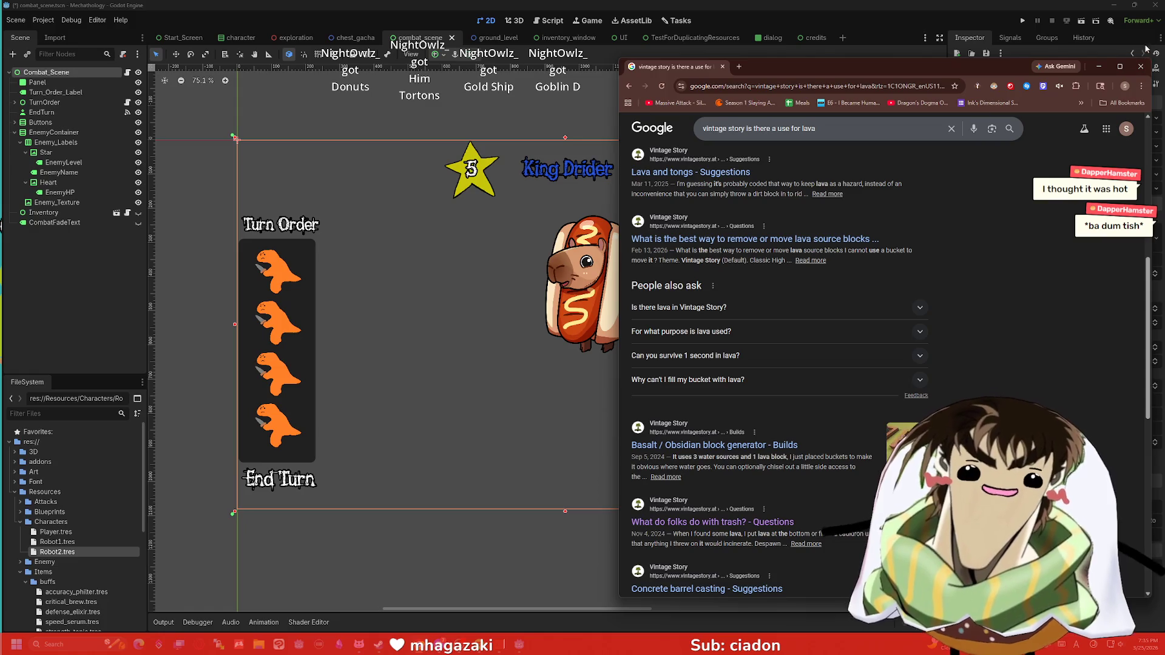
{"action": "left_click", "coordinate": [1140, 66]}
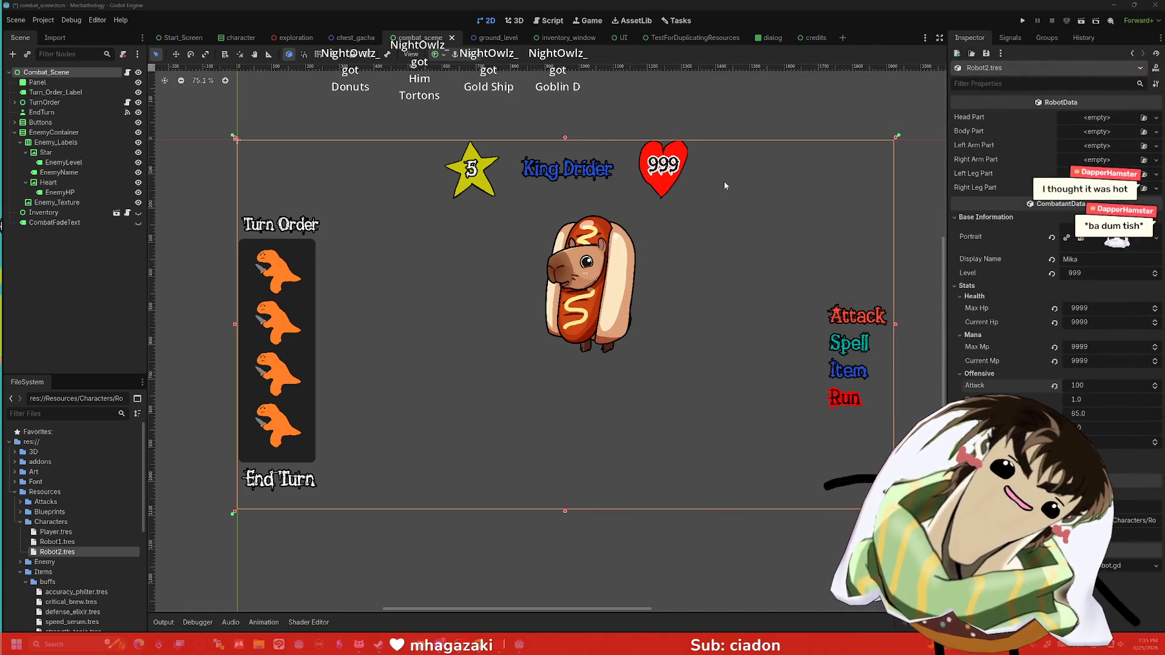
Step: Pan the combat scene's 2D canvas slightly left, then slightly right
{"action": "mouse_move", "coordinate": [742, 223]}
{"action": "left_mouse_down"}
{"action": "mouse_move", "coordinate": [707, 229]}
{"action": "mouse_move", "coordinate": [744, 233]}
{"action": "left_mouse_up"}
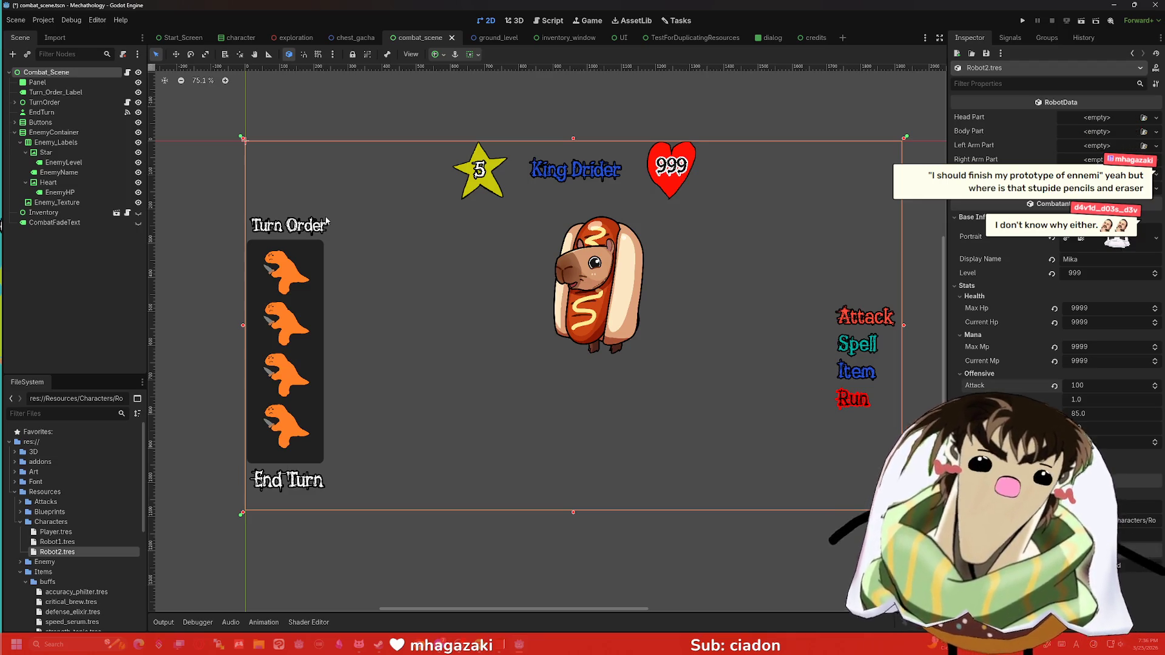
{"action": "left_click_drag", "start_coordinate": [398, 252], "coordinate": [424, 264]}
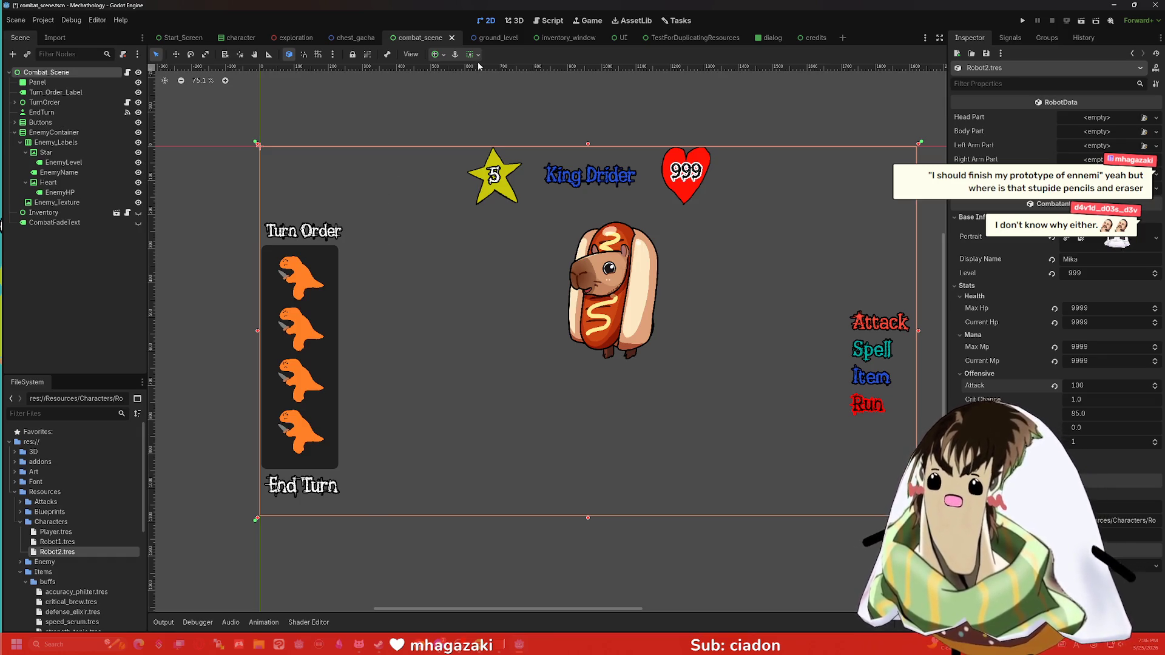
{"action": "left_click", "coordinate": [545, 24]}
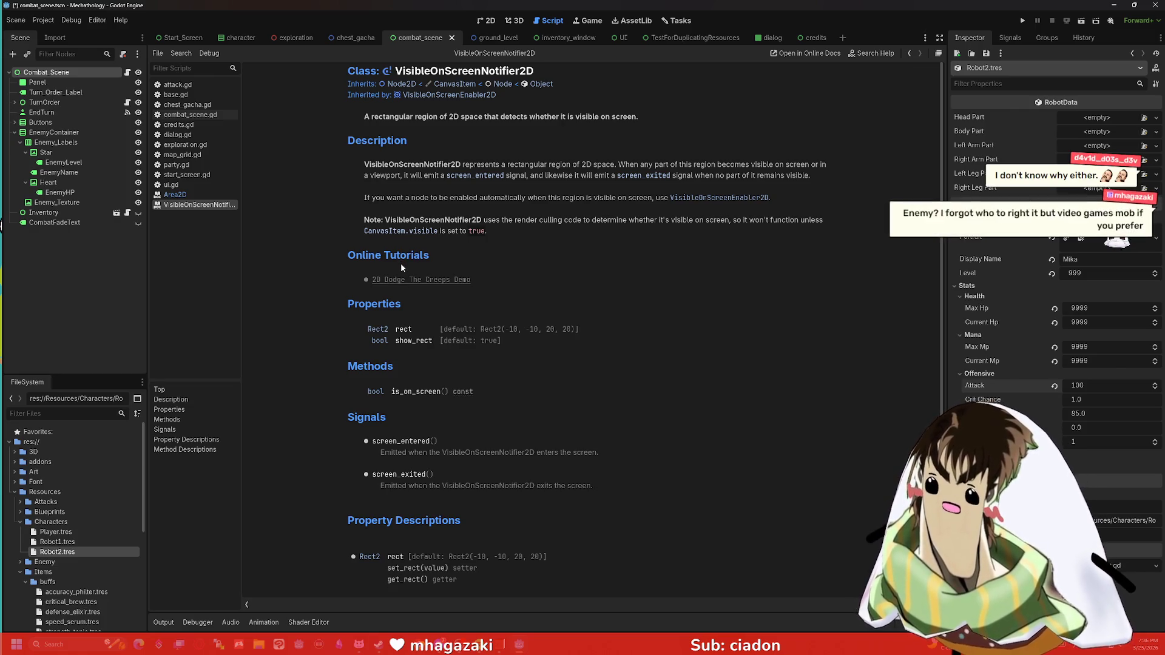
{"action": "scroll", "coordinate": [418, 285], "scroll_direction": "down", "scroll_amount": 2}
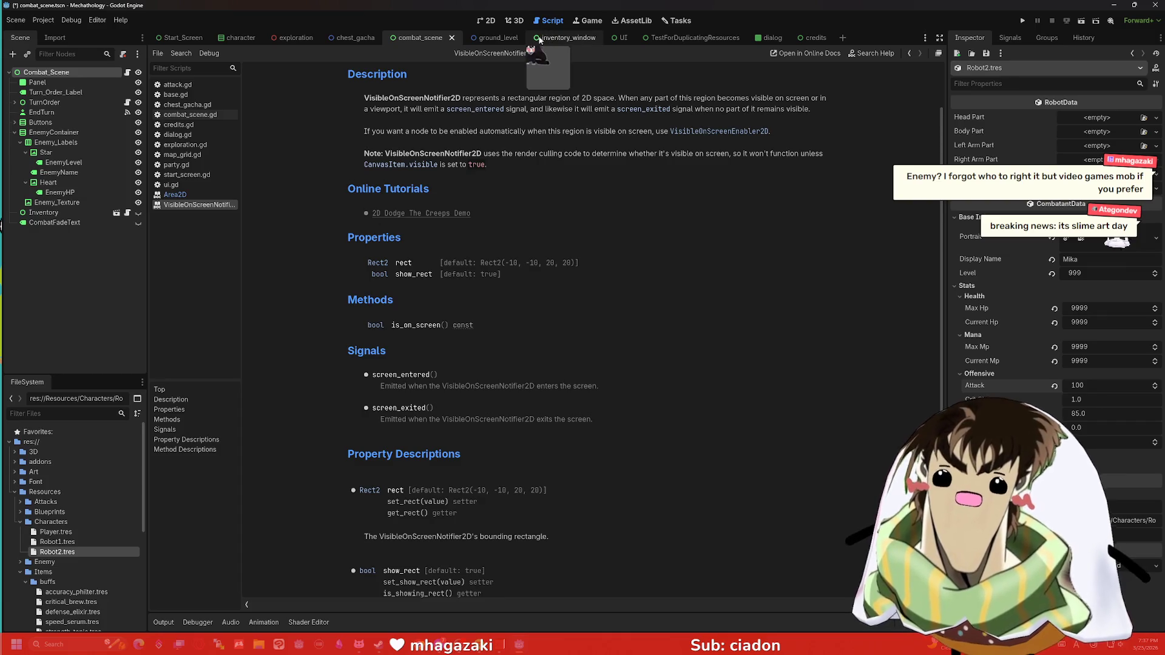
{"action": "left_click", "coordinate": [513, 21]}
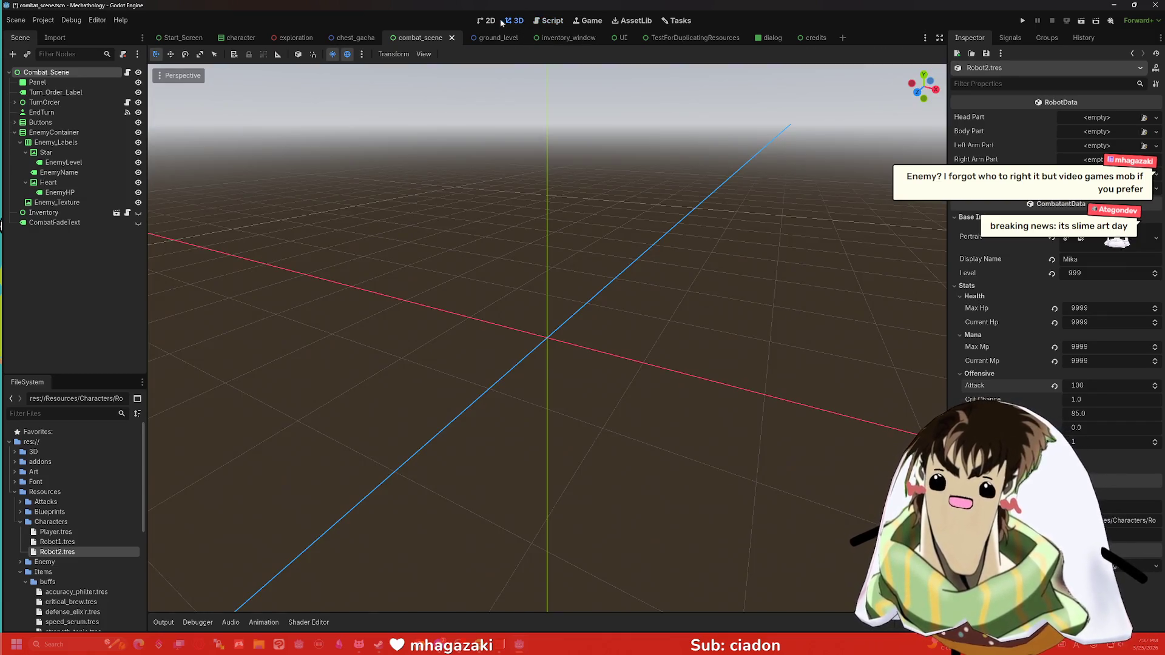
{"action": "left_click", "coordinate": [489, 21]}
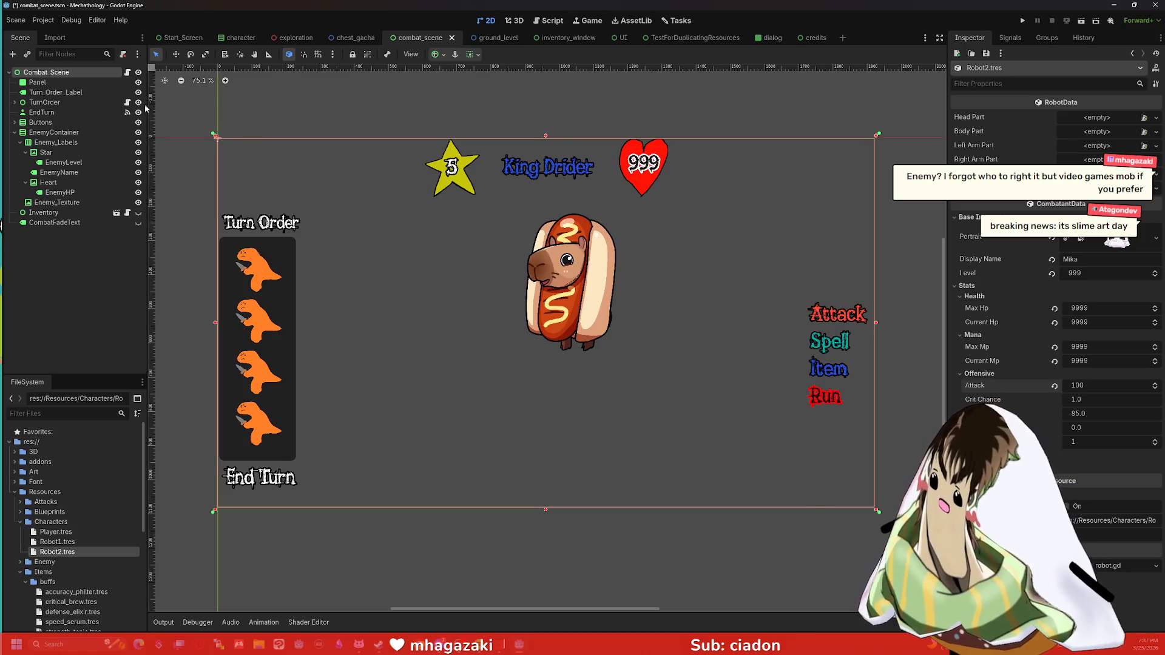
Step: Open combat_scene.gd and check where EndTurn's pressed signal connects in the Node dock
{"action": "left_click", "coordinate": [129, 73]}
{"action": "scroll", "coordinate": [487, 177], "scroll_direction": "down", "scroll_amount": 5}
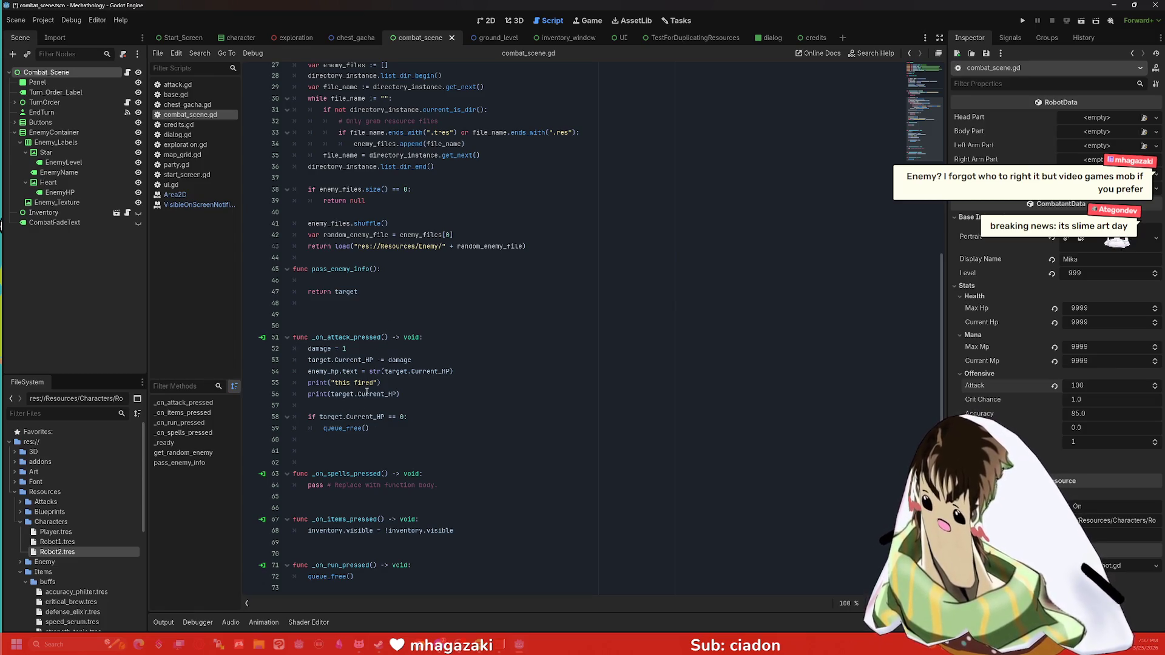
{"action": "scroll", "coordinate": [369, 391], "scroll_direction": "up", "scroll_amount": 2}
{"action": "scroll", "coordinate": [376, 388], "scroll_direction": "up", "scroll_amount": 3}
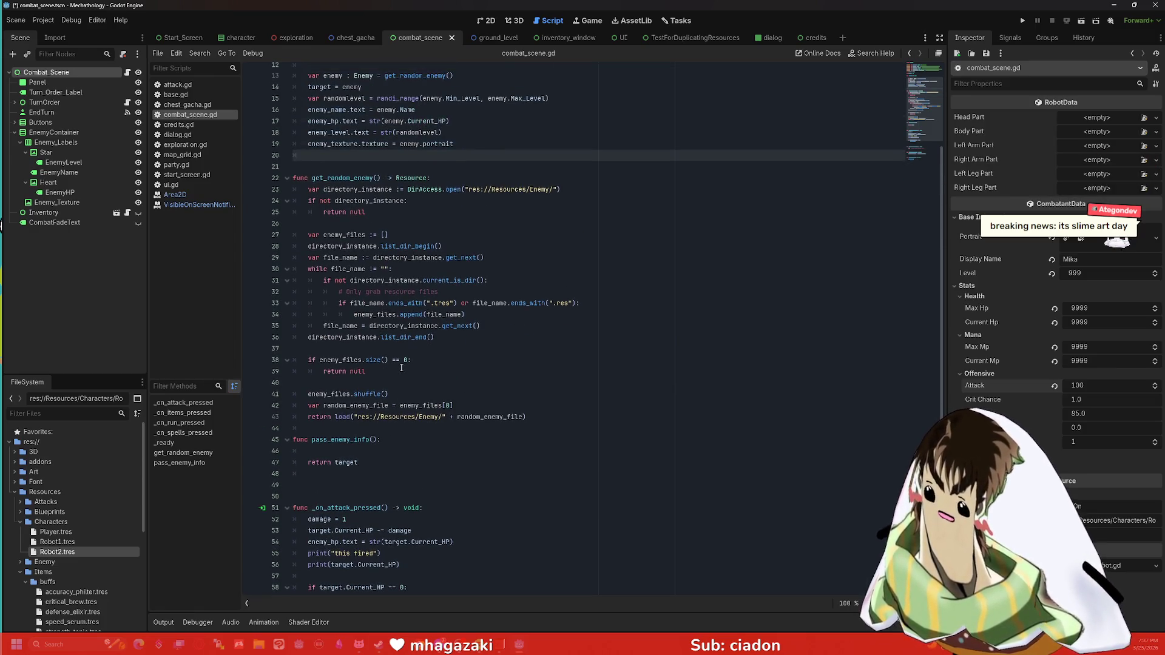
{"action": "scroll", "coordinate": [402, 367], "scroll_direction": "up", "scroll_amount": 4}
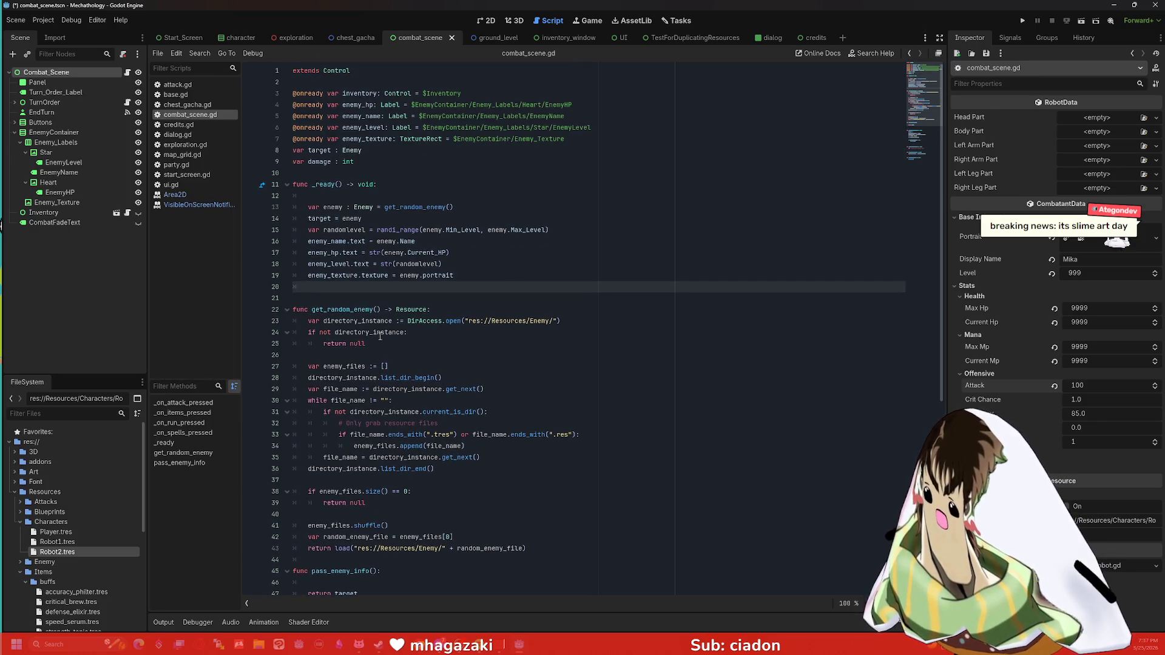
{"action": "left_click", "coordinate": [63, 110]}
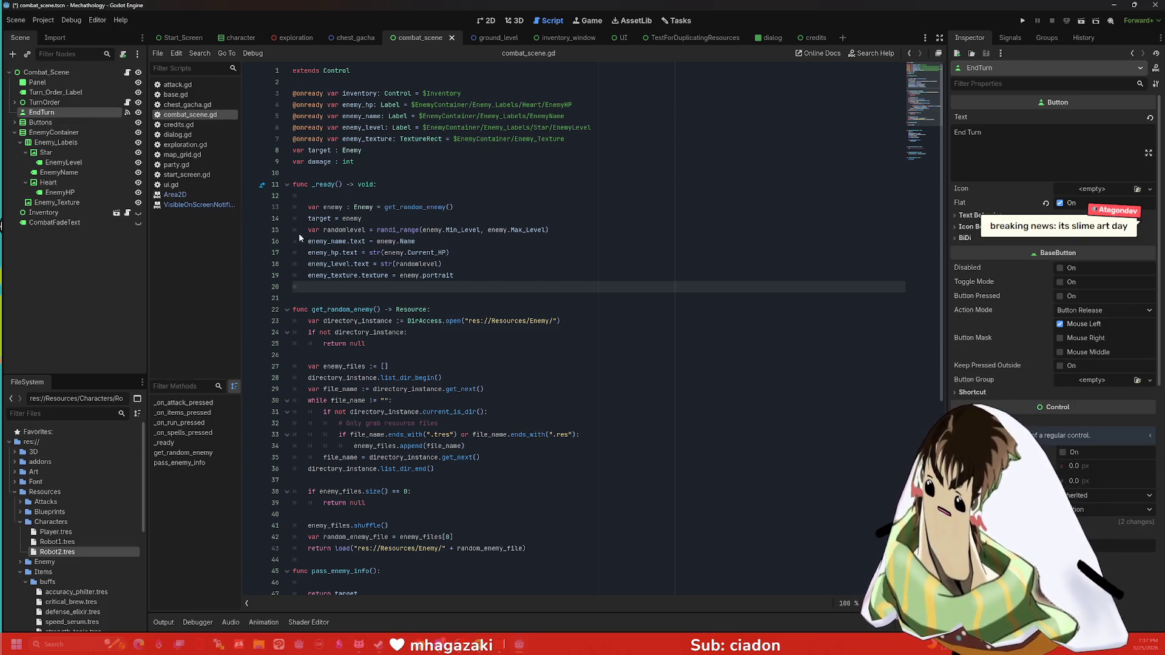
{"action": "scroll", "coordinate": [340, 480], "scroll_direction": "down", "scroll_amount": 9}
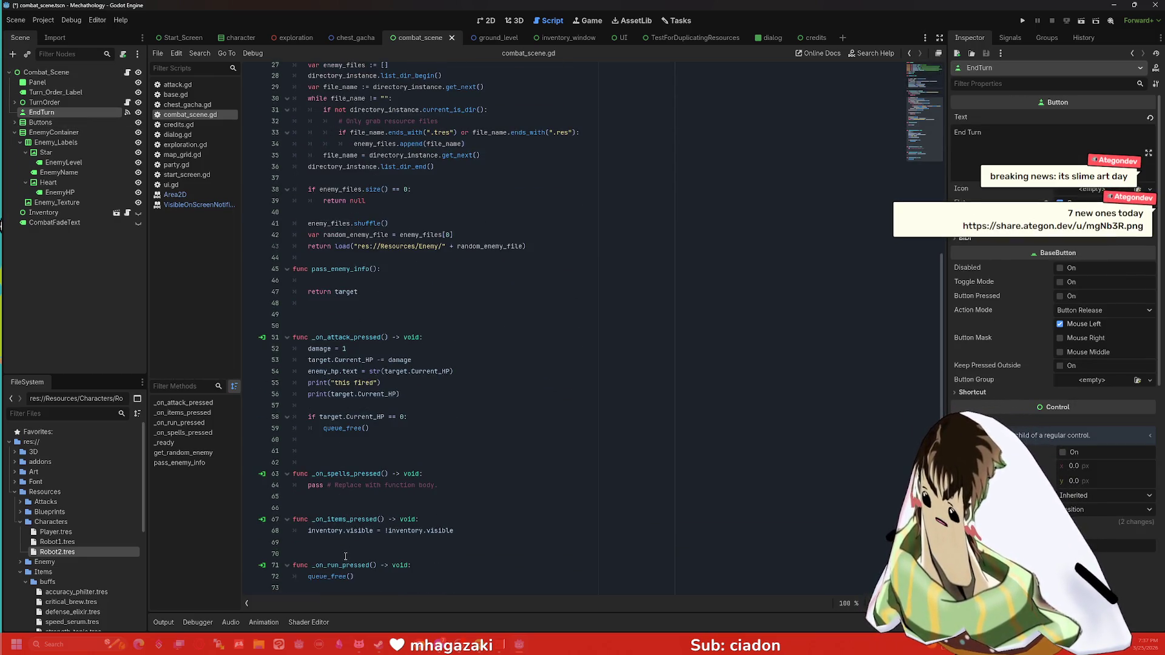
{"action": "left_click", "coordinate": [128, 113]}
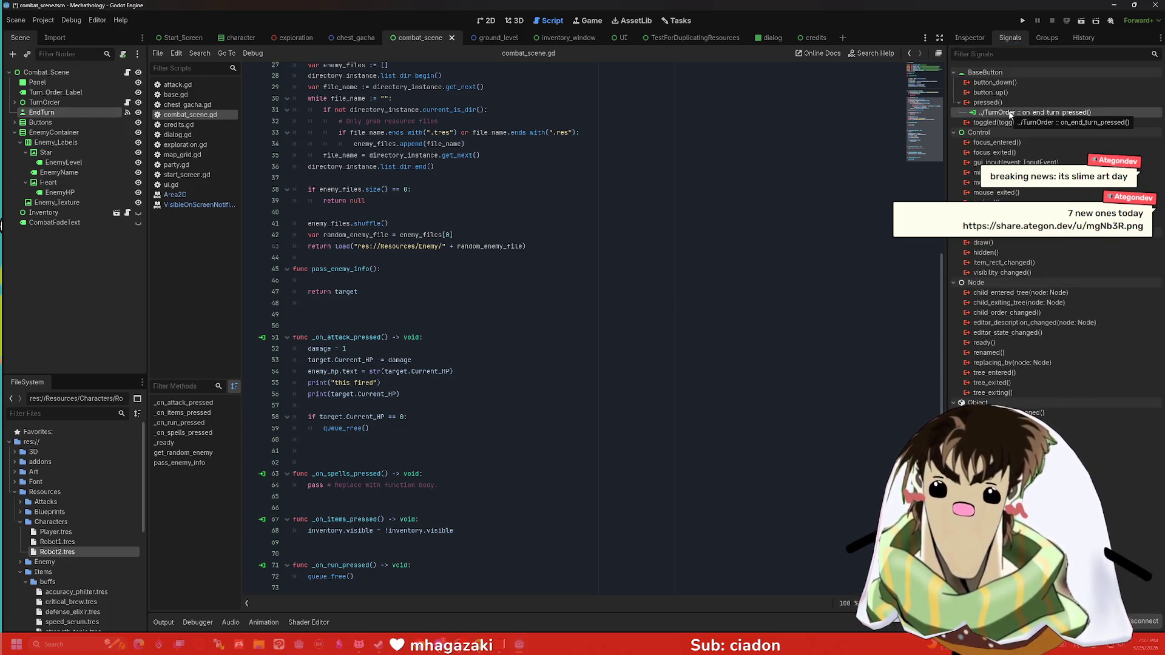
Step: Open the TurnOrder node's script, turn_order.gd, and scroll through it
{"action": "left_click", "coordinate": [53, 93]}
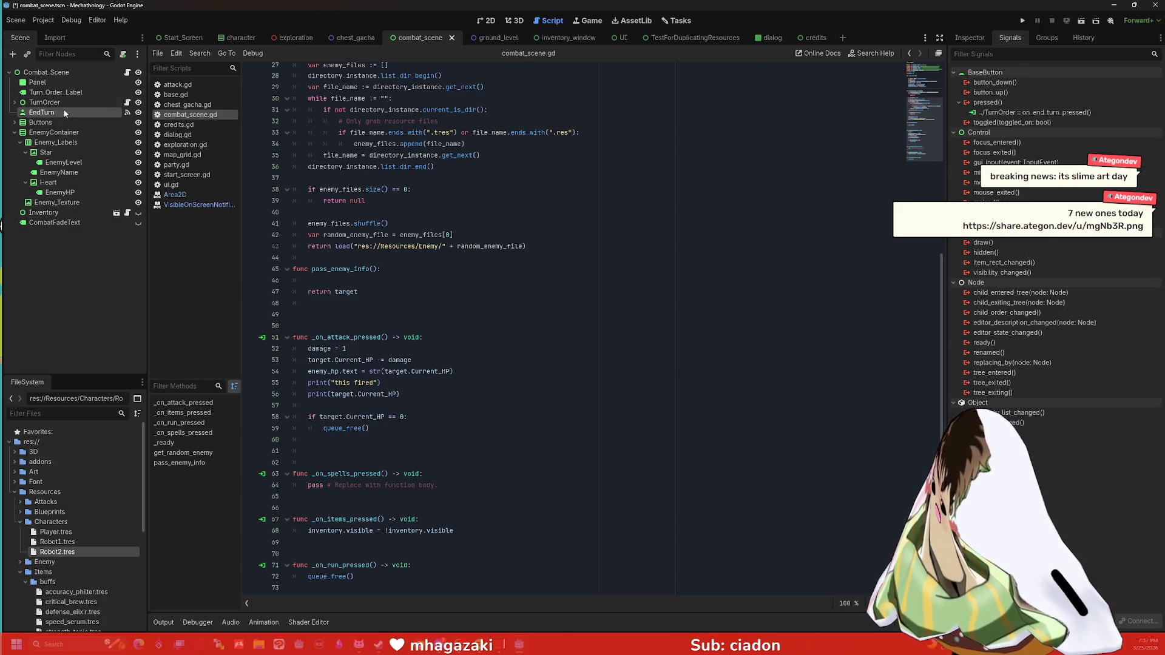
{"action": "double_click", "coordinate": [66, 101]}
{"action": "left_click", "coordinate": [66, 102]}
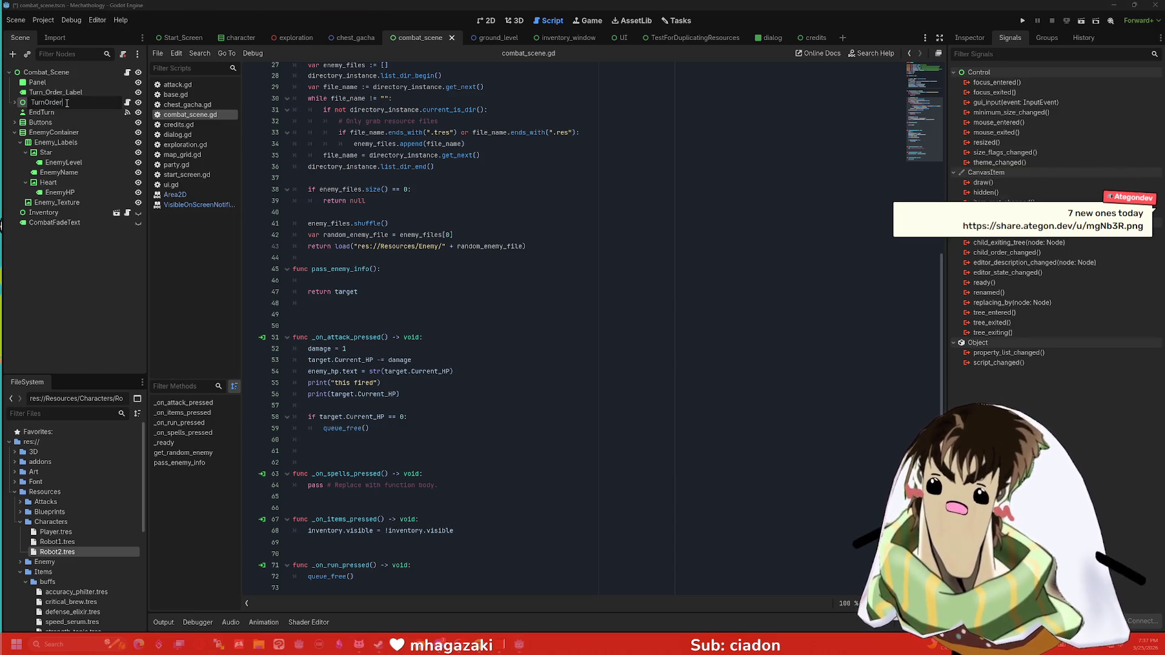
{"action": "left_click", "coordinate": [127, 103]}
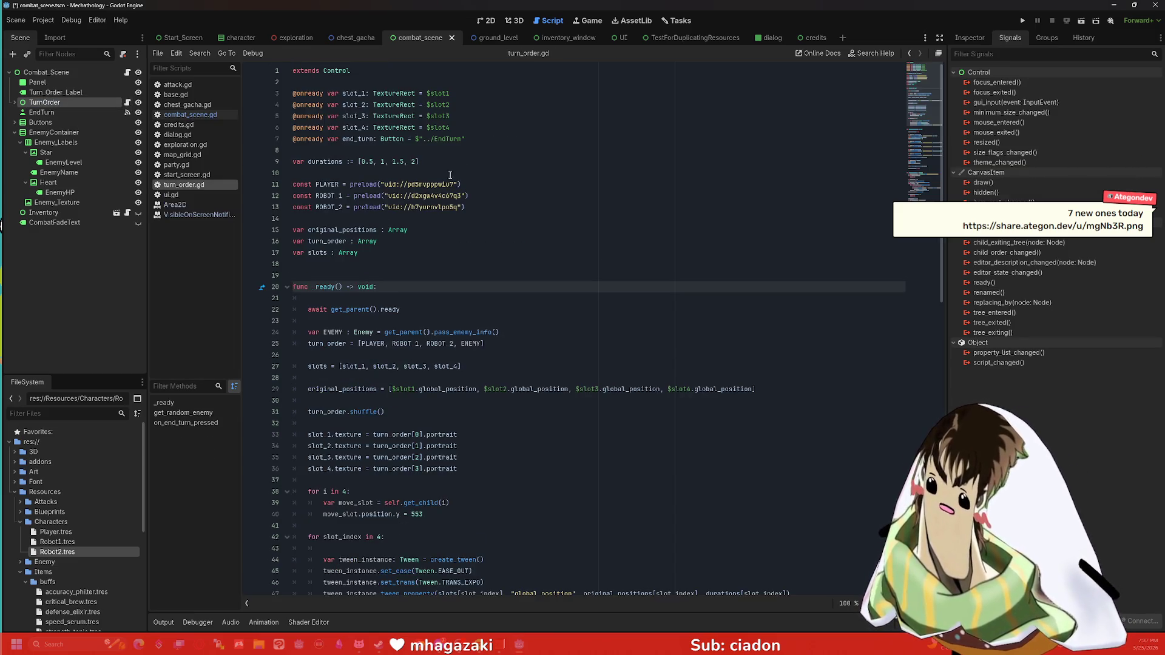
{"action": "scroll", "coordinate": [450, 175], "scroll_direction": "down", "scroll_amount": 19}
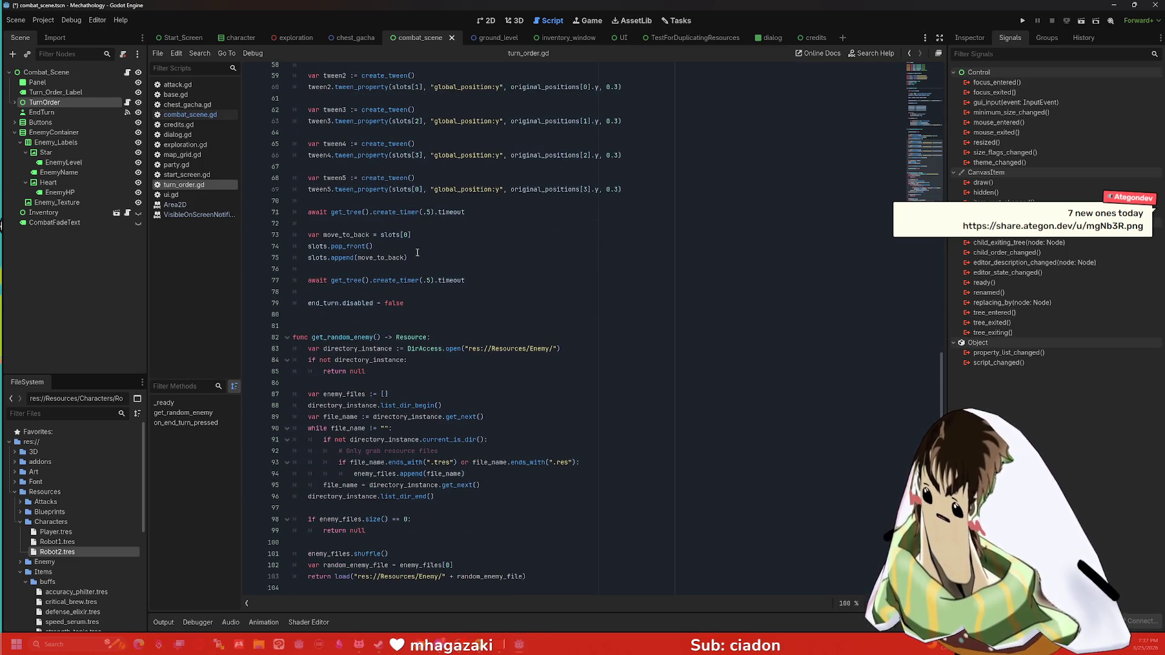
{"action": "scroll", "coordinate": [388, 338], "scroll_direction": "up", "scroll_amount": 11}
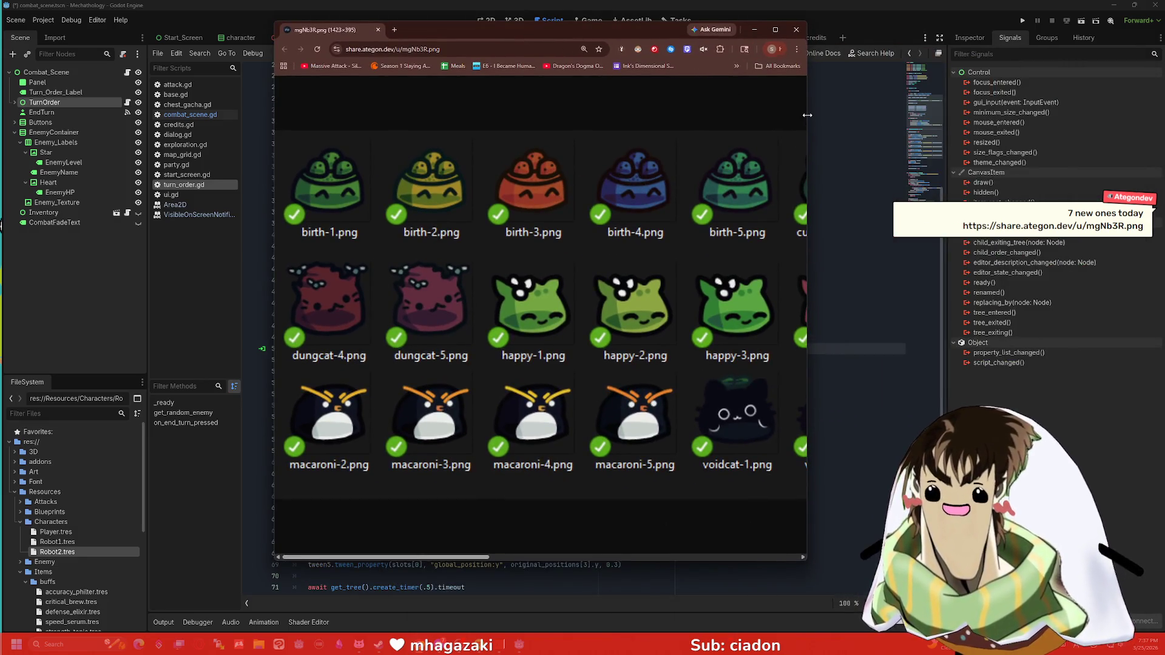
Step: Widen the browser, scroll the birth-1, happy-1 and macaroni-2 sprite gallery sideways, then close it
{"action": "left_click_drag", "start_coordinate": [807, 115], "coordinate": [910, 121]}
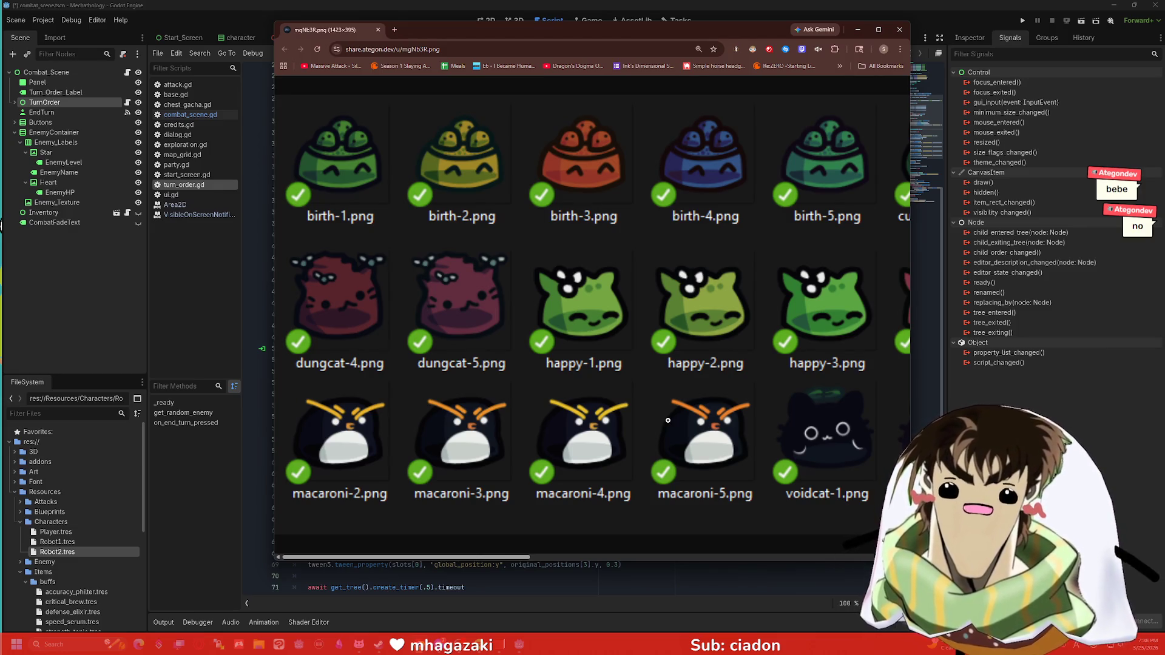
{"action": "mouse_move", "coordinate": [497, 558]}
{"action": "left_mouse_down"}
{"action": "mouse_move", "coordinate": [870, 552]}
{"action": "mouse_move", "coordinate": [480, 557]}
{"action": "left_mouse_up"}
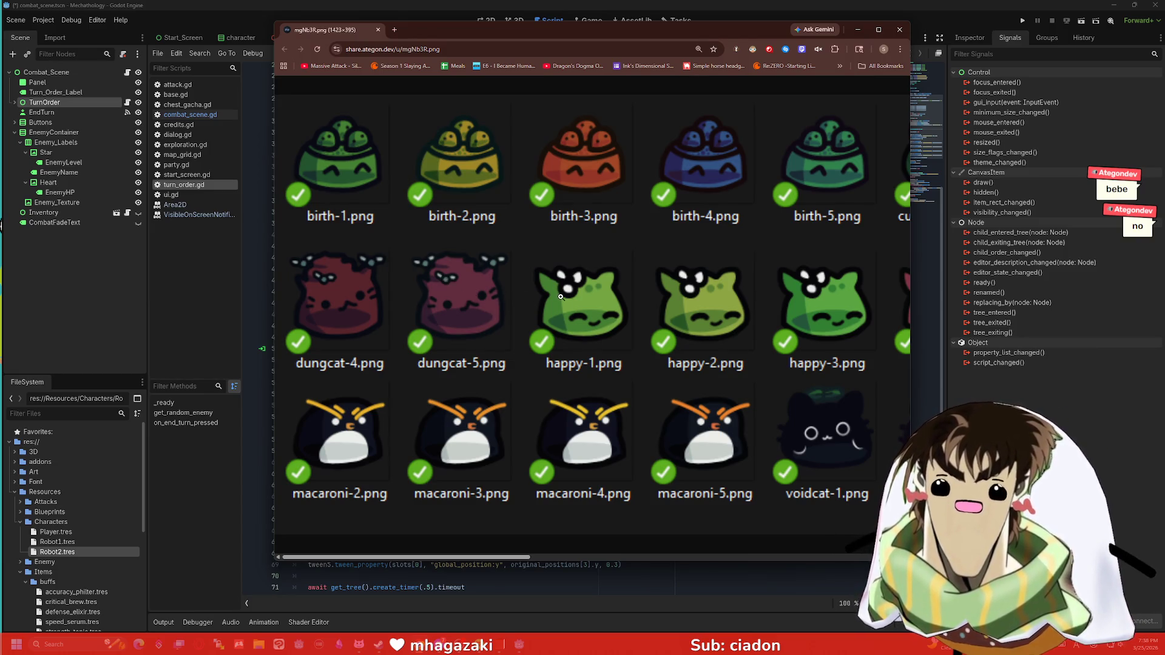
{"action": "mouse_move", "coordinate": [534, 557]}
{"action": "left_mouse_down"}
{"action": "mouse_move", "coordinate": [891, 542]}
{"action": "mouse_move", "coordinate": [459, 529]}
{"action": "left_mouse_up"}
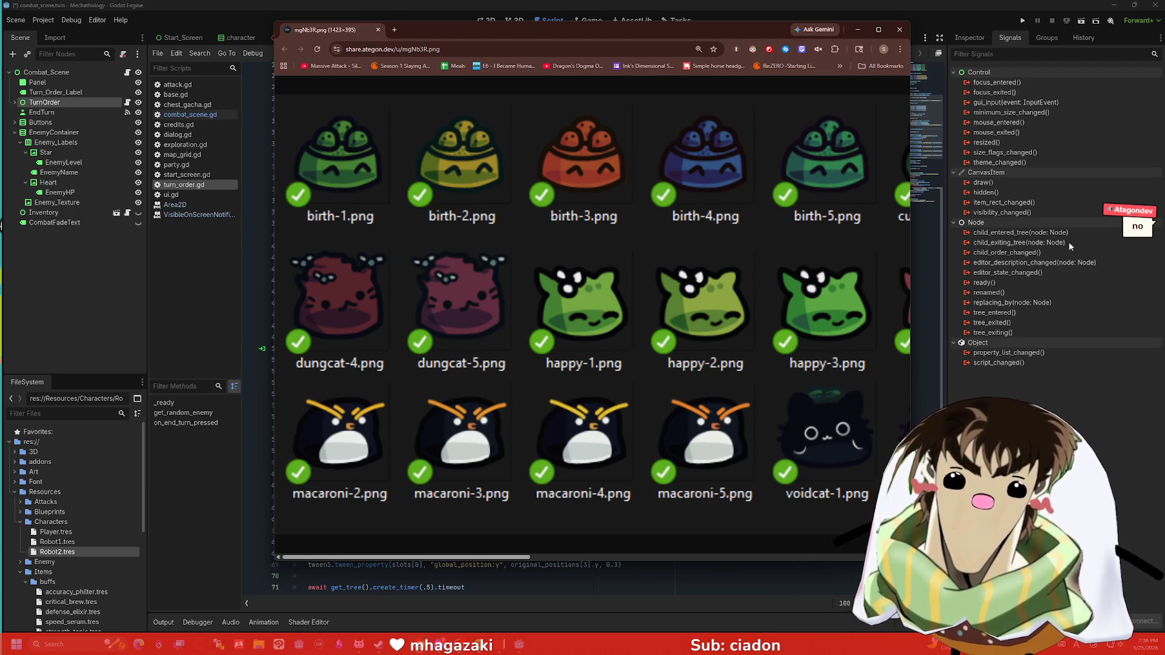
{"action": "left_click", "coordinate": [898, 30]}
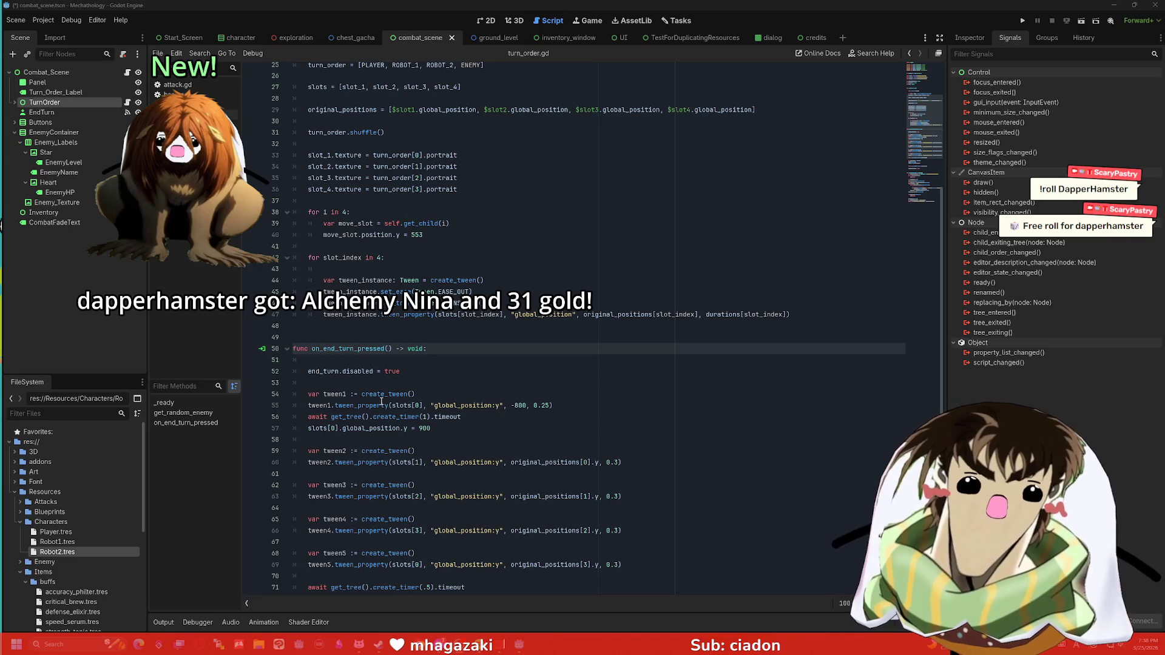
Step: Check the tween_property and timeout docs in turn_order.gd, then switch to the Start_Screen scene
{"action": "mouse_move", "coordinate": [382, 403]}
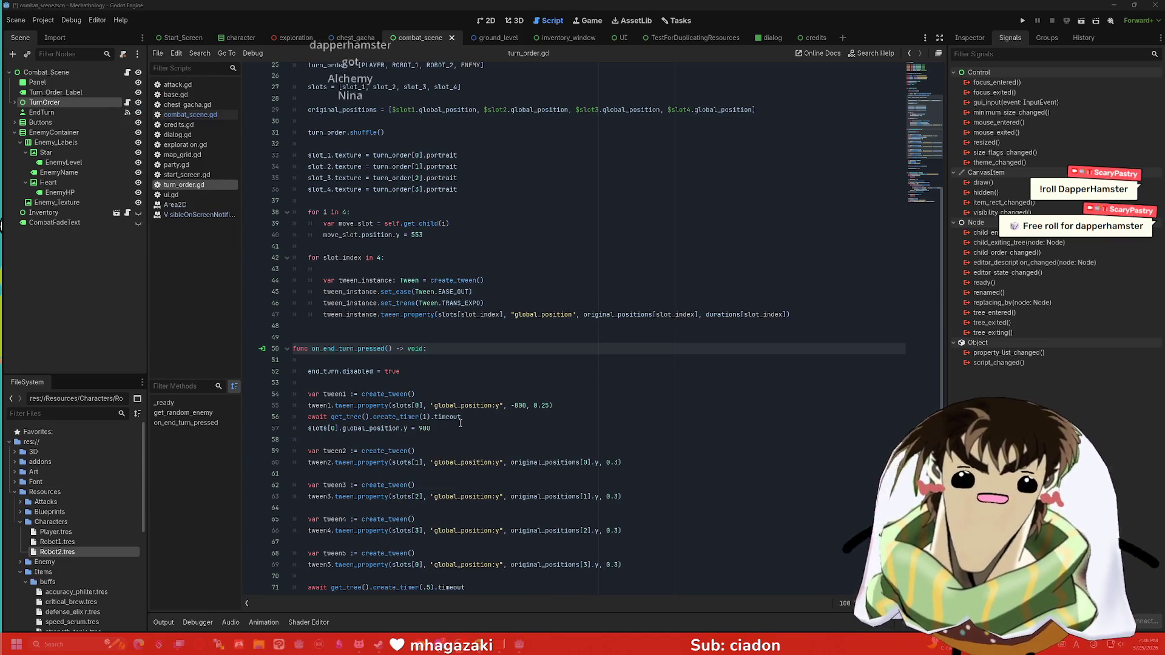
{"action": "mouse_move", "coordinate": [460, 423]}
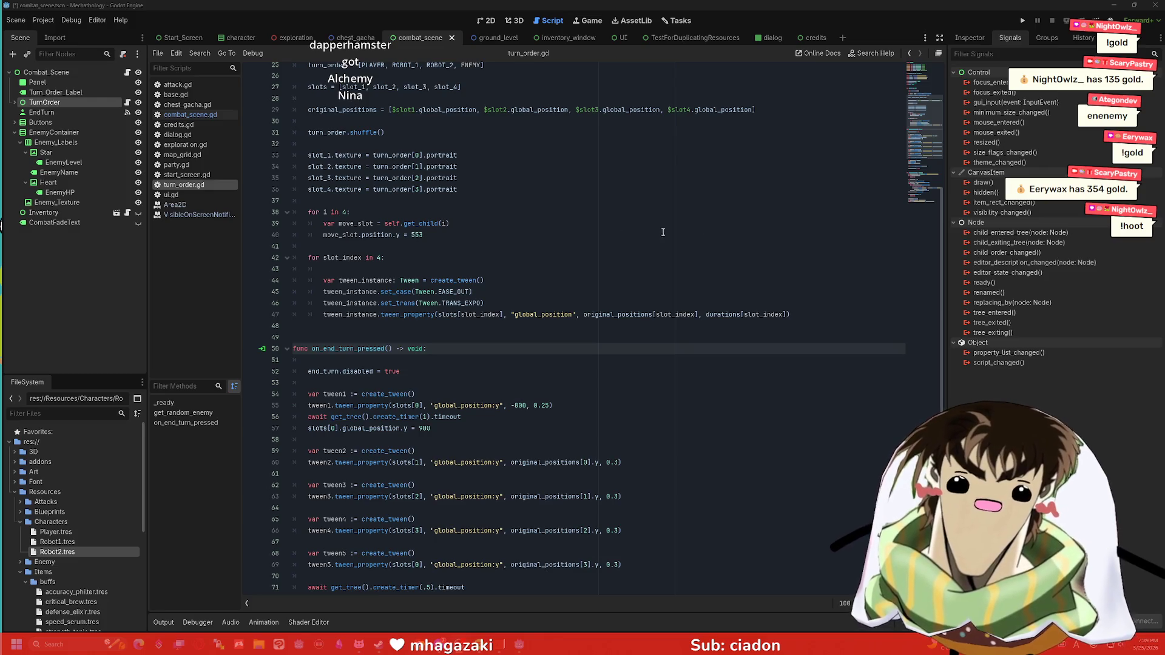
{"action": "left_click_drag", "start_coordinate": [942, 242], "coordinate": [942, 217]}
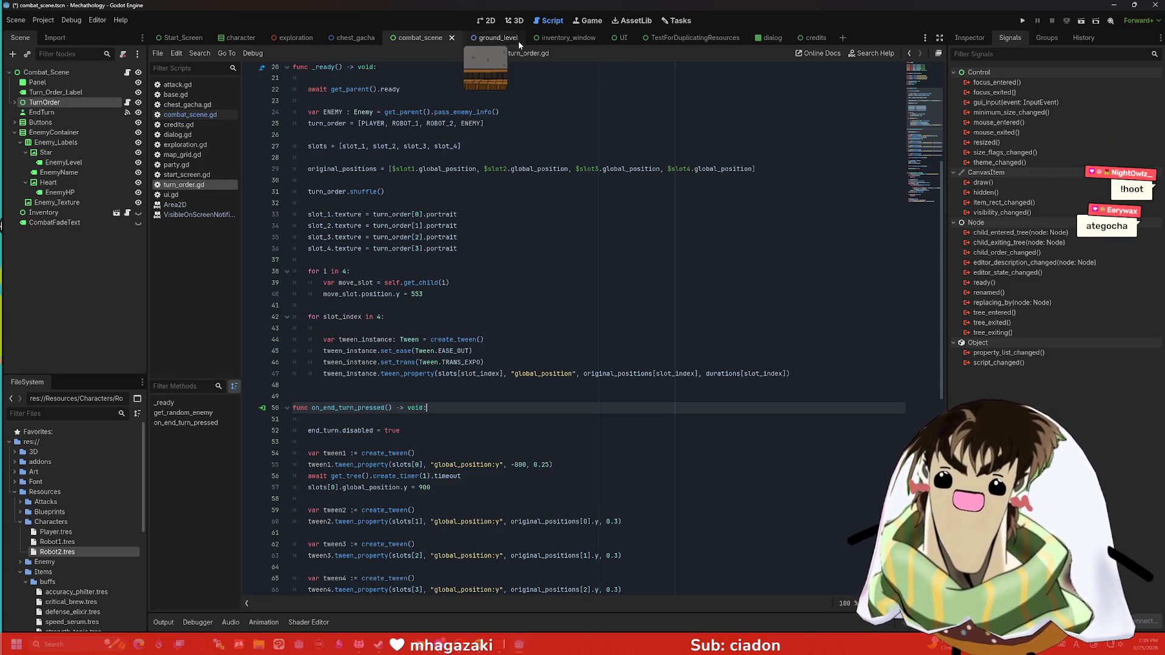
{"action": "left_click", "coordinate": [191, 40]}
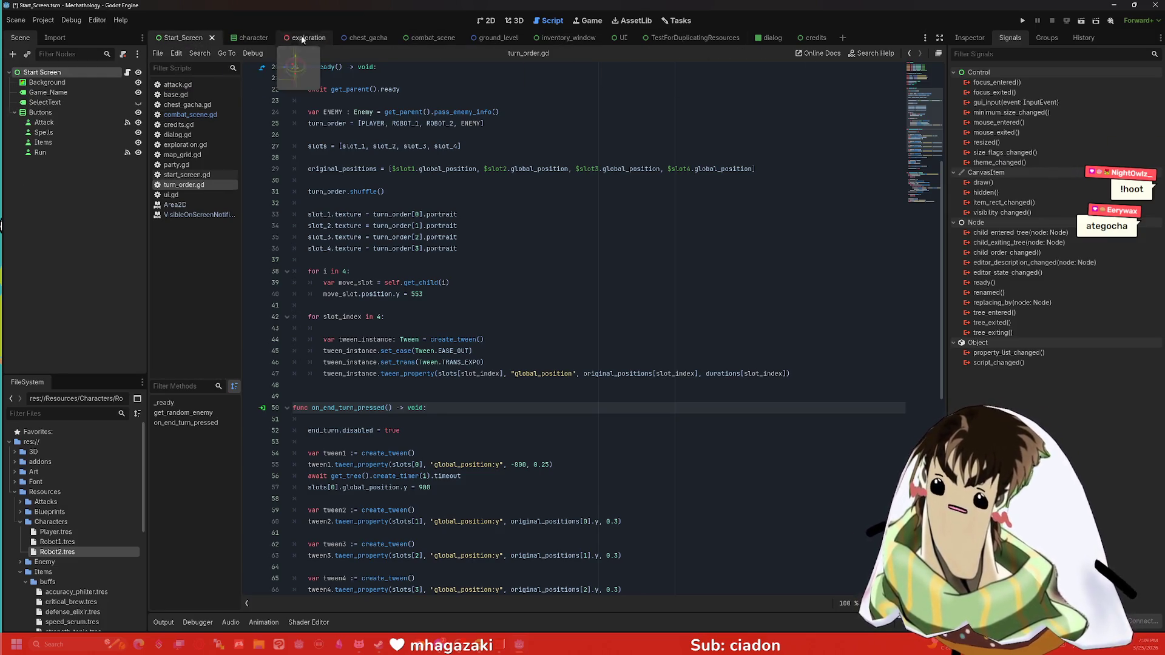
Step: Run the project, switch to the credits tab, and run the credits scene on its own
{"action": "left_click", "coordinate": [1022, 22]}
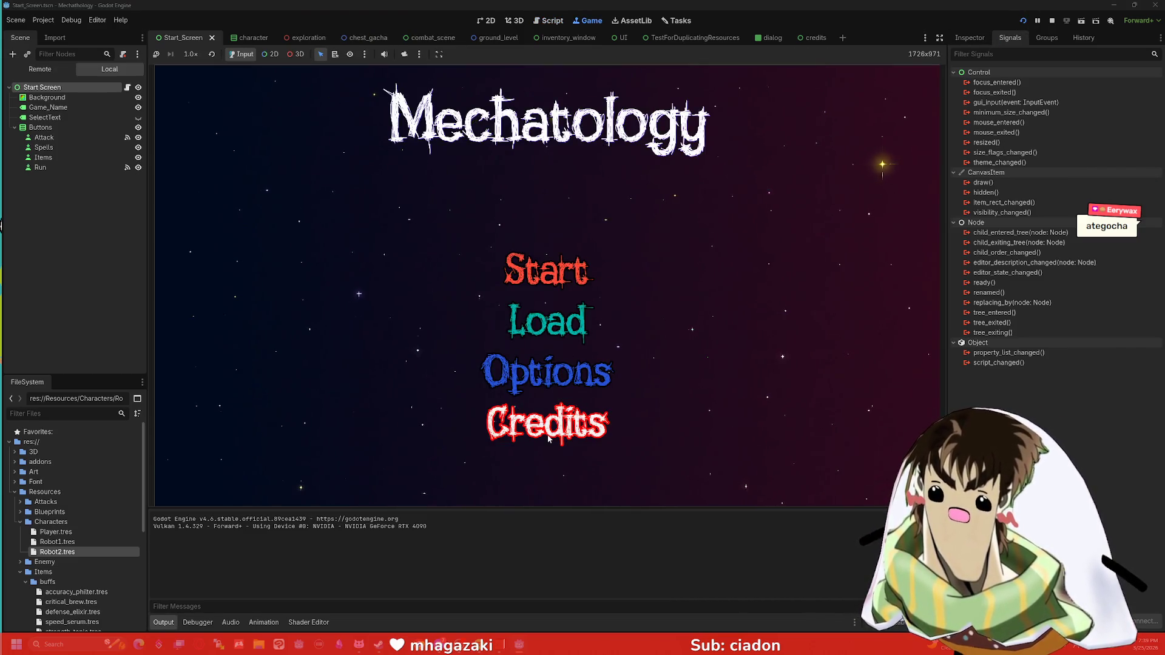
{"action": "left_click", "coordinate": [813, 38]}
{"action": "left_click", "coordinate": [1052, 22]}
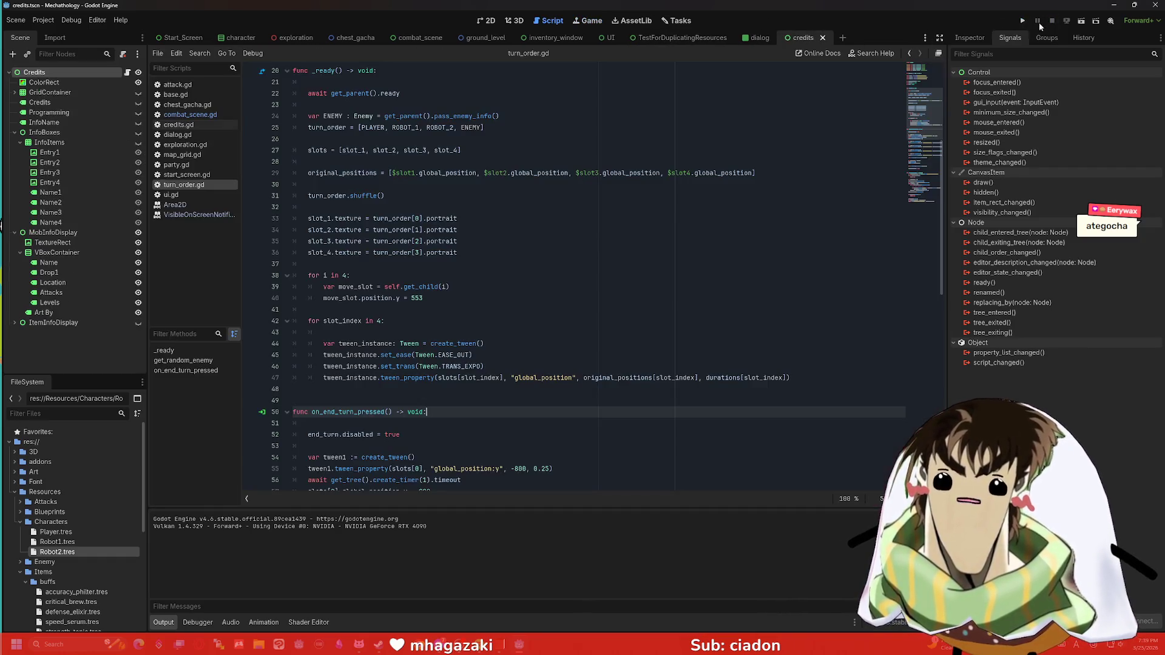
{"action": "left_click", "coordinate": [1023, 22]}
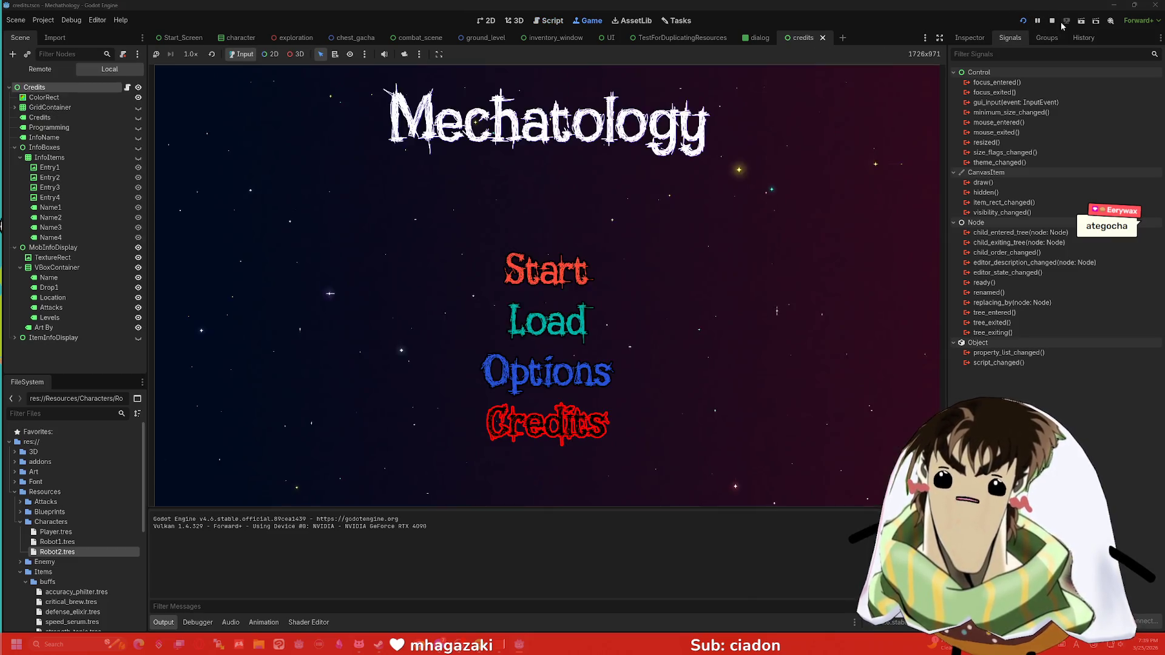
{"action": "left_click", "coordinate": [1082, 22]}
{"action": "left_click", "coordinate": [1095, 21]}
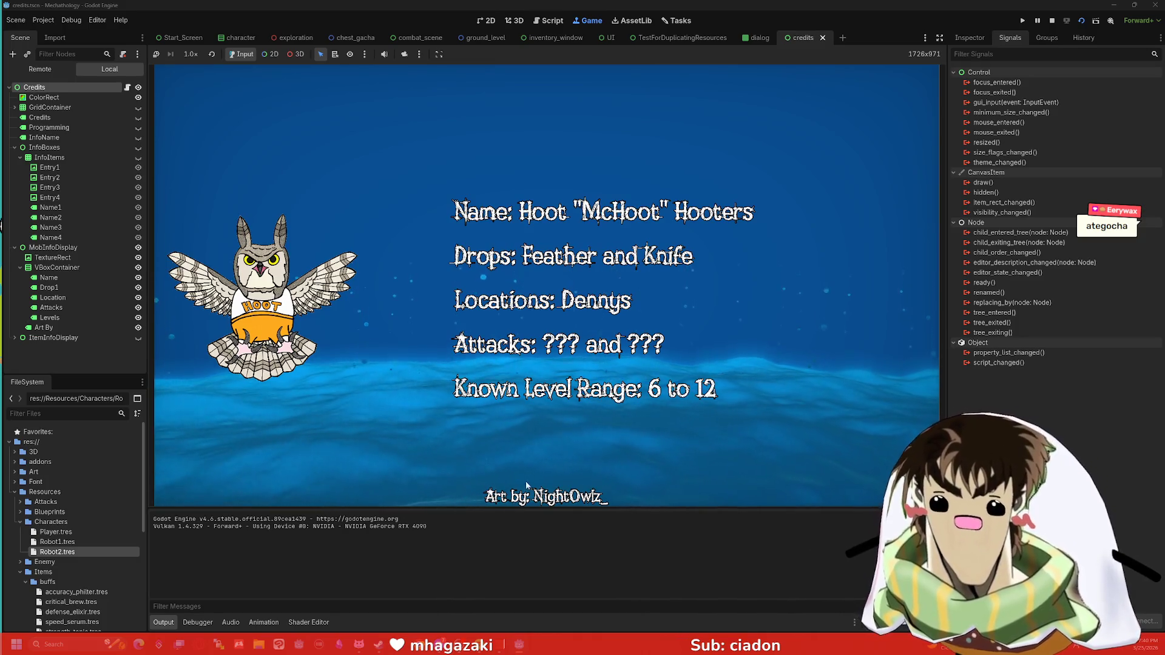
Step: Select the Art By label and show its properties in the Inspector
{"action": "right_click", "coordinate": [55, 327]}
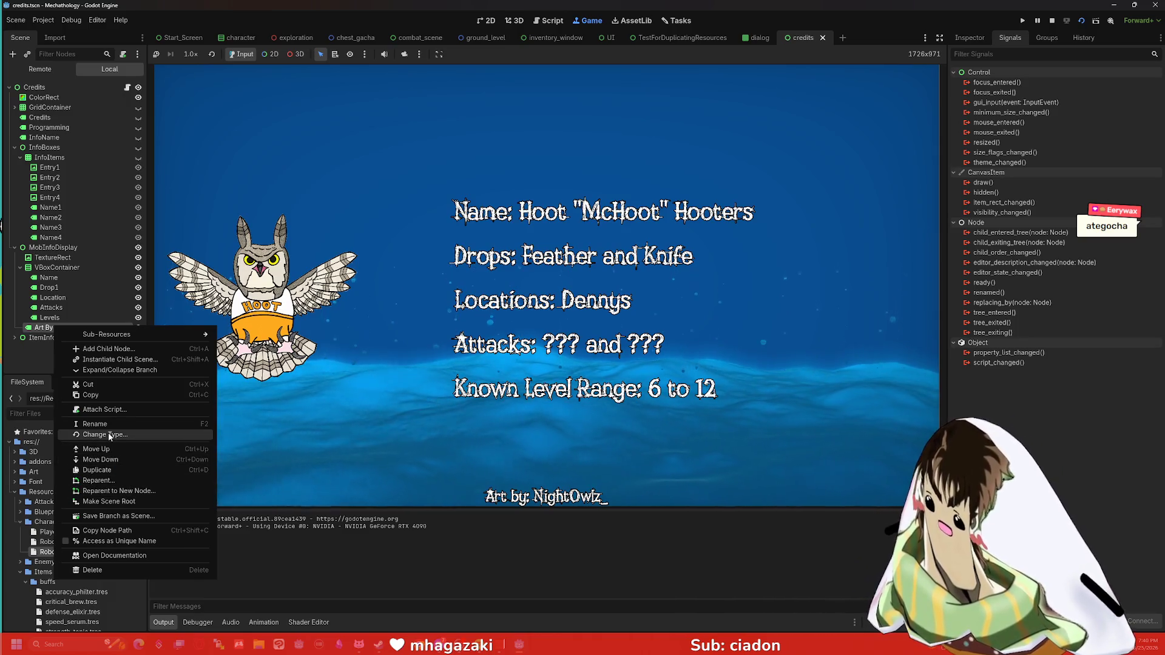
{"action": "left_click", "coordinate": [45, 331]}
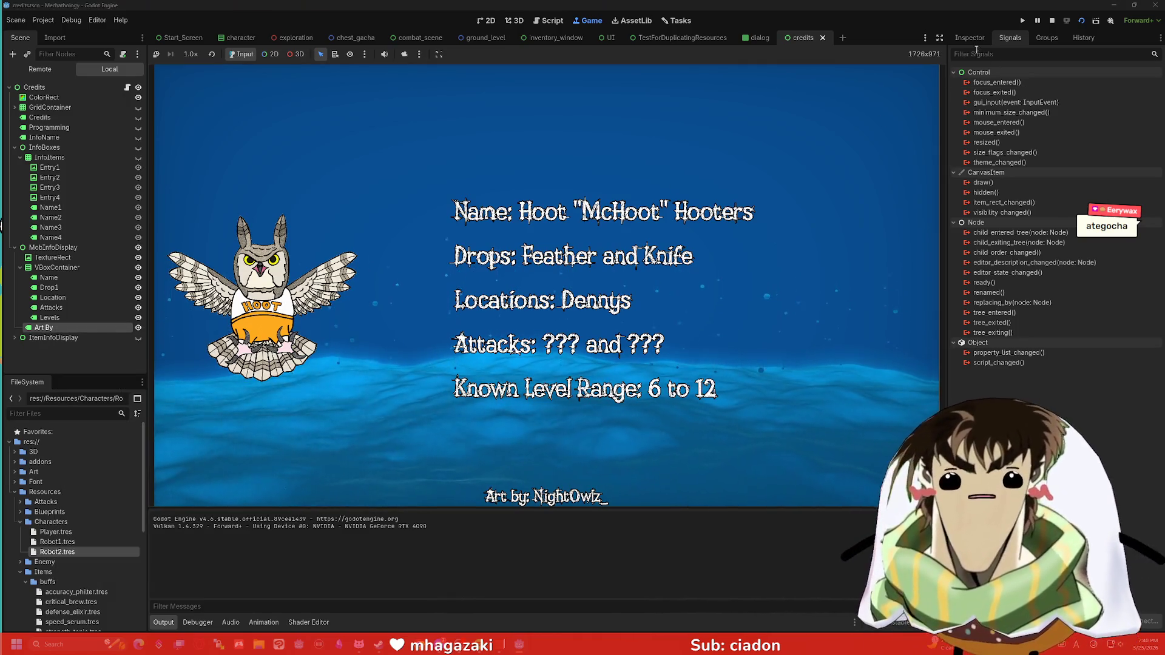
{"action": "left_click", "coordinate": [973, 38]}
{"action": "left_click", "coordinate": [1043, 82]}
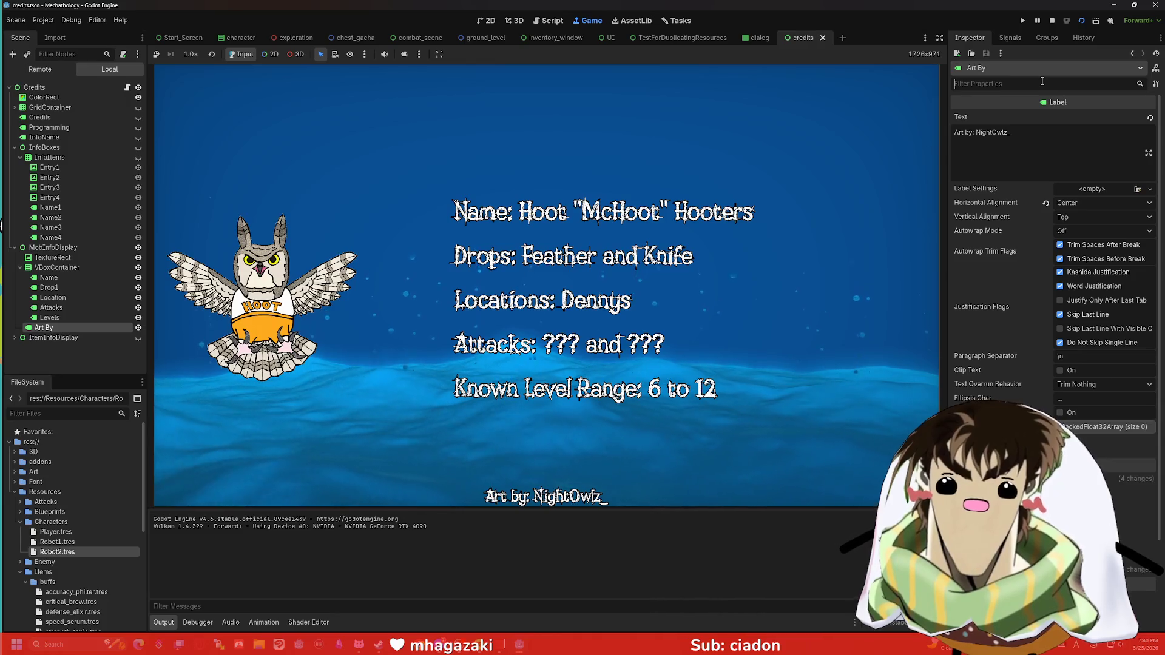
Step: Filter the Inspector for 'font siz', set Art By's Font Size override to 60, and save
{"action": "left_click", "coordinate": [1042, 80]}
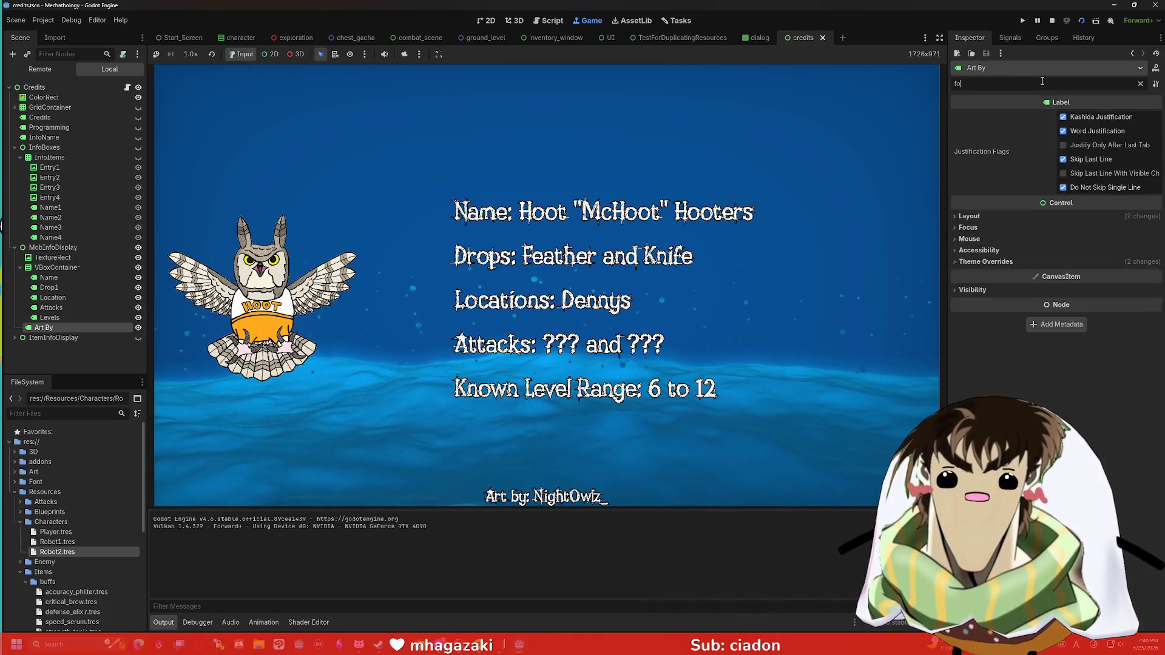
{"action": "type", "text": "font siz"}
{"action": "left_click", "coordinate": [970, 132]}
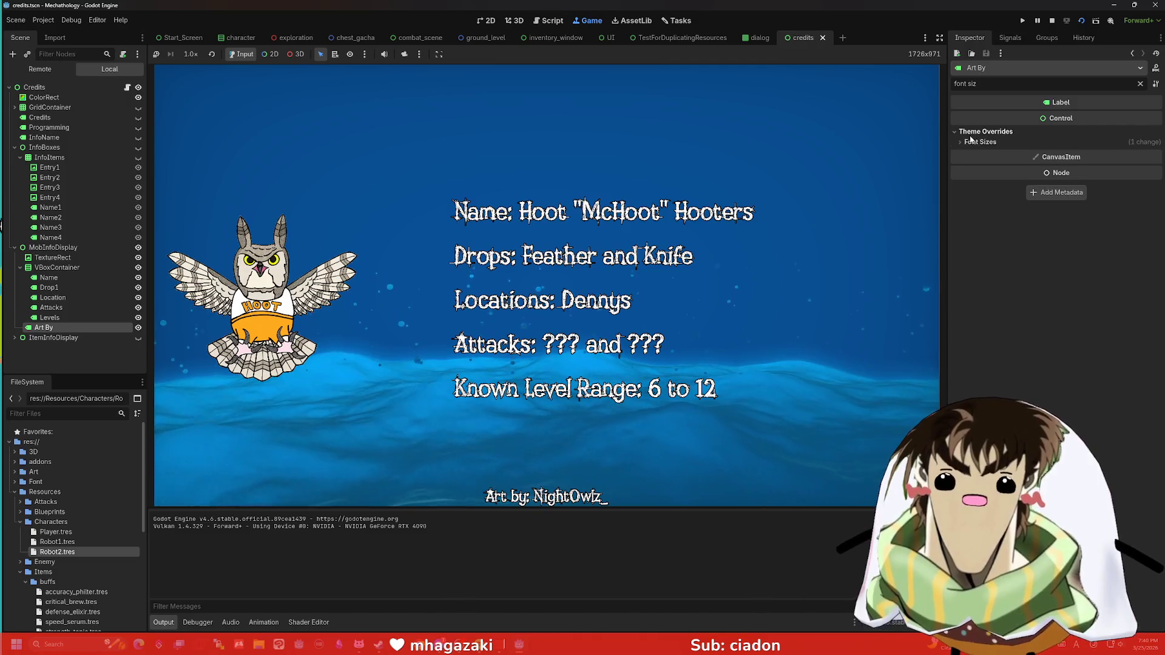
{"action": "left_click", "coordinate": [1093, 154]}
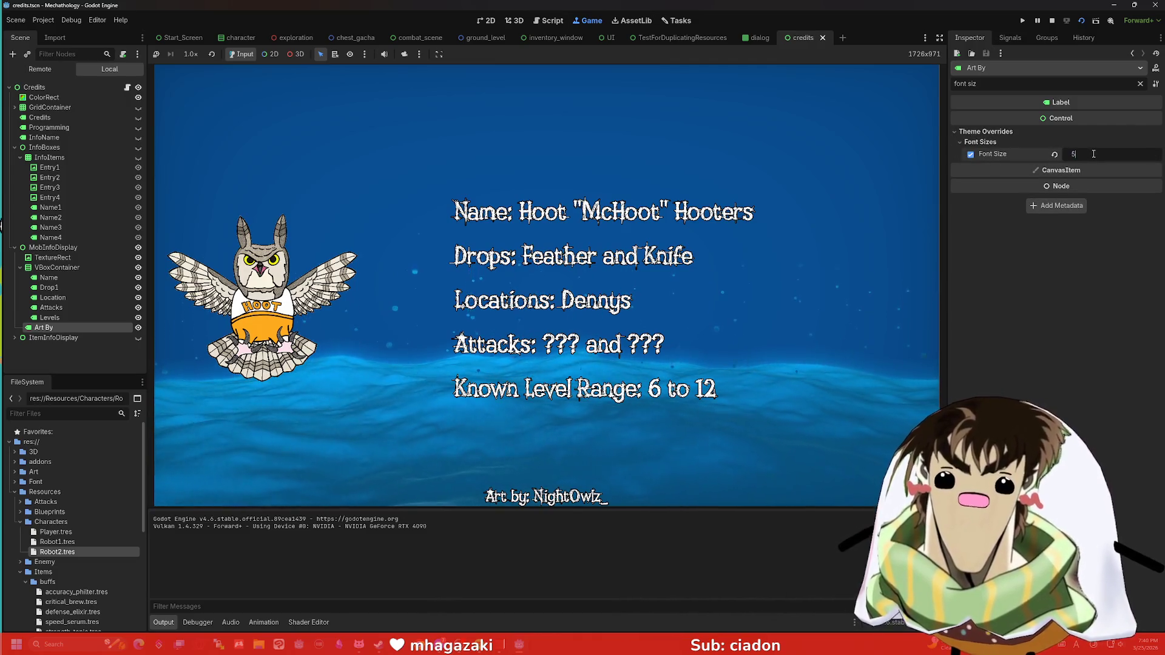
{"action": "type", "text": "50"}
{"action": "key", "text": "Return"}
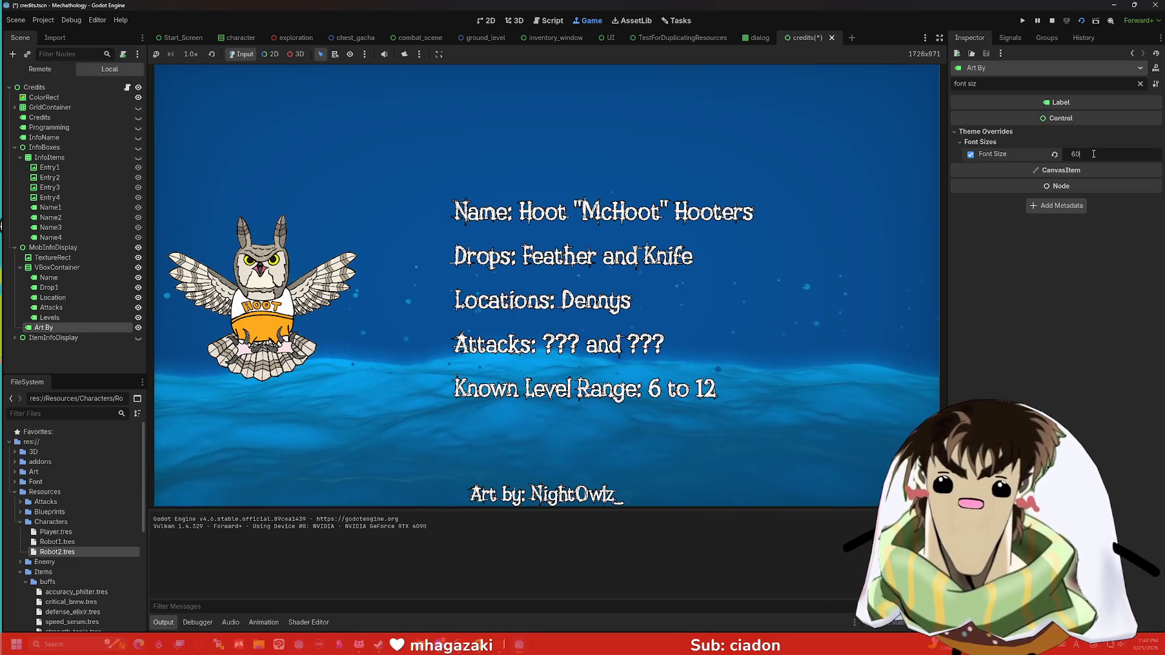
{"action": "type", "text": "60"}
{"action": "key", "text": "Return"}
{"action": "key", "text": "ctrl+s"}
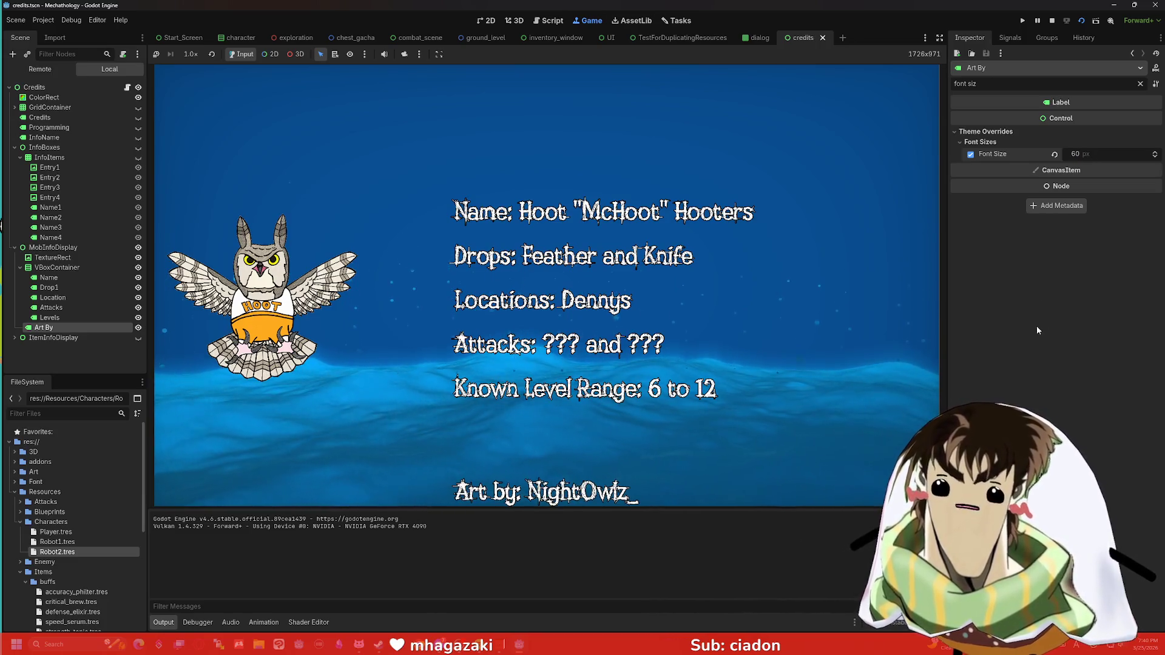
Step: Replace the Inspector filter text with 'color'
{"action": "left_click", "coordinate": [983, 83]}
{"action": "key", "text": "BackSpace"}
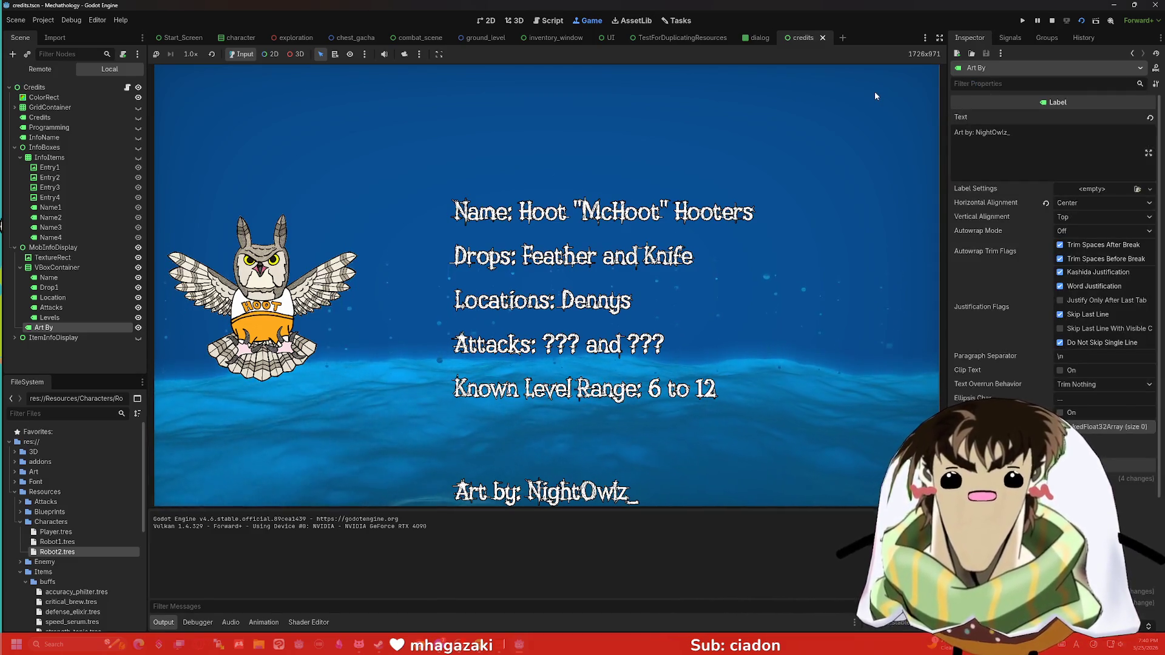
{"action": "type", "text": "color"}
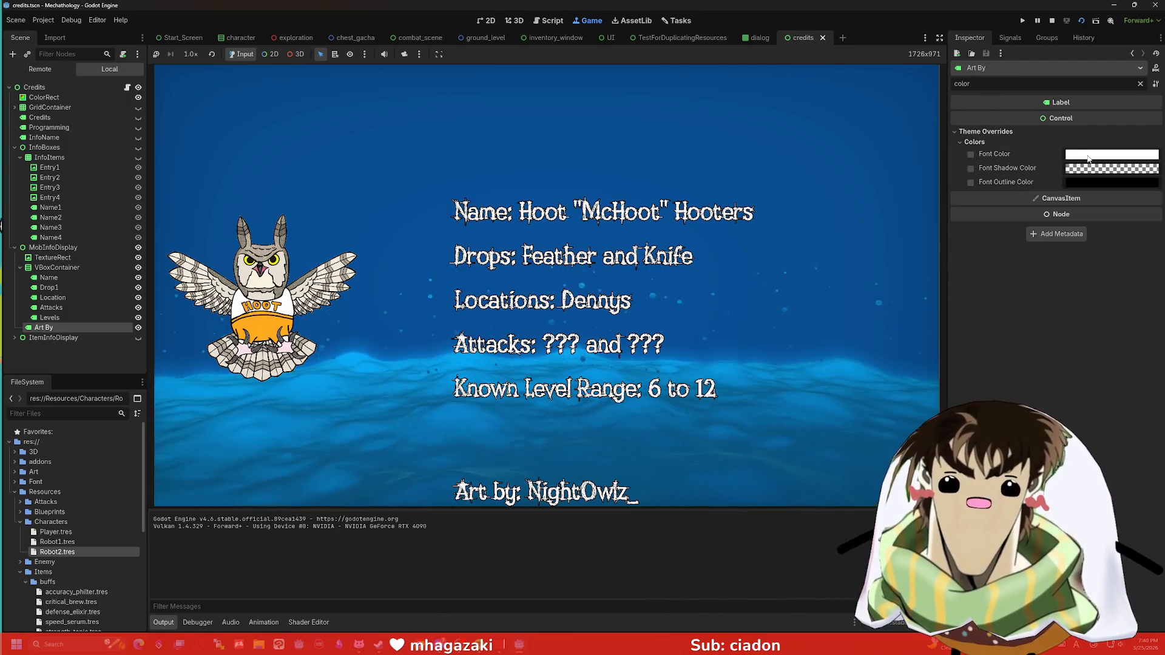
Step: Try magenta and then blue-purple as the Art By label's Font Color override
{"action": "left_click", "coordinate": [1092, 154]}
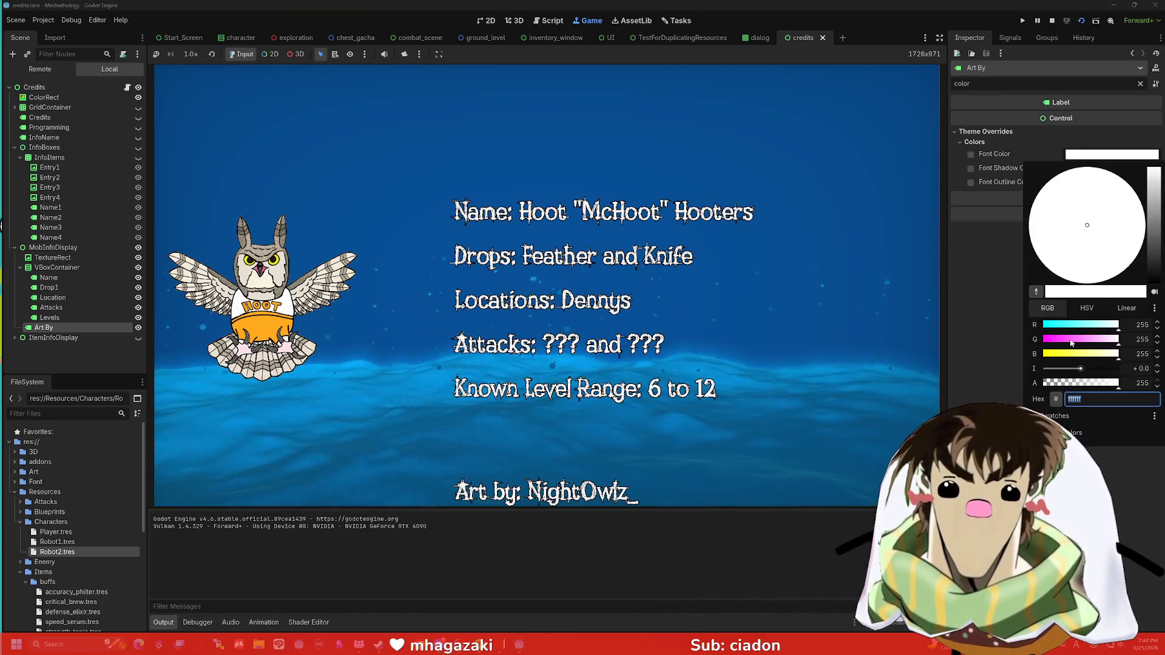
{"action": "left_click_drag", "start_coordinate": [1072, 336], "coordinate": [1058, 338]}
{"action": "left_click_drag", "start_coordinate": [1159, 210], "coordinate": [1154, 237]}
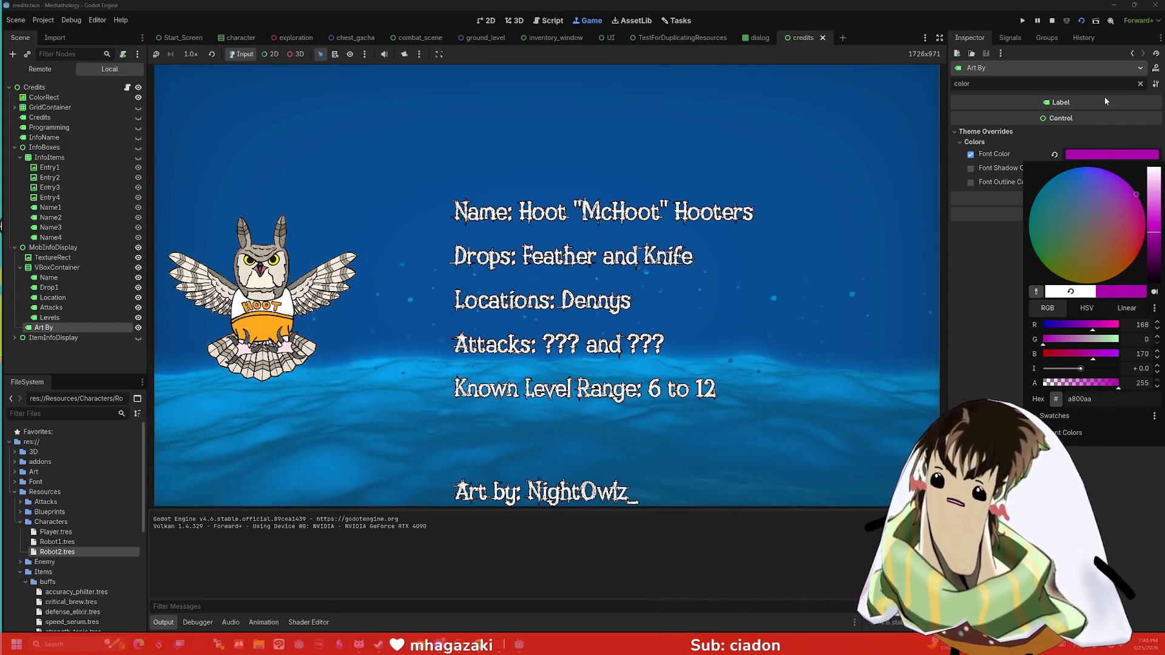
{"action": "left_click", "coordinate": [1005, 254]}
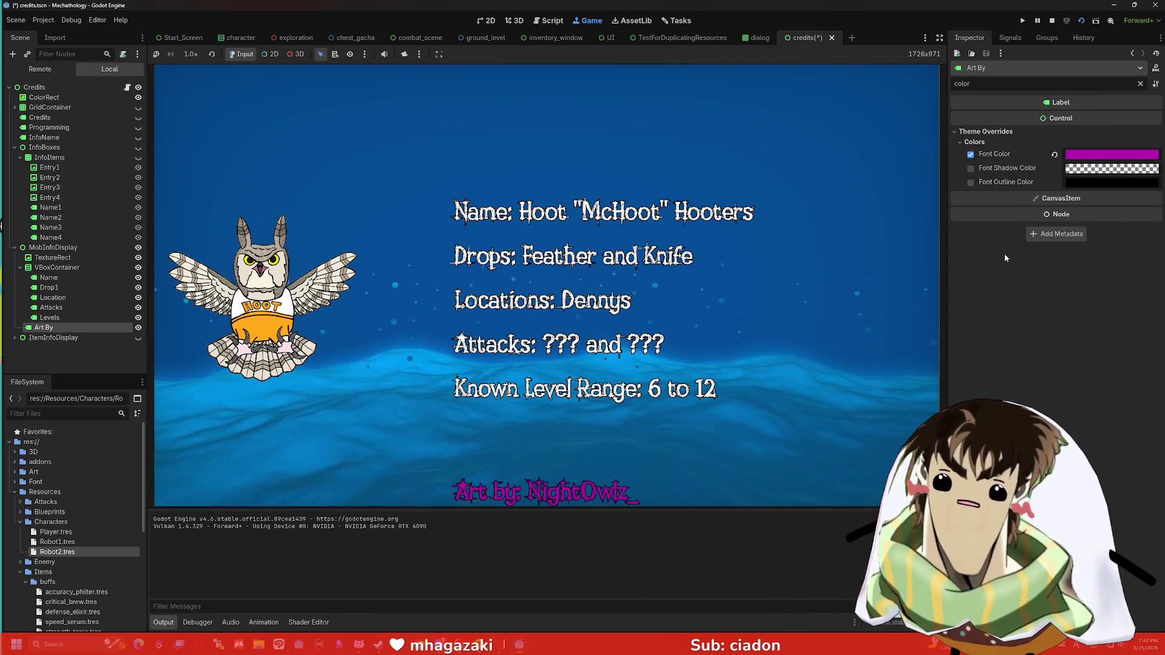
{"action": "left_click", "coordinate": [1103, 155]}
{"action": "left_click", "coordinate": [1092, 213]}
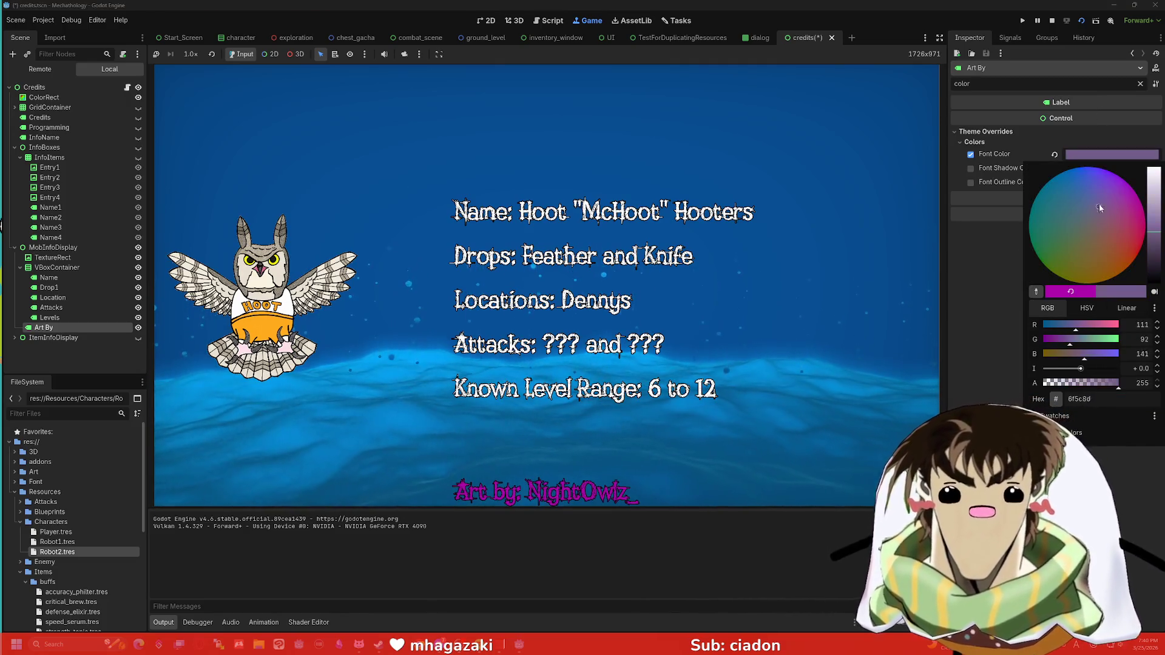
{"action": "left_click_drag", "start_coordinate": [1152, 267], "coordinate": [1156, 232]}
{"action": "key", "text": "Escape"}
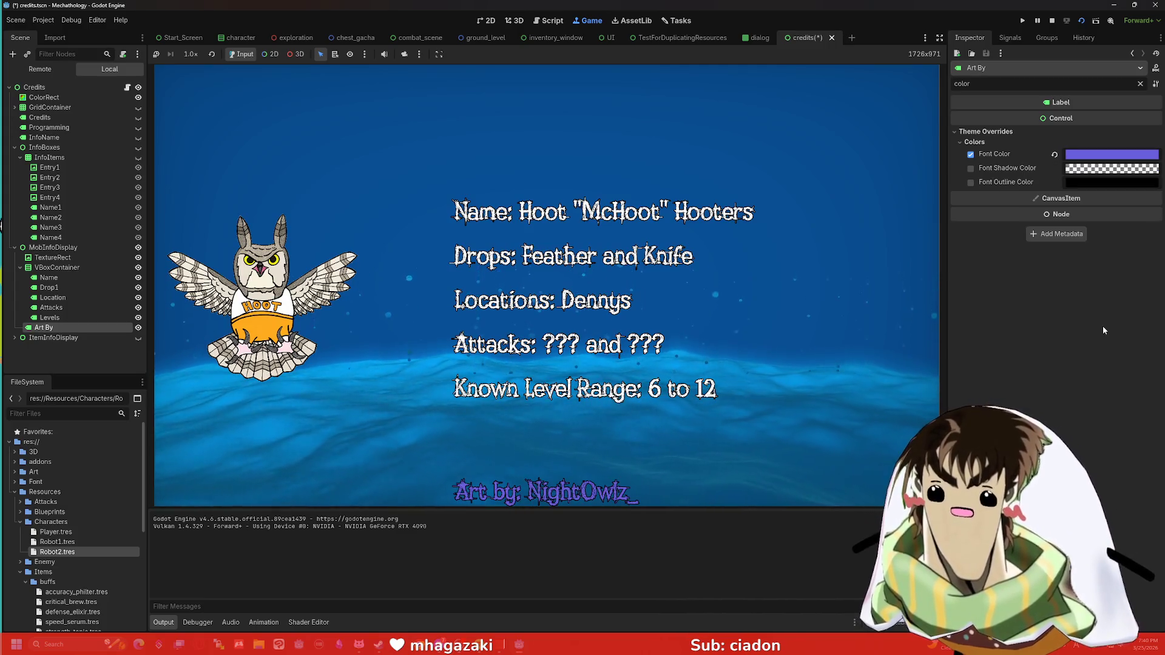
Step: Darken the font colour to indigo, then settle on a red-magenta pink
{"action": "left_click", "coordinate": [1136, 158]}
{"action": "mouse_move", "coordinate": [1155, 182]}
{"action": "left_mouse_down"}
{"action": "mouse_move", "coordinate": [1157, 240]}
{"action": "mouse_move", "coordinate": [1156, 220]}
{"action": "left_mouse_up"}
{"action": "key", "text": "Escape"}
{"action": "left_click", "coordinate": [1122, 154]}
{"action": "left_click", "coordinate": [1140, 230]}
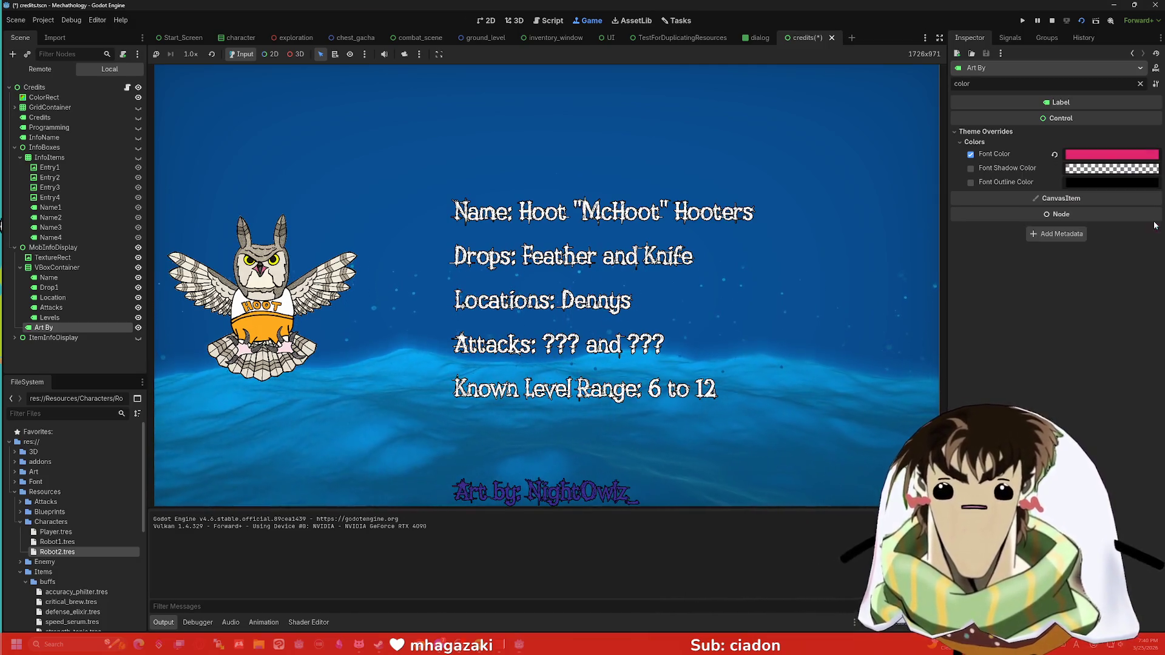
{"action": "key", "text": "Escape"}
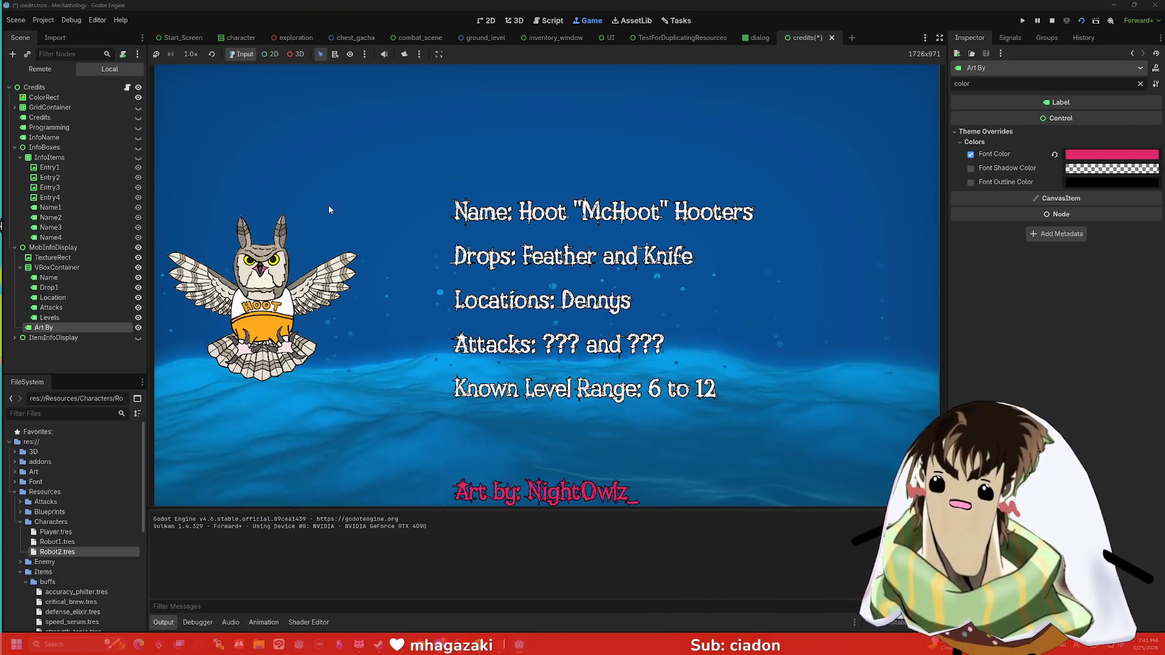
{"action": "left_click", "coordinate": [88, 306]}
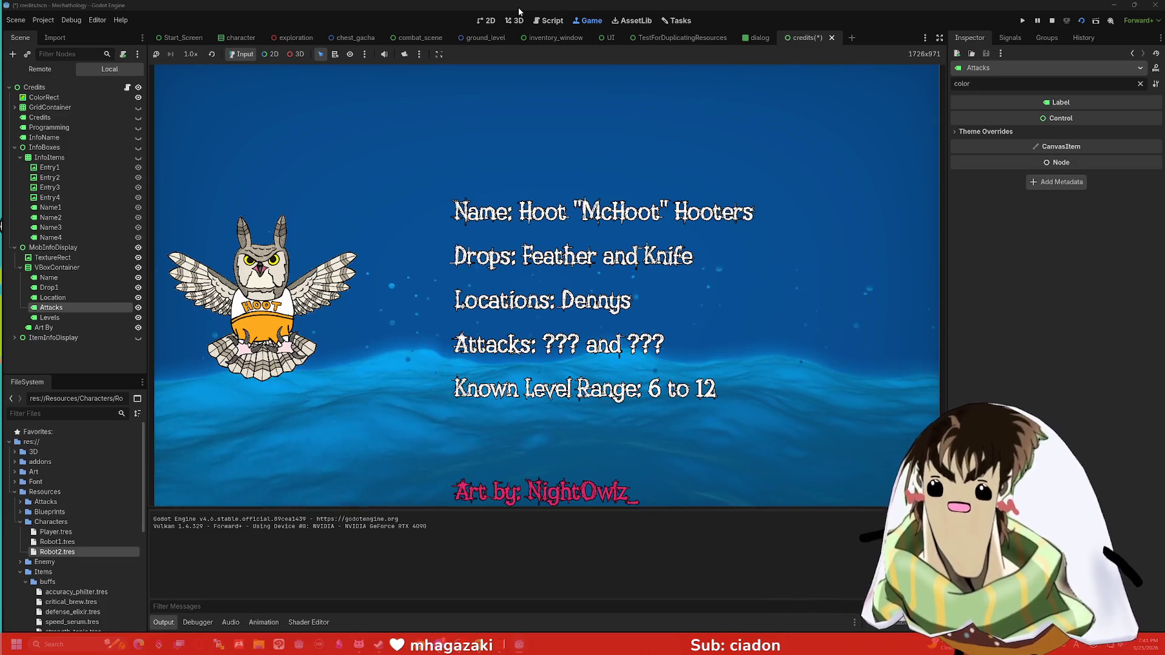
Step: Stop the running game and return to combat_scene.gd in the combat scene
{"action": "left_click", "coordinate": [1054, 22]}
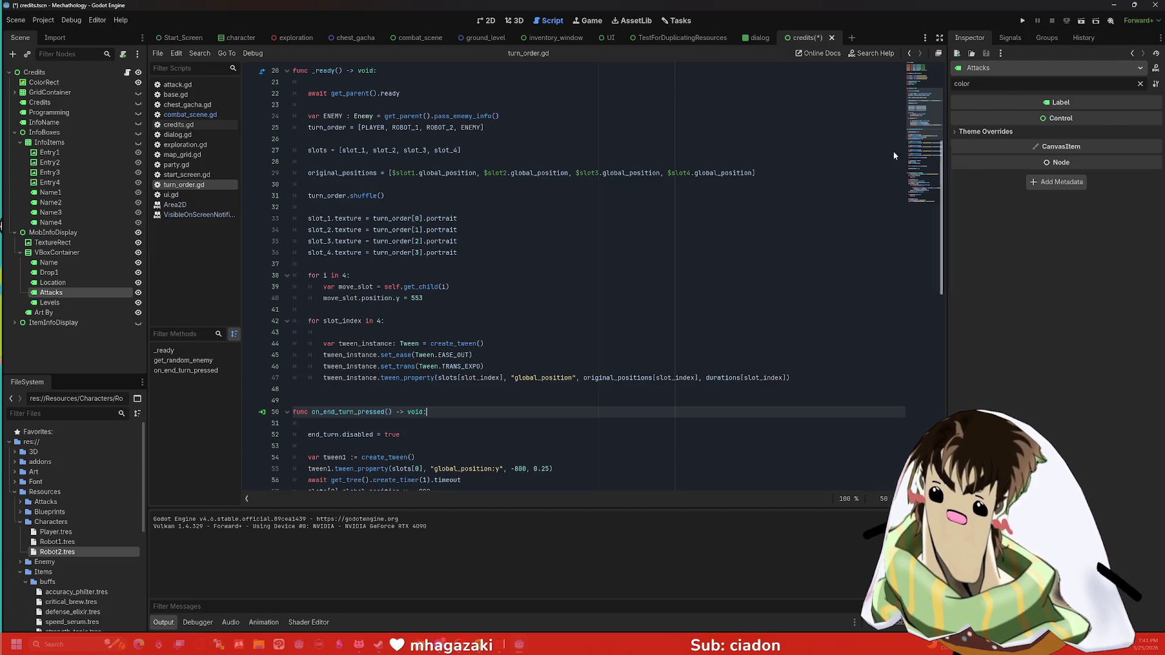
{"action": "left_click", "coordinate": [419, 38]}
{"action": "left_click", "coordinate": [484, 22]}
{"action": "scroll", "coordinate": [552, 179], "scroll_direction": "down", "scroll_amount": 5}
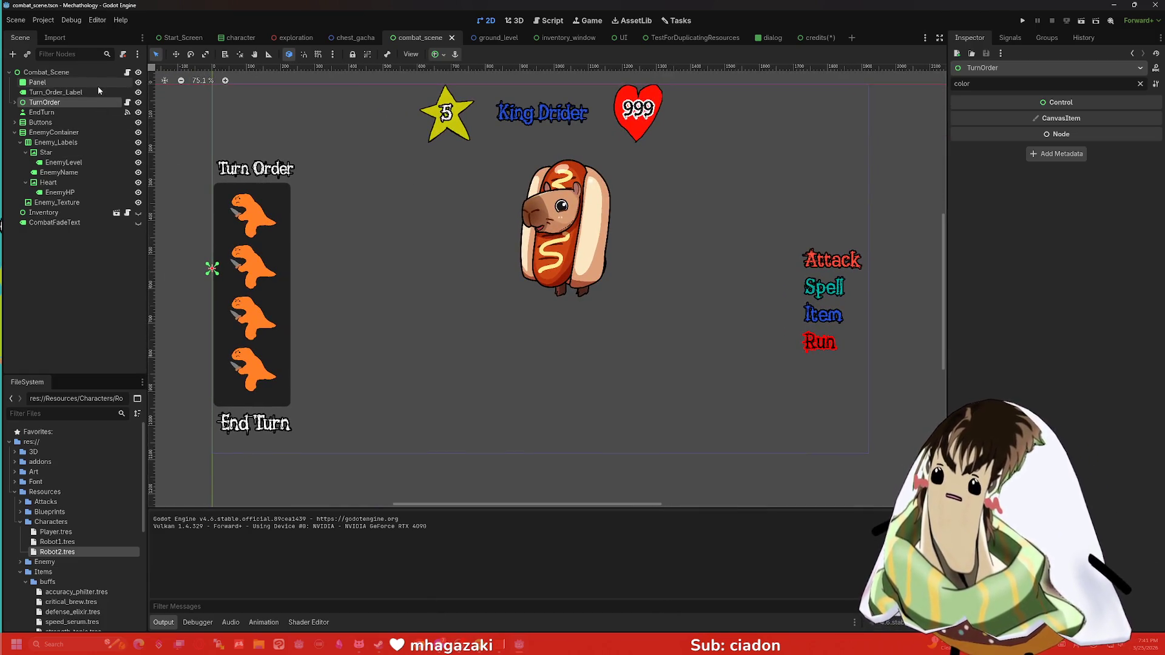
{"action": "left_click", "coordinate": [126, 72]}
{"action": "scroll", "coordinate": [441, 260], "scroll_direction": "down", "scroll_amount": 1}
{"action": "scroll", "coordinate": [442, 261], "scroll_direction": "down", "scroll_amount": 2}
{"action": "left_click", "coordinate": [375, 332]}
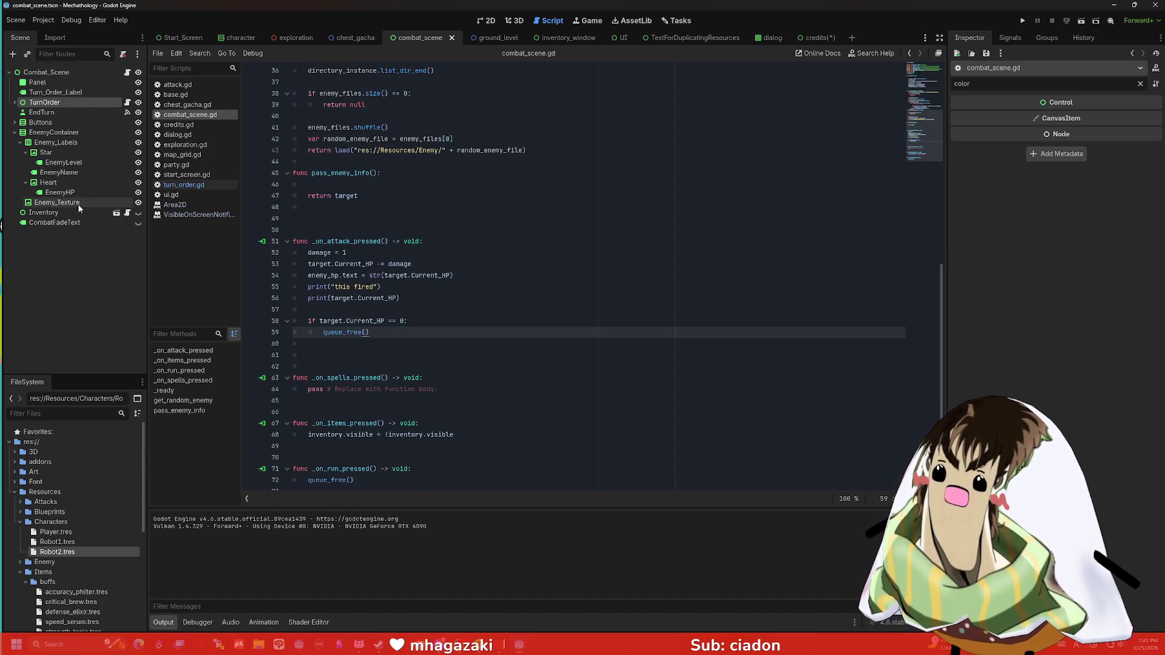
Step: Open turn_order.gd and select on_end_turn_pressed's body from the final timer up to line 52
{"action": "left_click", "coordinate": [63, 112]}
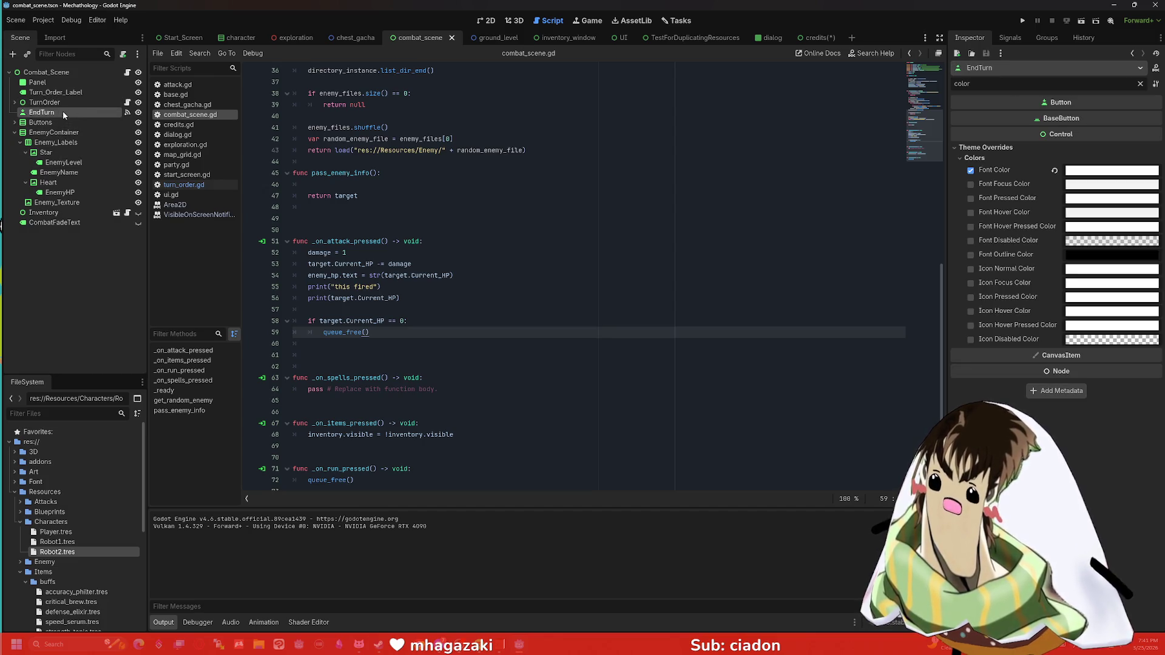
{"action": "left_click", "coordinate": [126, 102]}
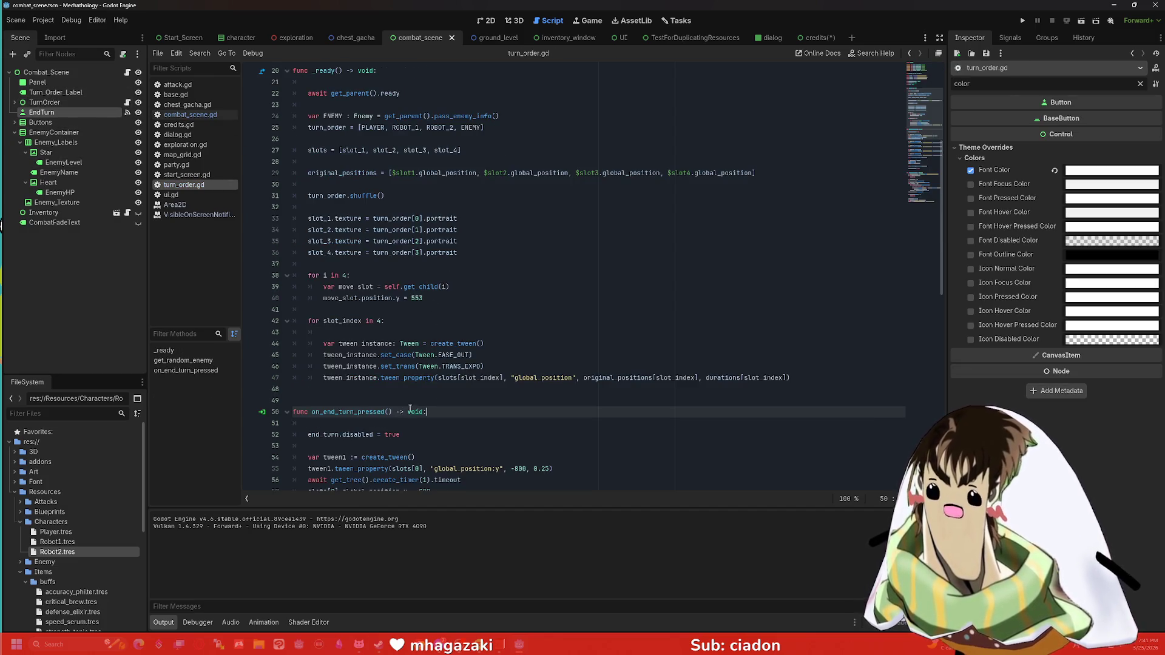
{"action": "scroll", "coordinate": [405, 412], "scroll_direction": "down", "scroll_amount": 10}
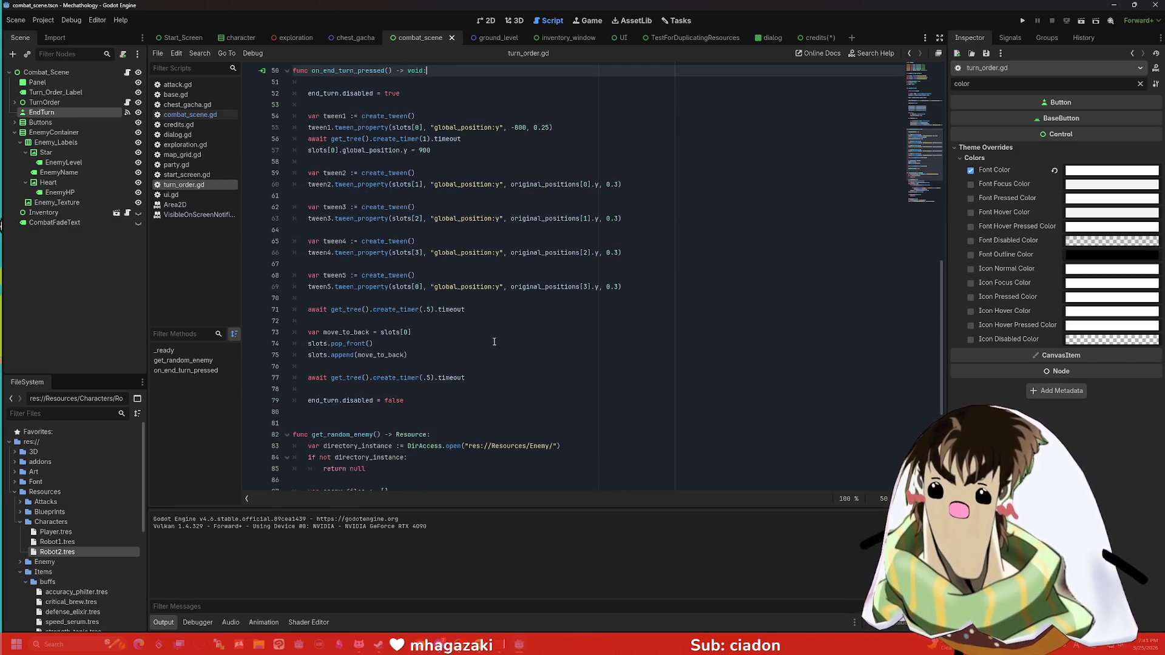
{"action": "mouse_move", "coordinate": [412, 406]}
{"action": "left_mouse_down"}
{"action": "mouse_move", "coordinate": [273, 184]}
{"action": "mouse_move", "coordinate": [270, 196]}
{"action": "left_mouse_up"}
{"action": "key", "text": "ctrl+c"}
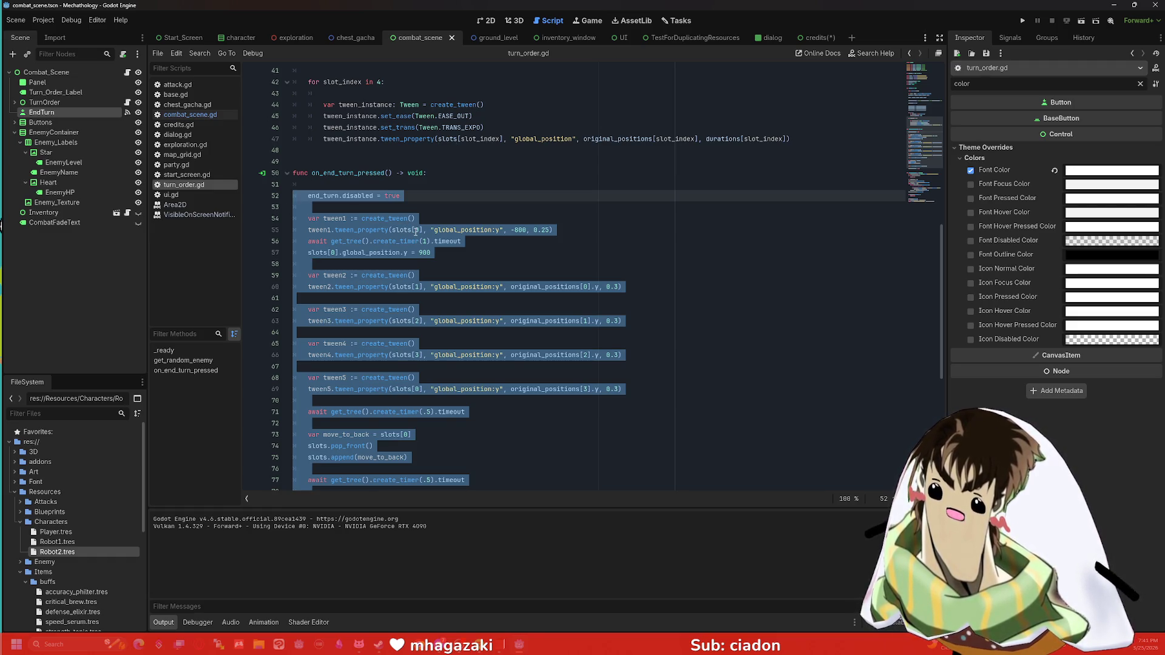
Step: Cut the handler body, call end_turn() there, and paste the code into a new end_turn function
{"action": "key", "text": "Delete"}
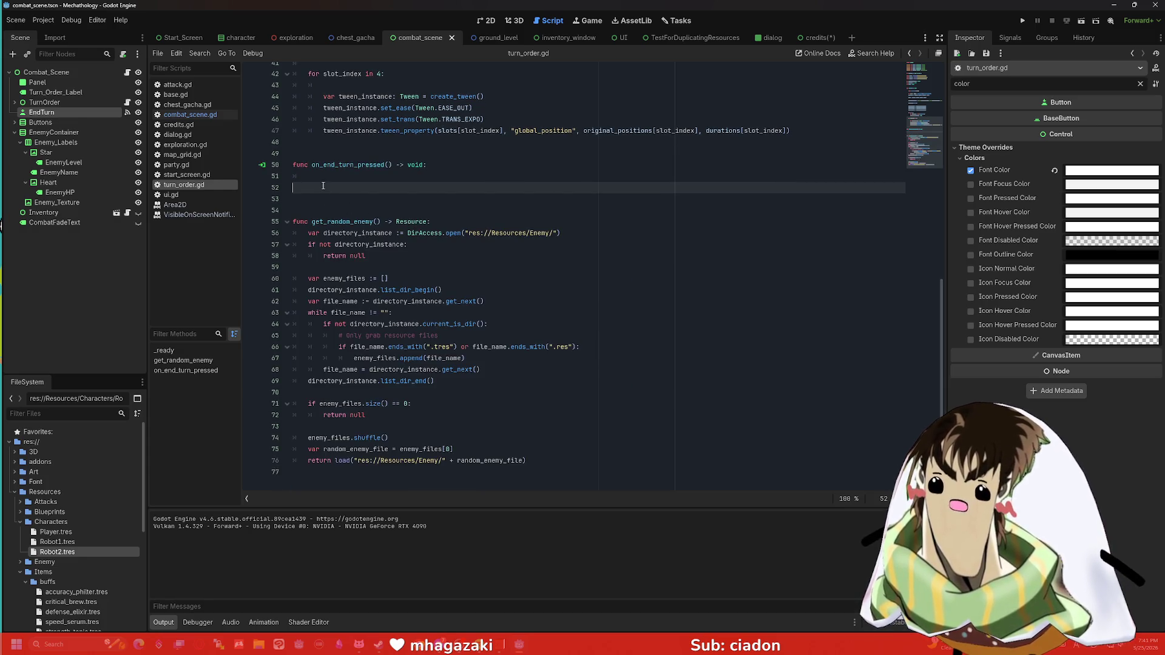
{"action": "left_click", "coordinate": [324, 186]}
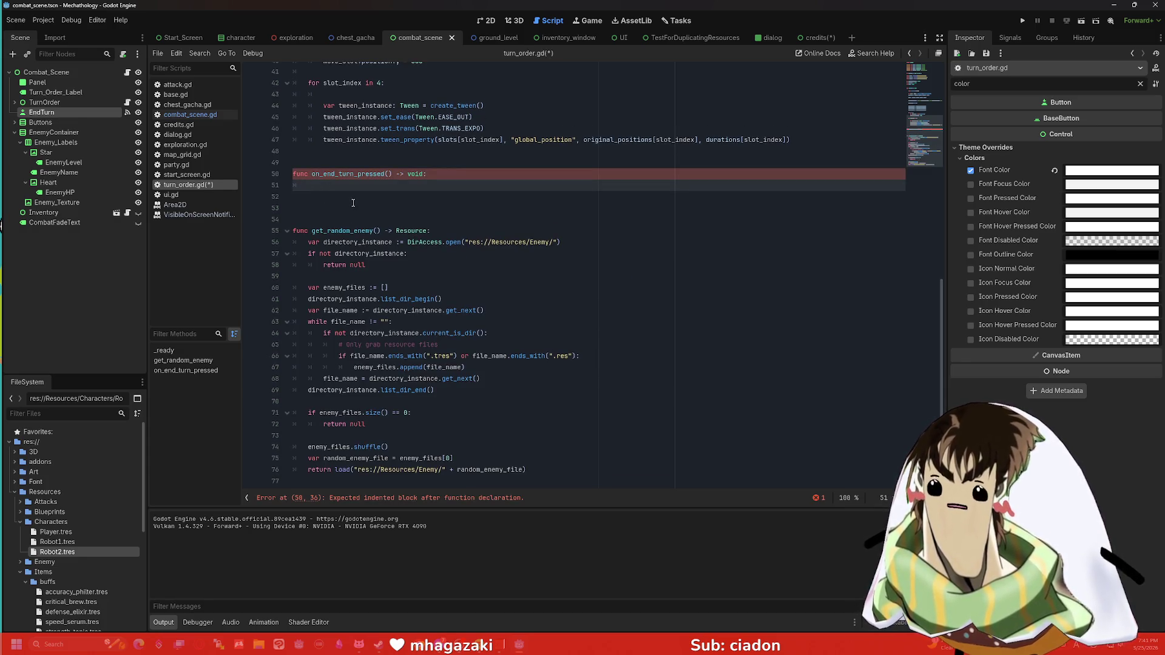
{"action": "type", "text": "end_turn("}
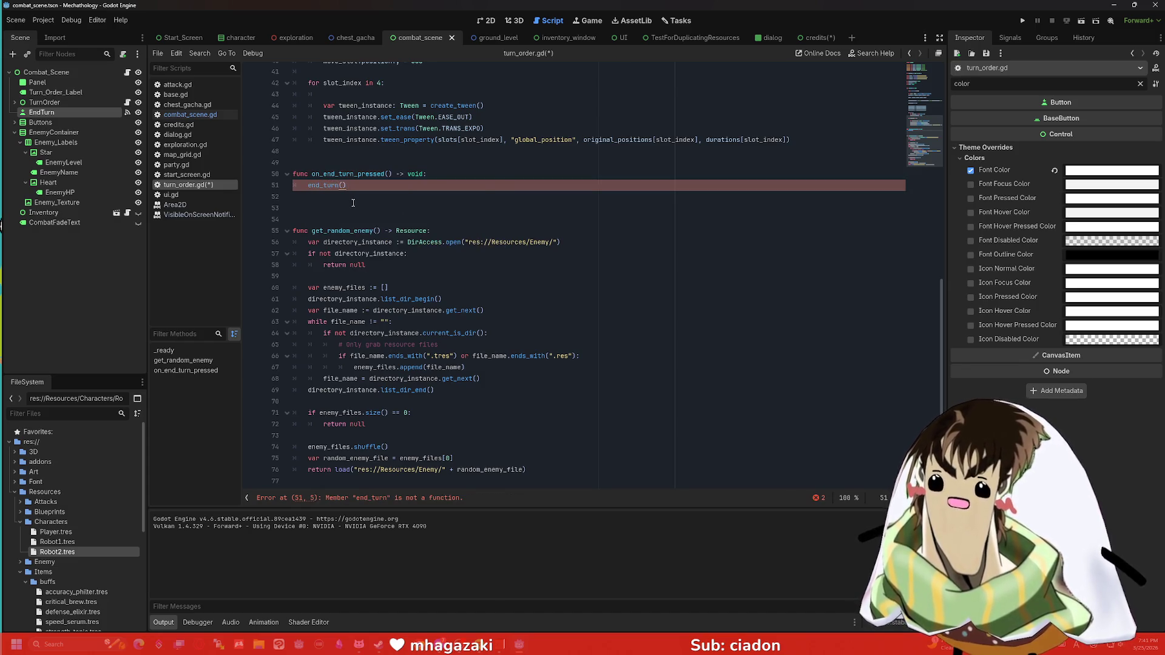
{"action": "key", "text": "Return"}
{"action": "key", "text": "Return"}
{"action": "key", "text": "Return"}
{"action": "type", "text": "func end_turn("}
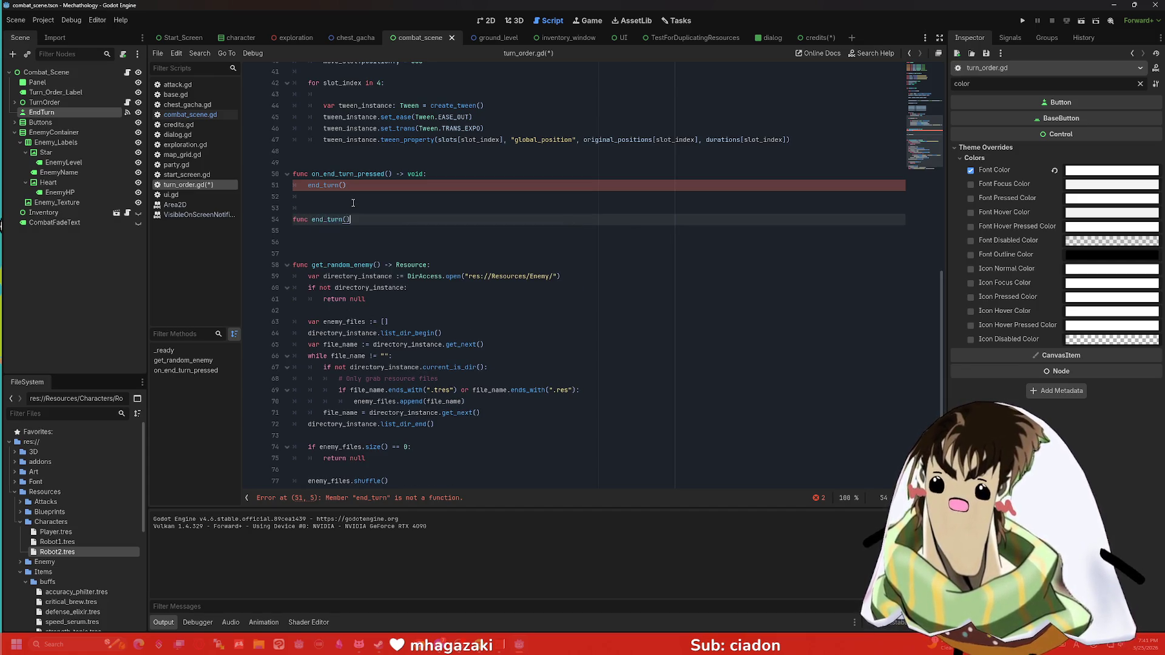
{"action": "type", "text": ":"}
{"action": "key", "text": "Return"}
{"action": "key", "text": "ctrl+v"}
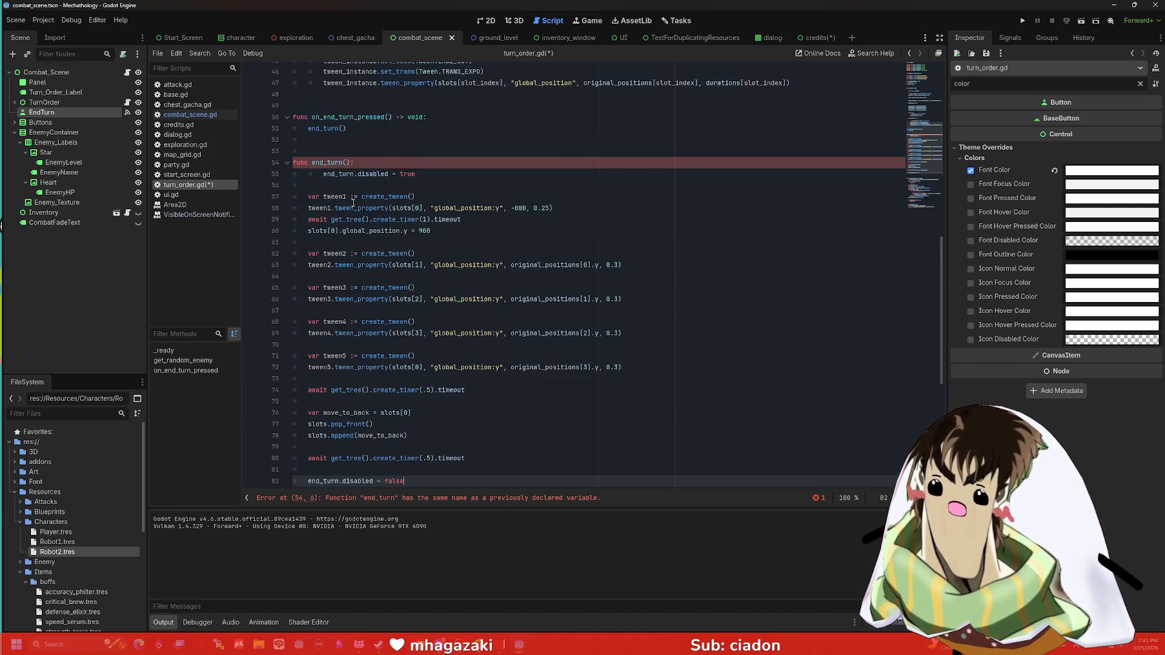
{"action": "left_click", "coordinate": [322, 174]}
{"action": "key", "text": "Return"}
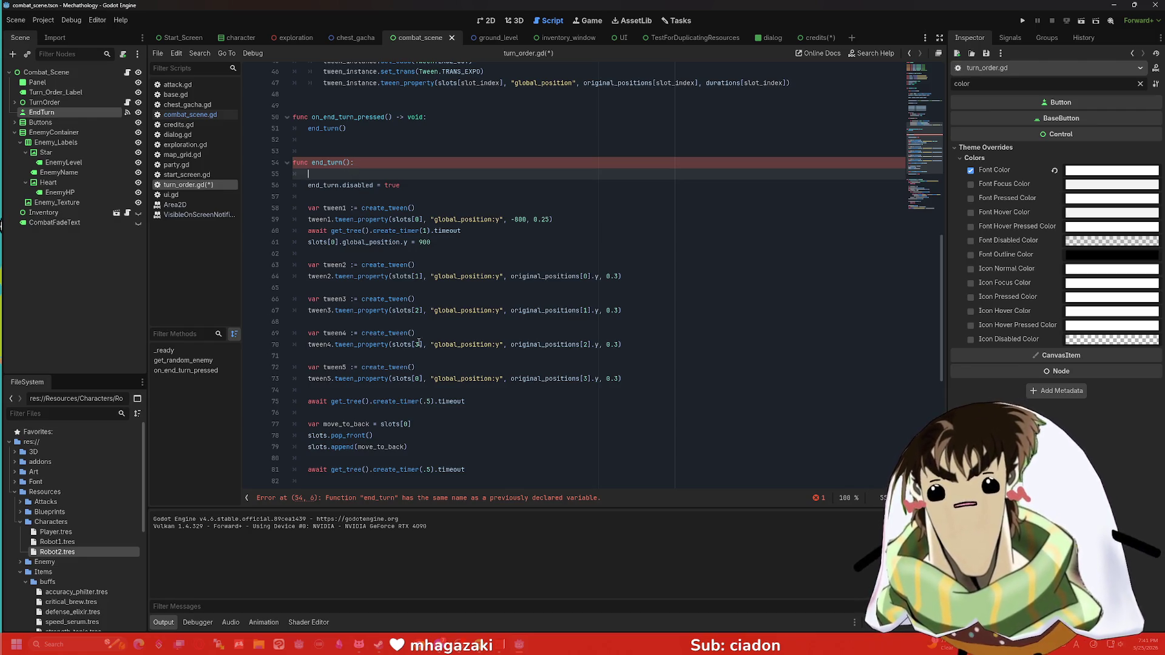
Step: Rename the new function and its call to finish_turn, then save turn_order.gd
{"action": "scroll", "coordinate": [373, 193], "scroll_direction": "up", "scroll_amount": 1}
{"action": "left_click", "coordinate": [343, 196]}
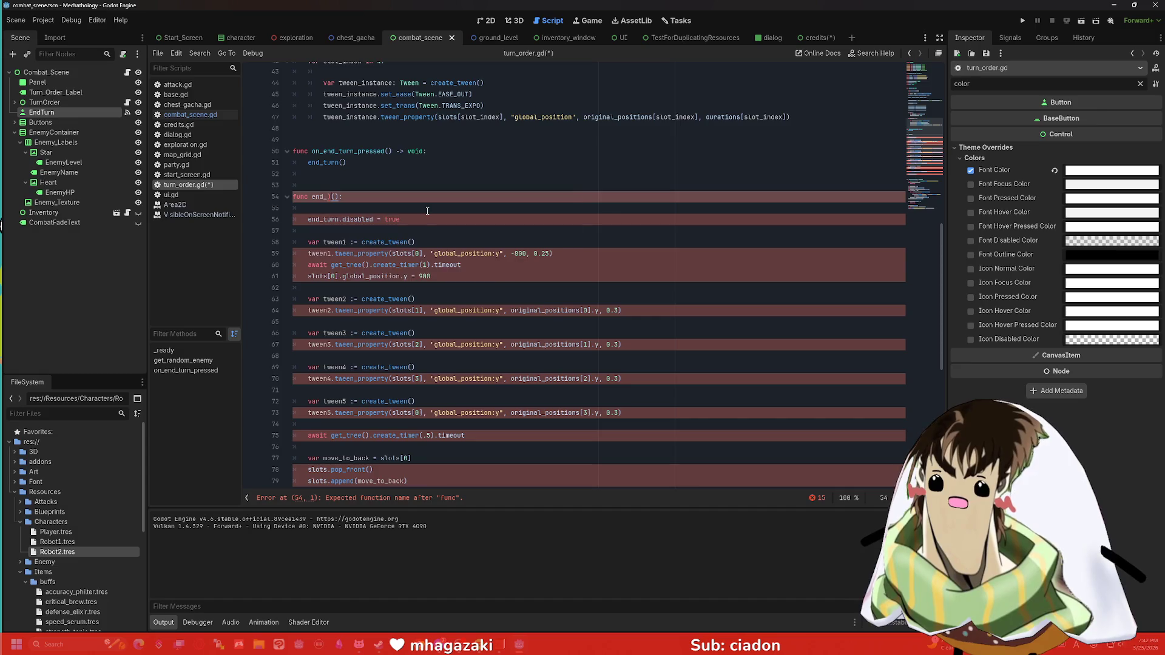
{"action": "type", "text": "end"}
{"action": "key", "text": "BackSpace"}
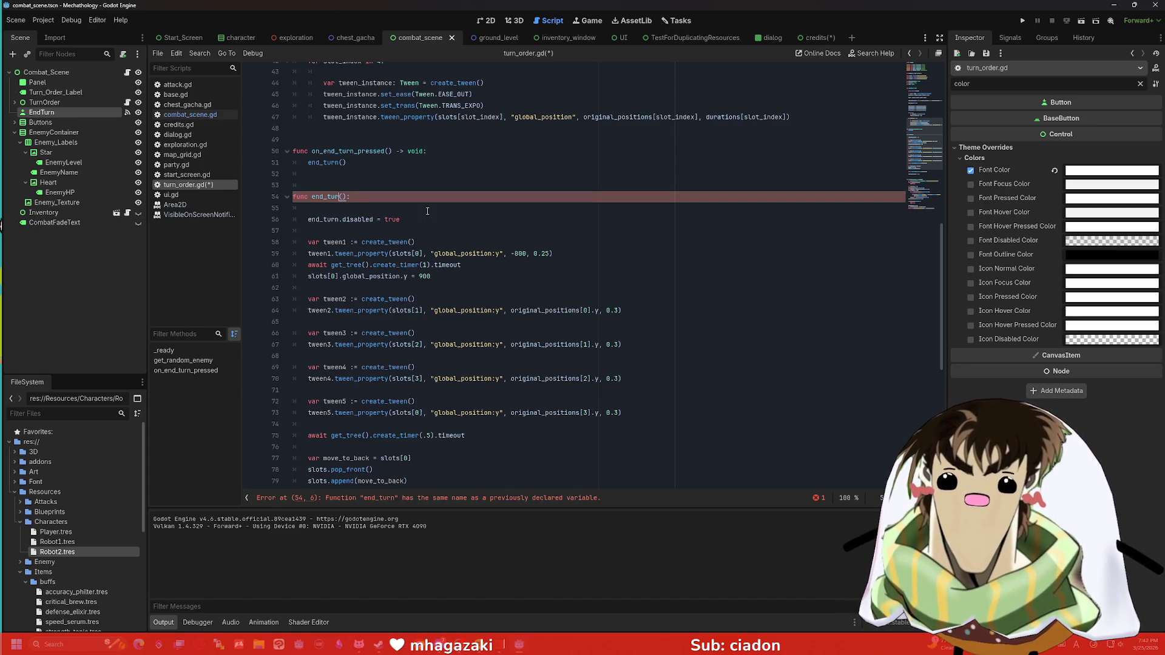
{"action": "key", "text": "BackSpace"}
{"action": "type", "text": "finish_turn"}
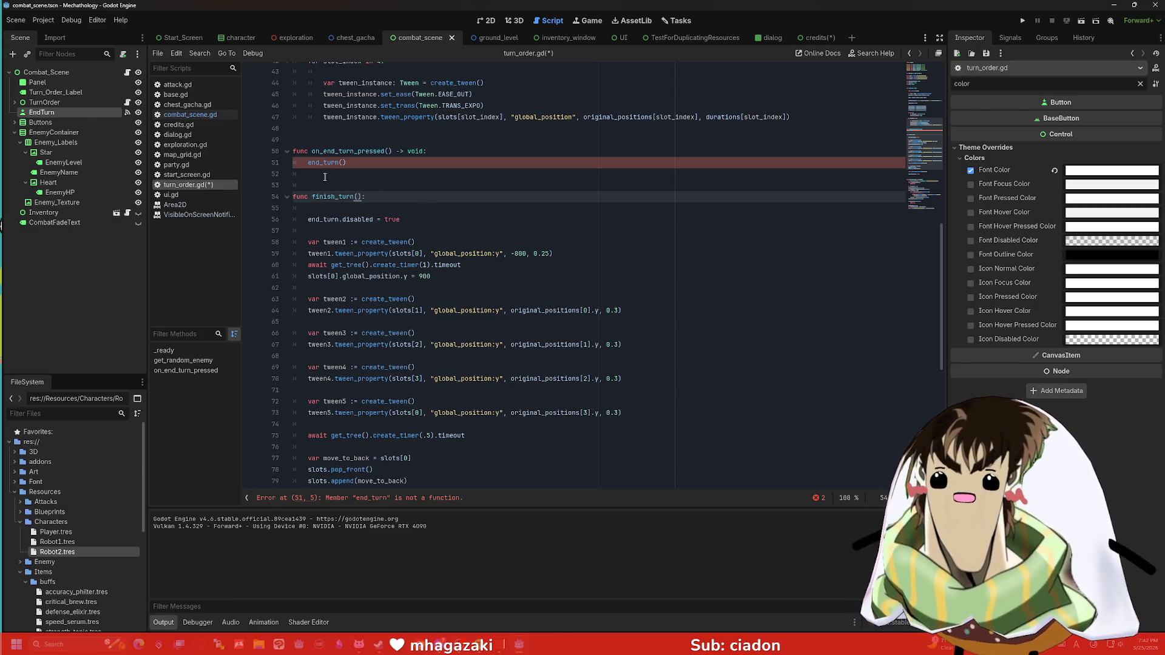
{"action": "left_click", "coordinate": [309, 163]}
{"action": "type", "text": "finish"}
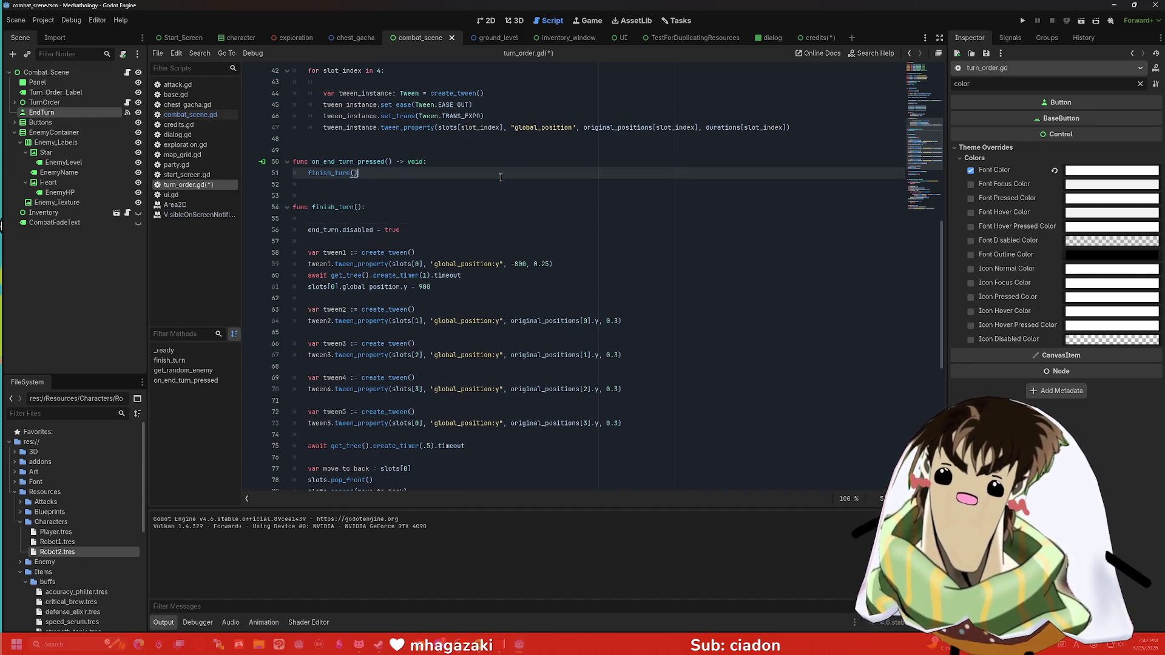
{"action": "key", "text": "ctrl+s"}
{"action": "left_click", "coordinate": [480, 203]}
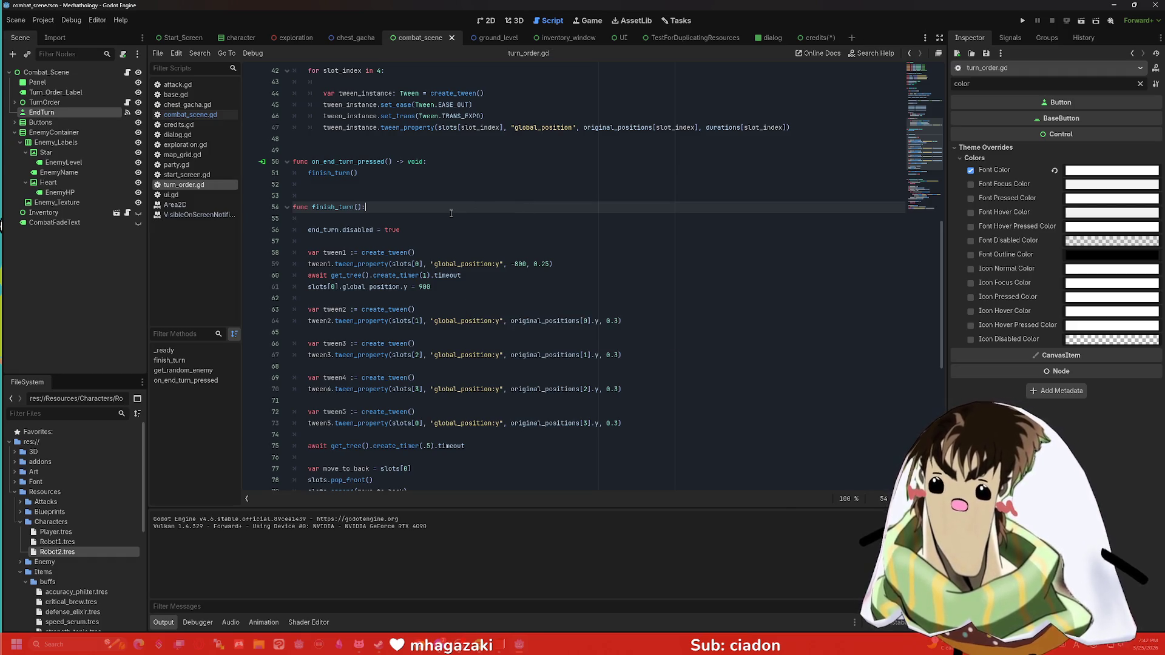
Step: Select the Combat_Scene root node and open its combat_scene.gd script
{"action": "left_click", "coordinate": [328, 231]}
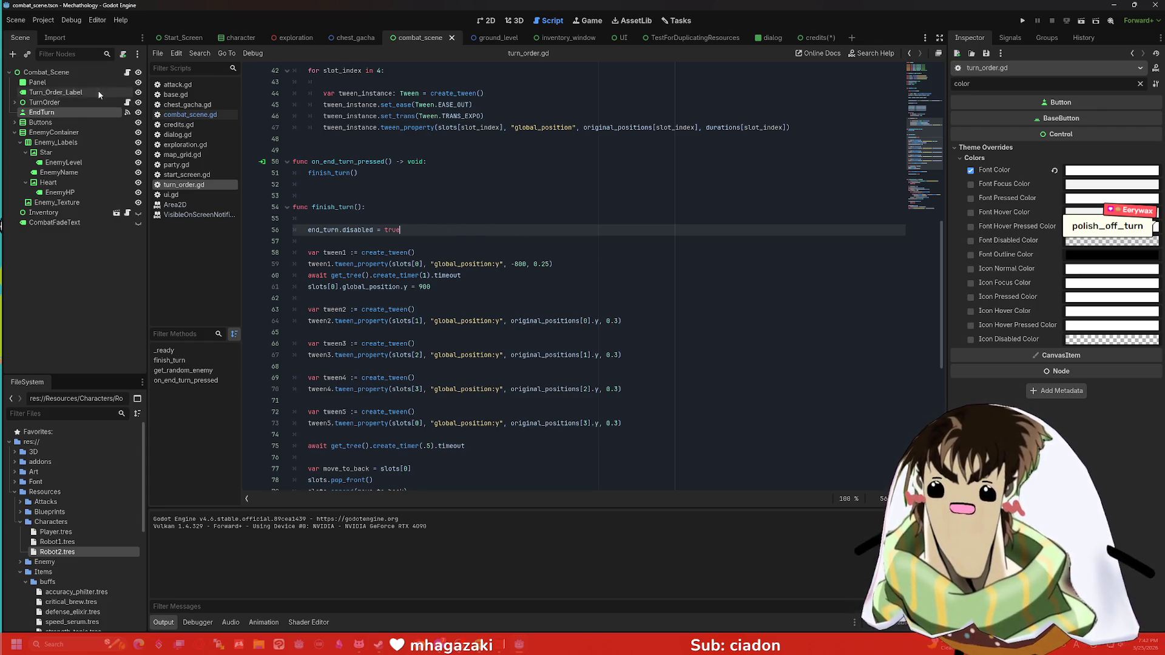
{"action": "left_click", "coordinate": [90, 76]}
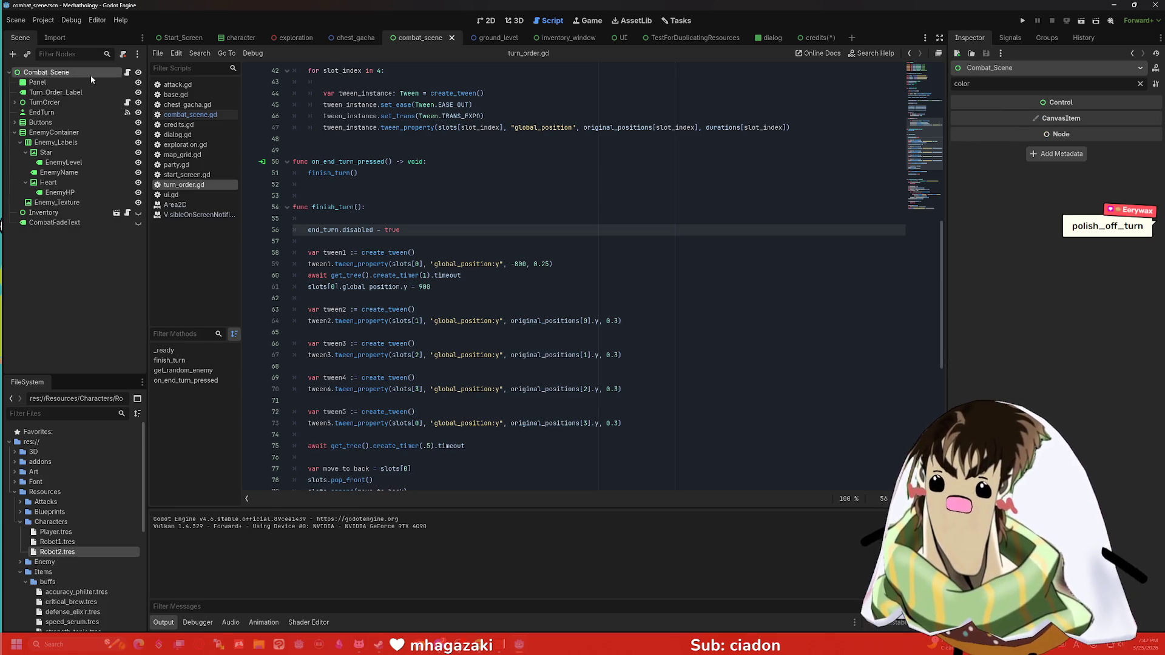
{"action": "left_click", "coordinate": [127, 72]}
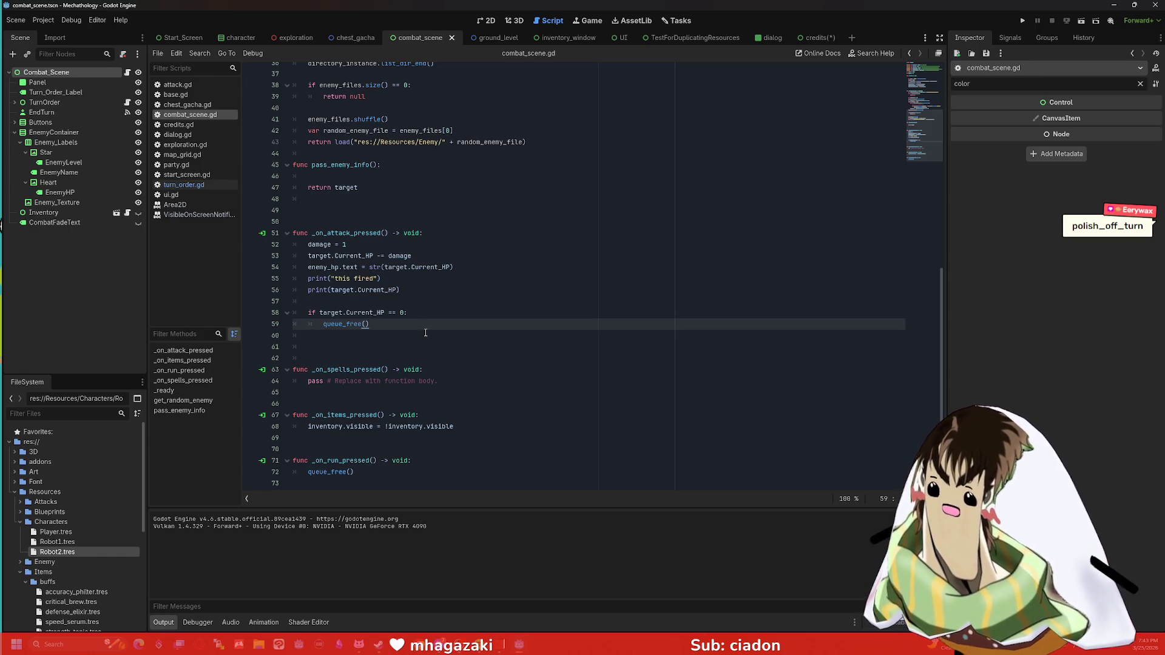
Step: Search the script for 'turn' and add an onready turn_order reference to $TurnOrder
{"action": "key", "text": "Return"}
{"action": "key", "text": "Return"}
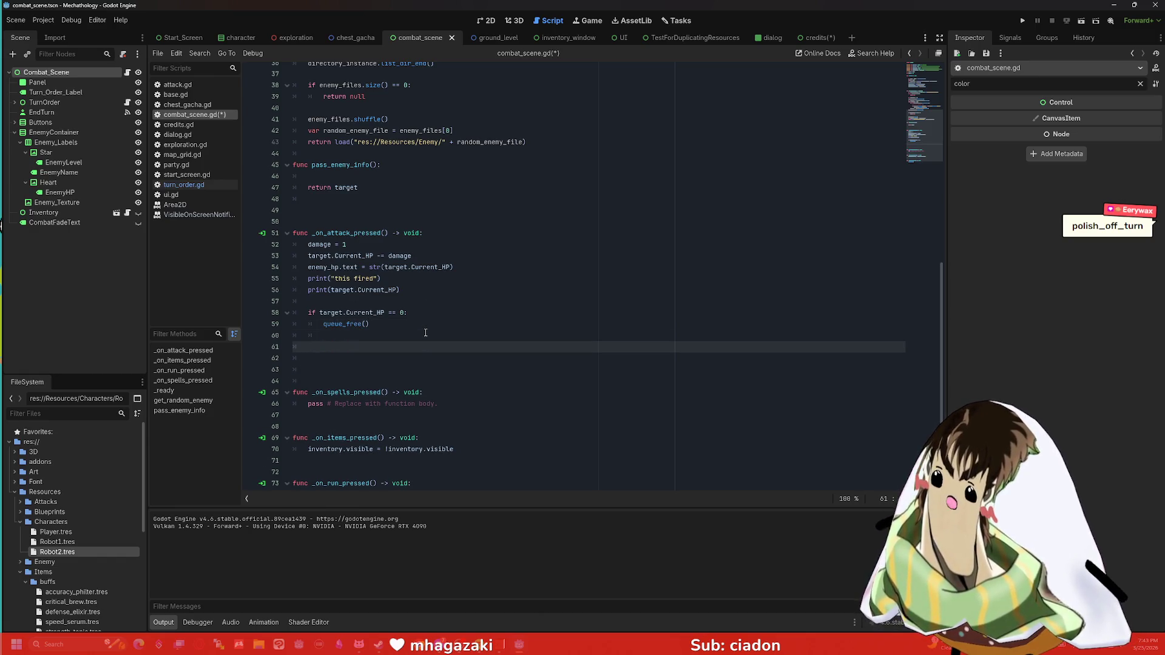
{"action": "key", "text": "BackSpace"}
{"action": "key", "text": "BackSpace"}
{"action": "key", "text": "BackSpace"}
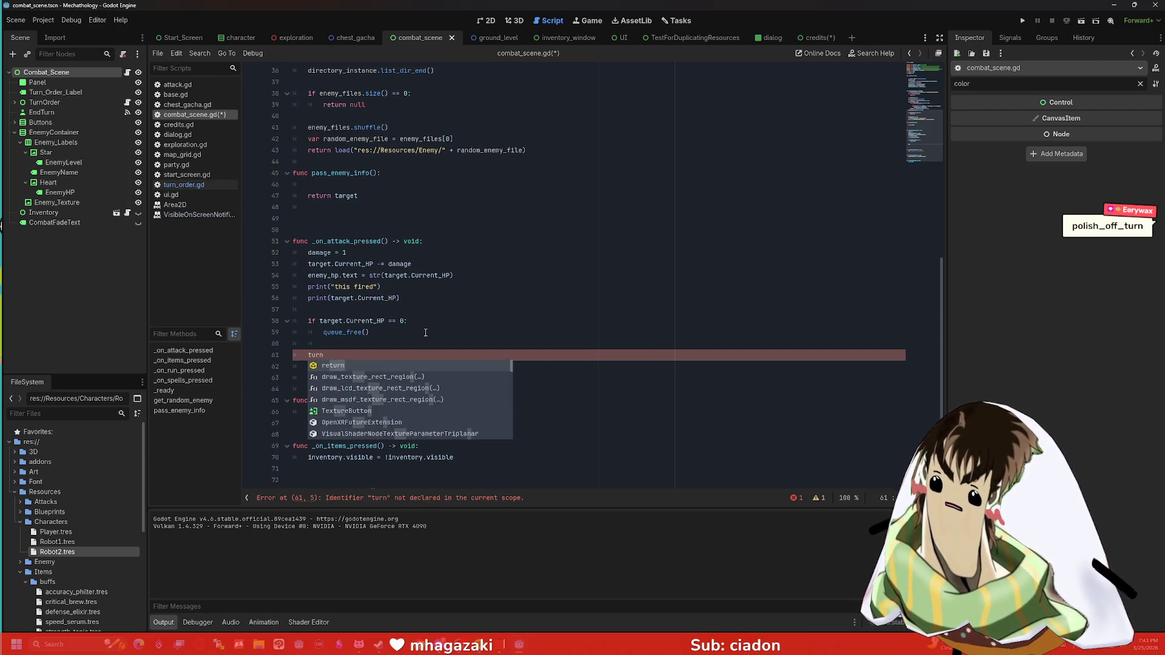
{"action": "scroll", "coordinate": [440, 204], "scroll_direction": "up", "scroll_amount": 2}
{"action": "scroll", "coordinate": [440, 204], "scroll_direction": "up", "scroll_amount": 10}
{"action": "key", "text": "ctrl+f"}
{"action": "type", "text": "turn"}
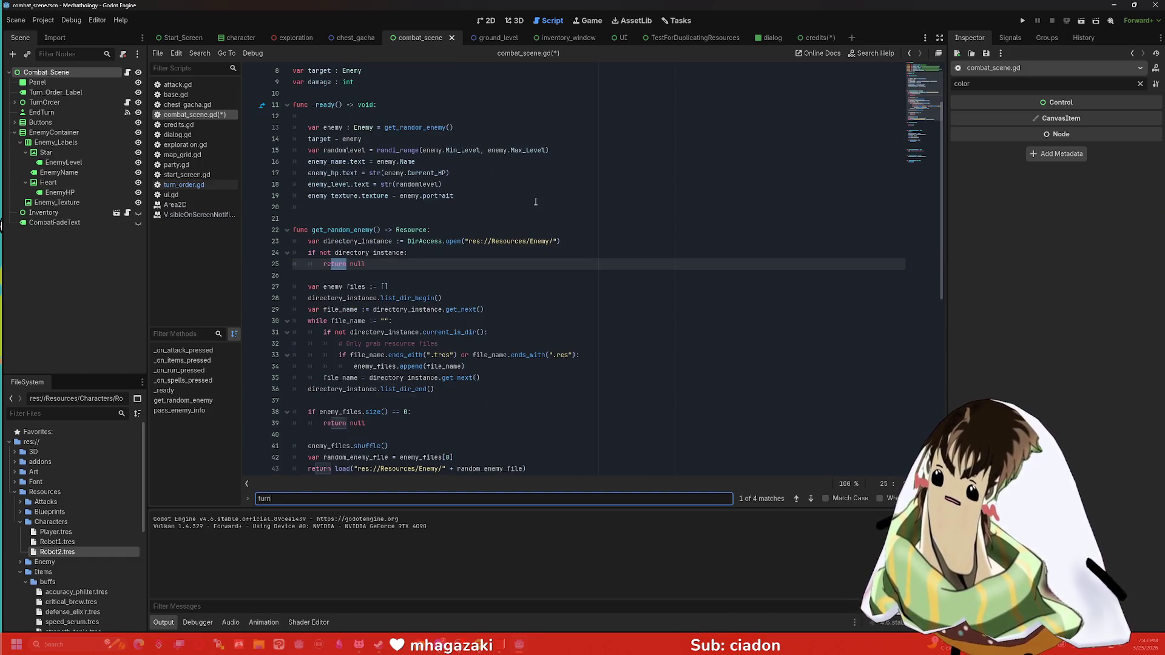
{"action": "key", "text": "Return"}
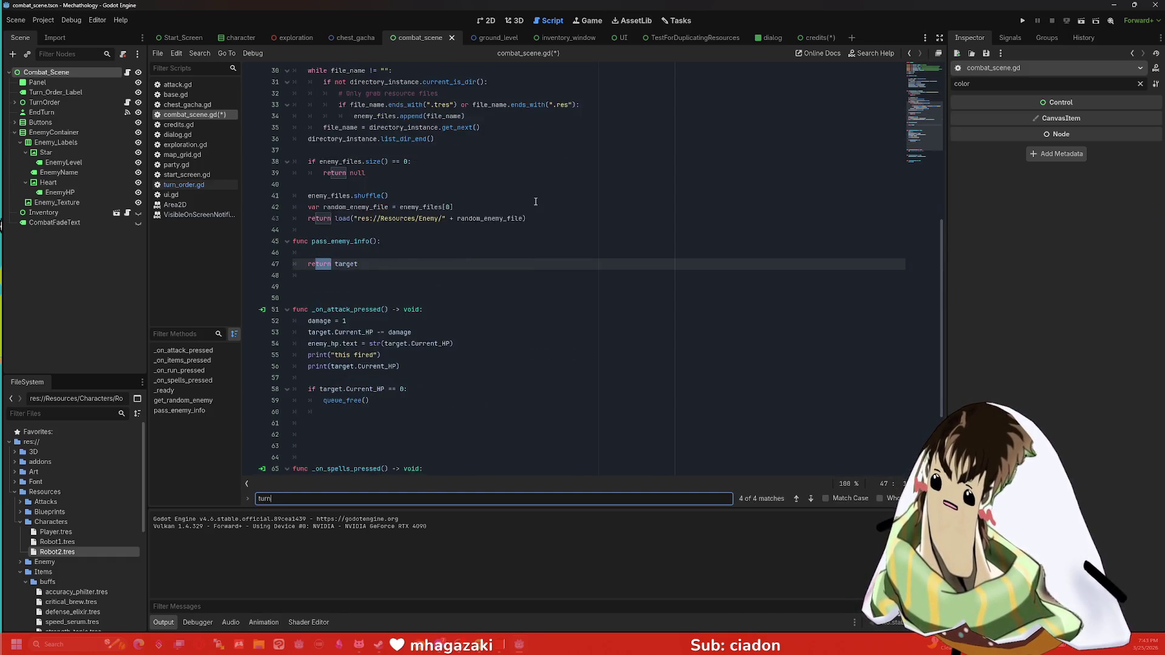
{"action": "scroll", "coordinate": [934, 243], "scroll_direction": "up", "scroll_amount": 7}
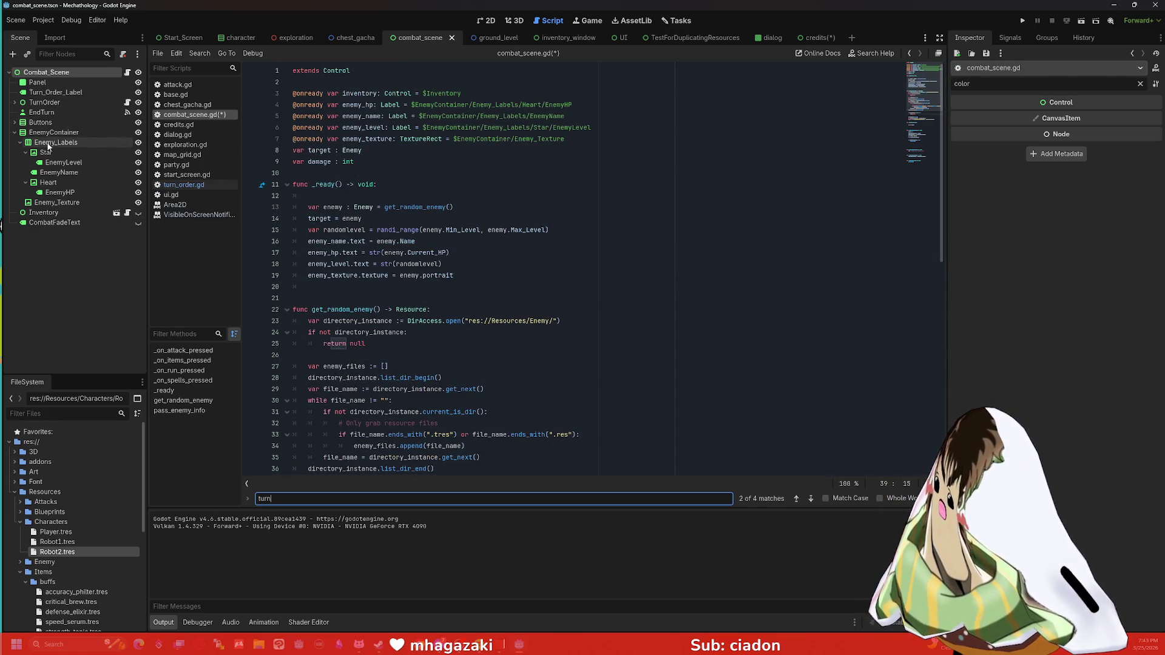
{"action": "mouse_move", "coordinate": [40, 107]}
{"action": "left_mouse_down"}
{"action": "mouse_move", "coordinate": [237, 117]}
{"action": "mouse_move", "coordinate": [364, 173]}
{"action": "mouse_move", "coordinate": [382, 152]}
{"action": "mouse_move", "coordinate": [335, 94]}
{"action": "left_mouse_up"}
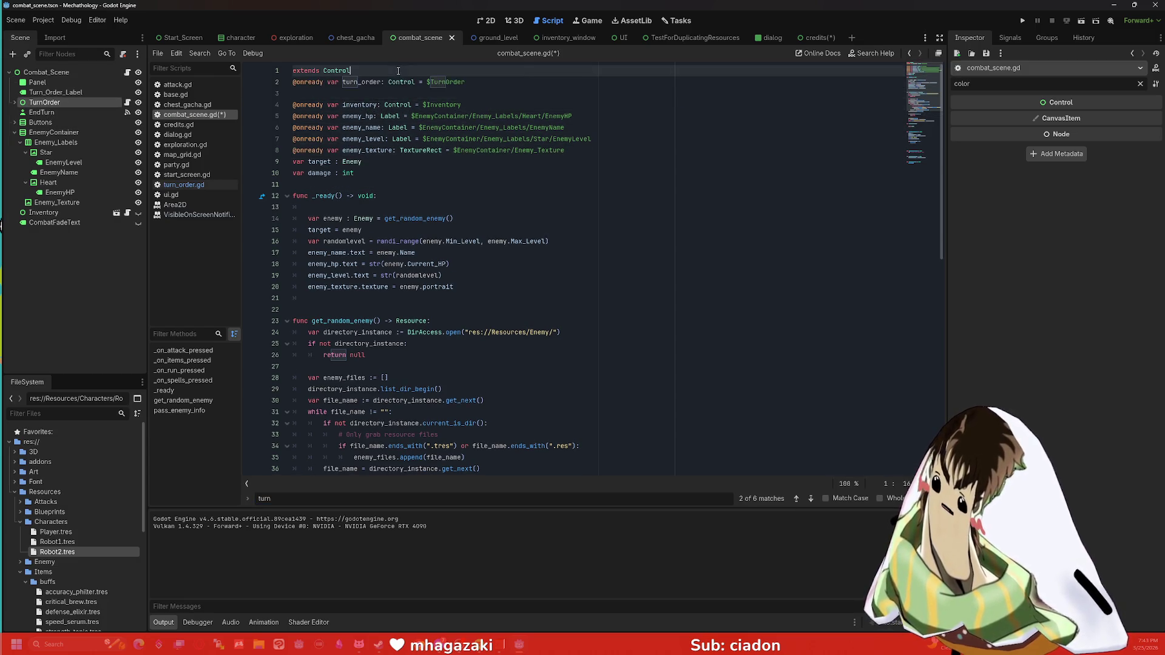
Step: Call turn_order.finish_turn() in _on_attack_pressed, with a blank line above it
{"action": "scroll", "coordinate": [496, 94], "scroll_direction": "down", "scroll_amount": 10}
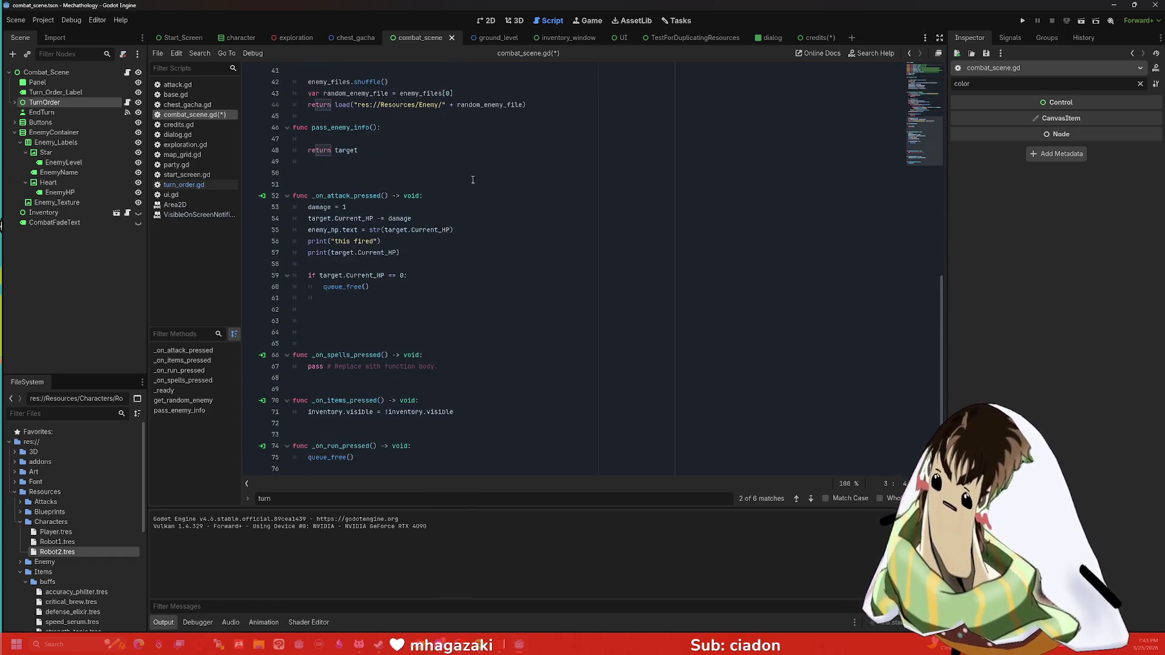
{"action": "left_click", "coordinate": [382, 265]}
{"action": "type", "text": "t"}
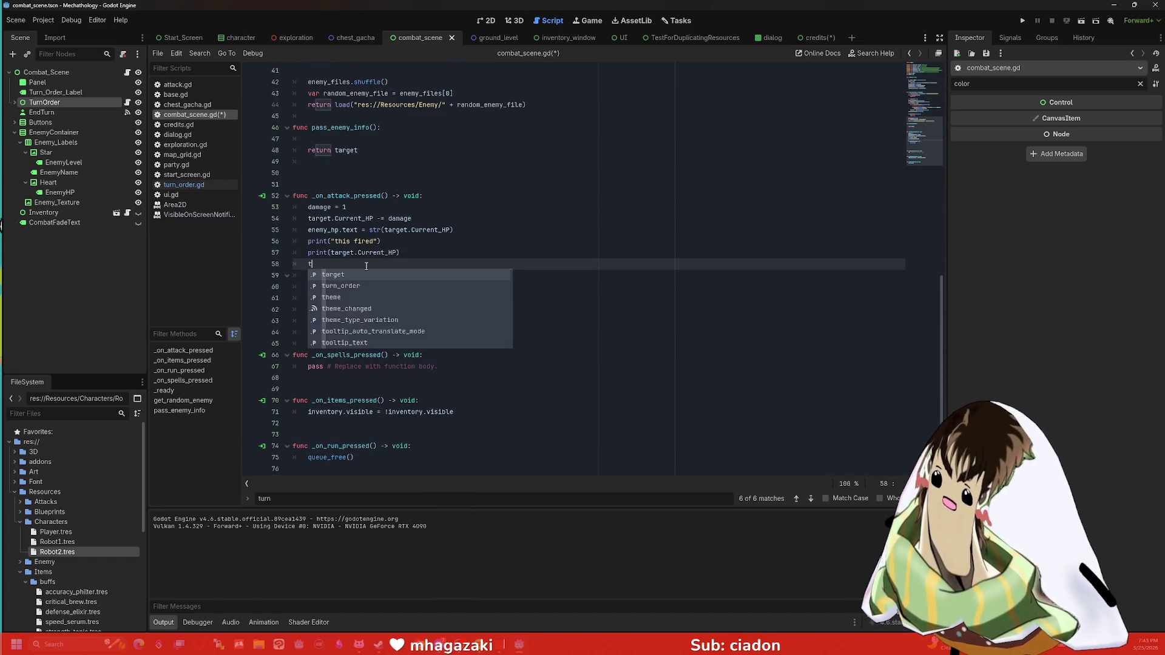
{"action": "type", "text": "urn_order.end"}
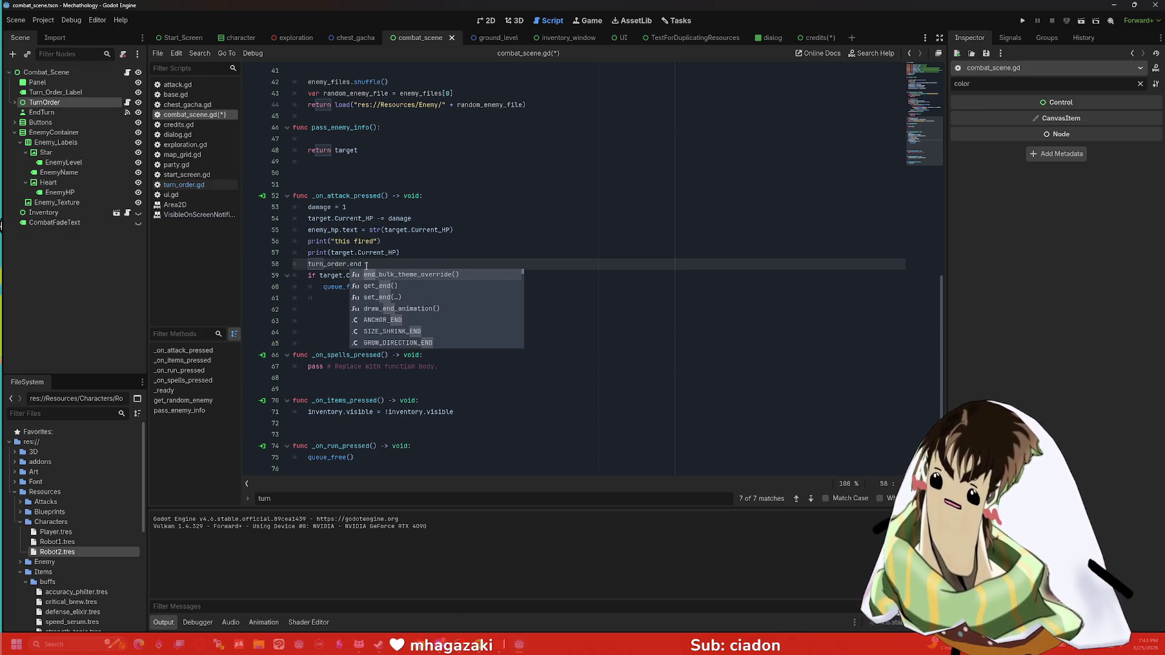
{"action": "key", "text": "BackSpace"}
{"action": "key", "text": "BackSpace"}
{"action": "key", "text": "BackSpace"}
{"action": "type", "text": "finish"}
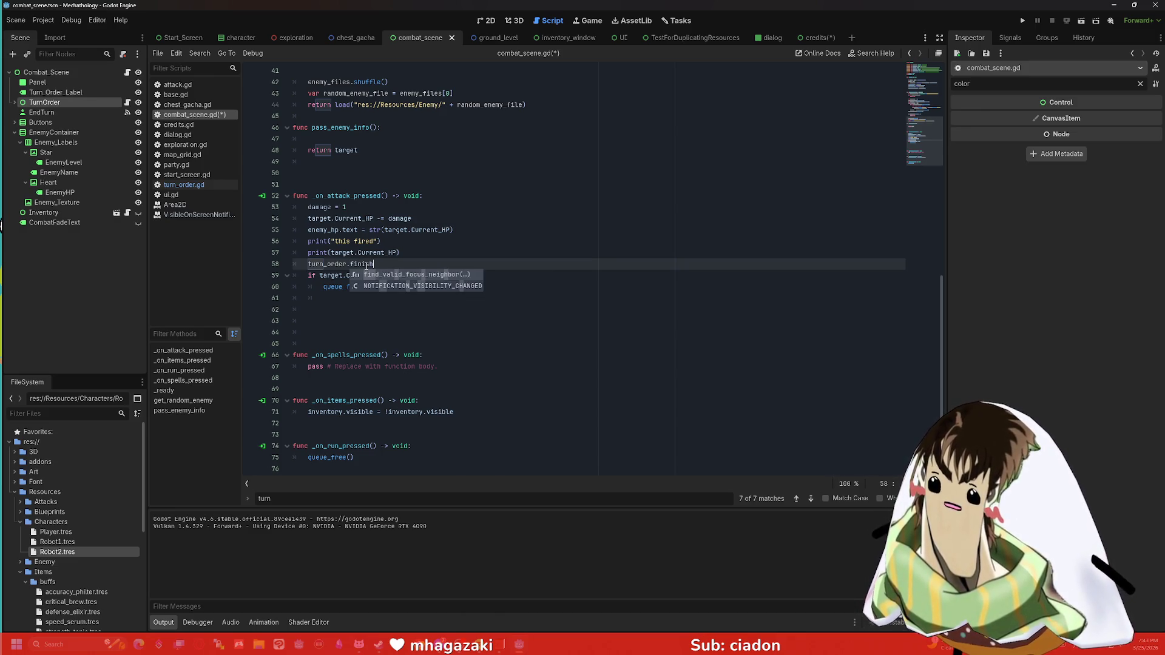
{"action": "type", "text": "_turn()"}
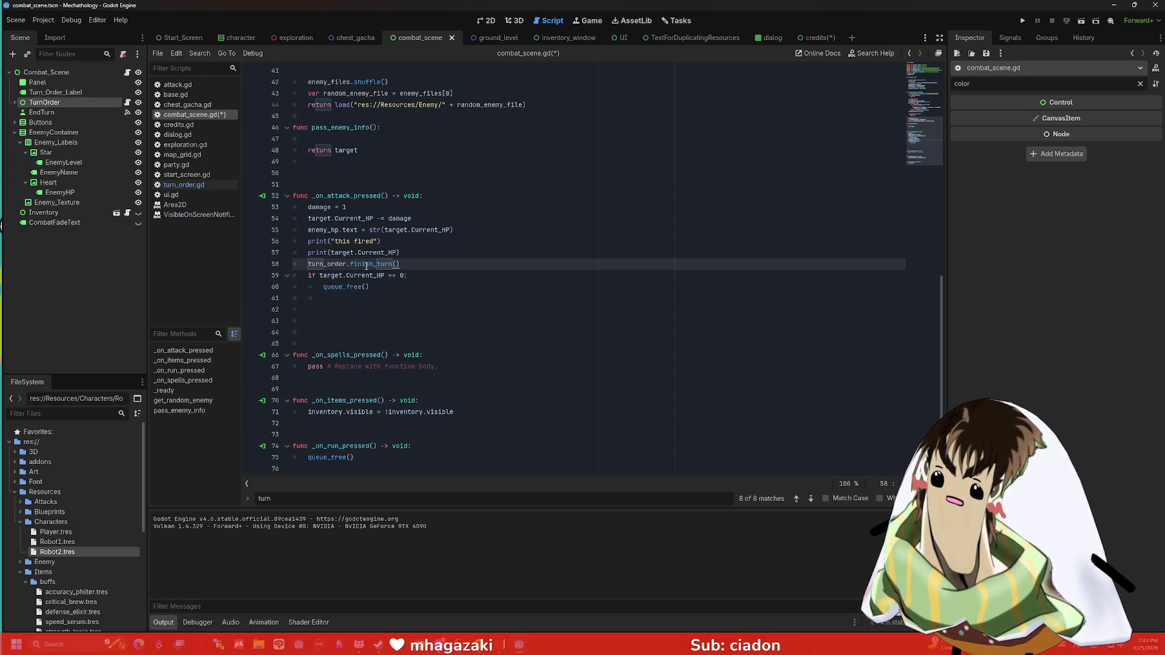
{"action": "key", "text": "Return"}
{"action": "key", "text": "alt+Up"}
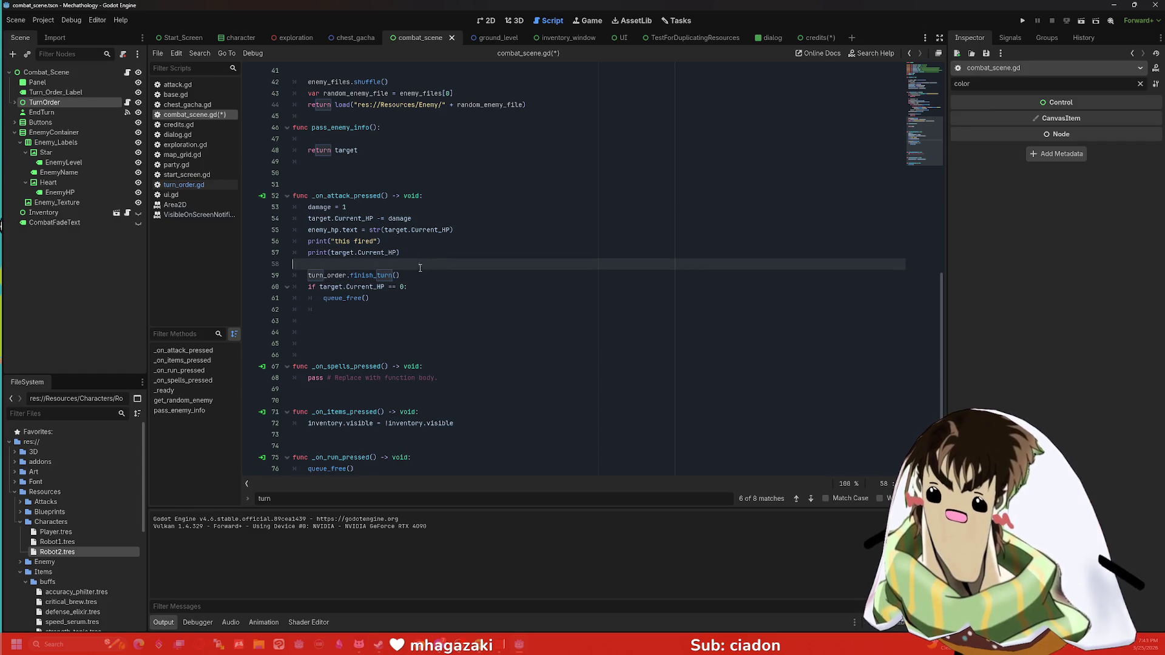
Step: Remove the extra blank line and copy turn_order.finish_turn() into _on_spells_pressed
{"action": "key", "text": "BackSpace"}
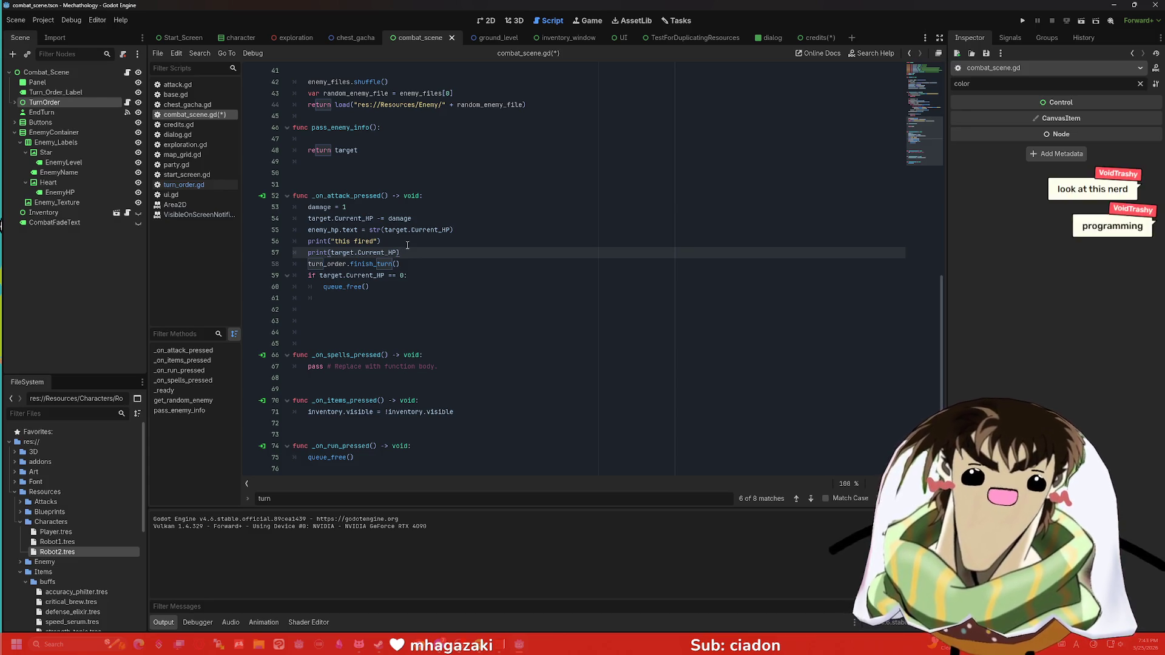
{"action": "left_click_drag", "start_coordinate": [422, 263], "coordinate": [305, 264]}
{"action": "key", "text": "ctrl+c"}
{"action": "left_click", "coordinate": [406, 286]}
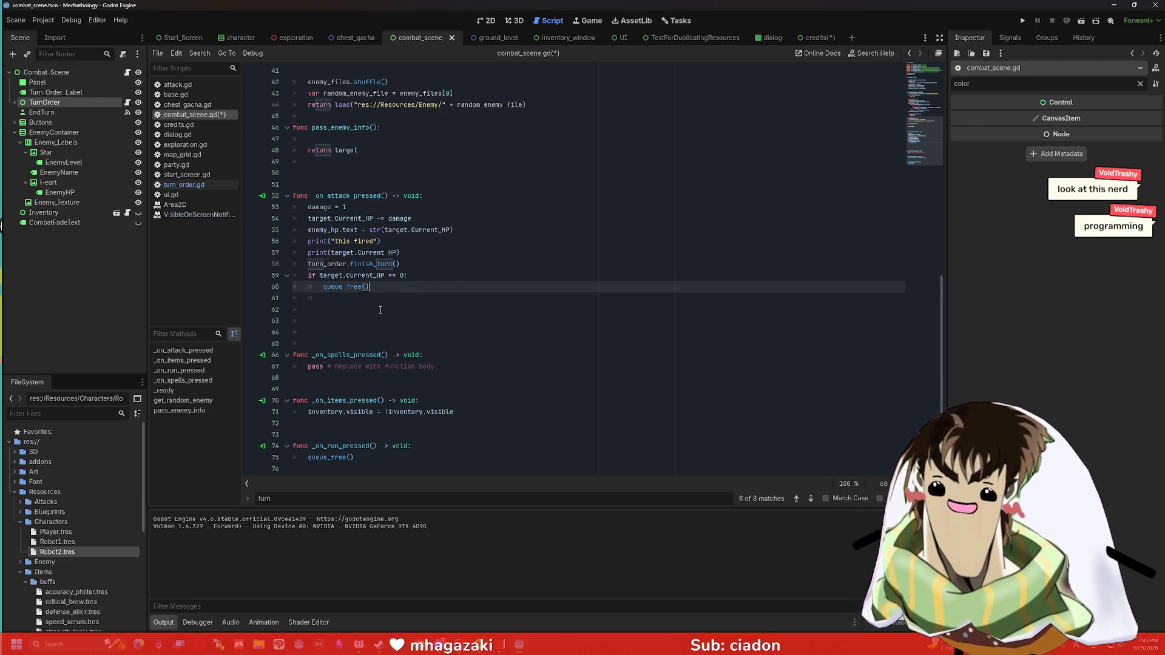
{"action": "left_click", "coordinate": [458, 369]}
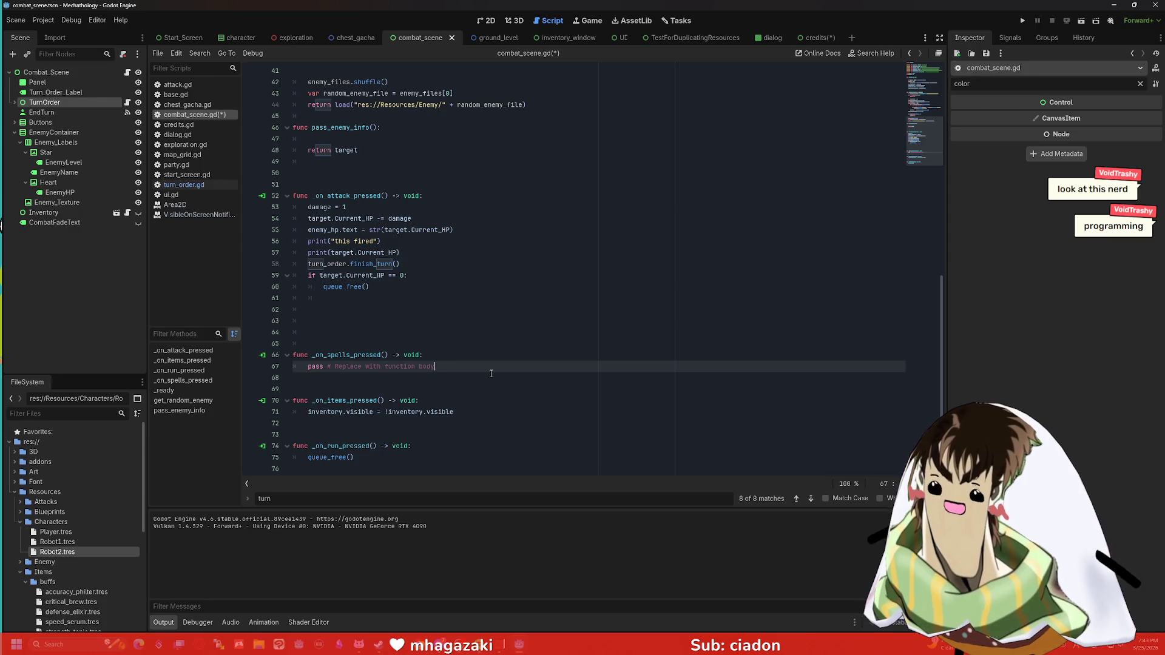
{"action": "key", "text": "ctrl+v"}
{"action": "key", "text": "Down"}
{"action": "key", "text": "Down"}
Step: Try turn_order.finish_turn() under queue_free() in _on_run_pressed, undo it, and save
{"action": "left_click", "coordinate": [472, 412]}
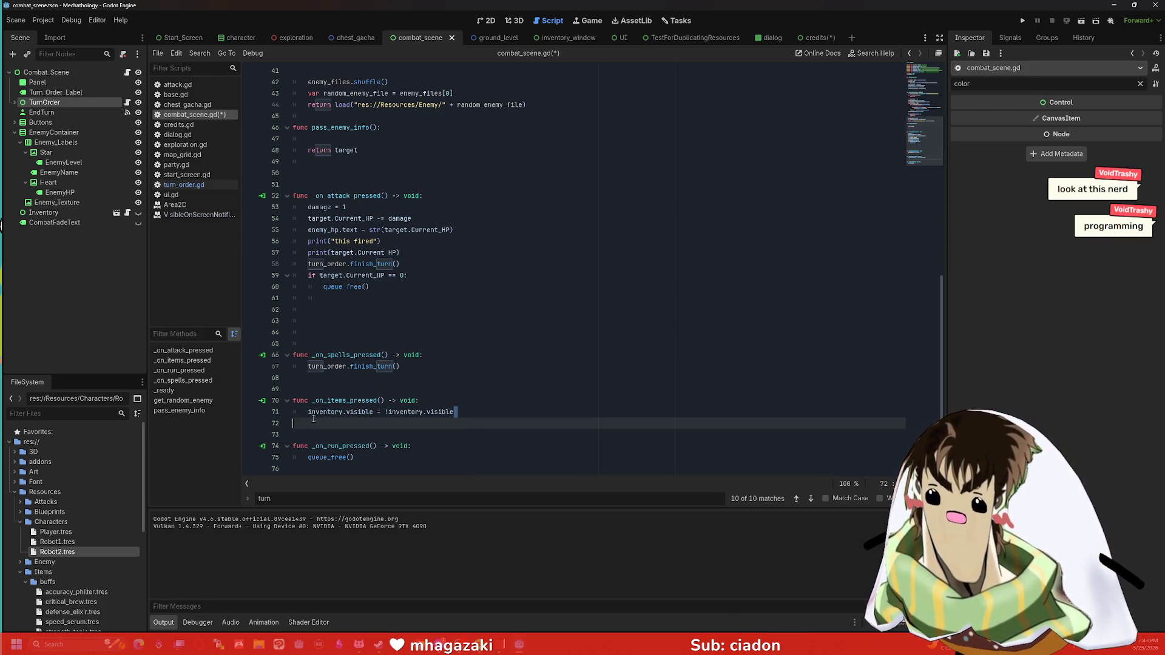
{"action": "left_click_drag", "start_coordinate": [313, 419], "coordinate": [461, 418]}
{"action": "left_click", "coordinate": [488, 421]}
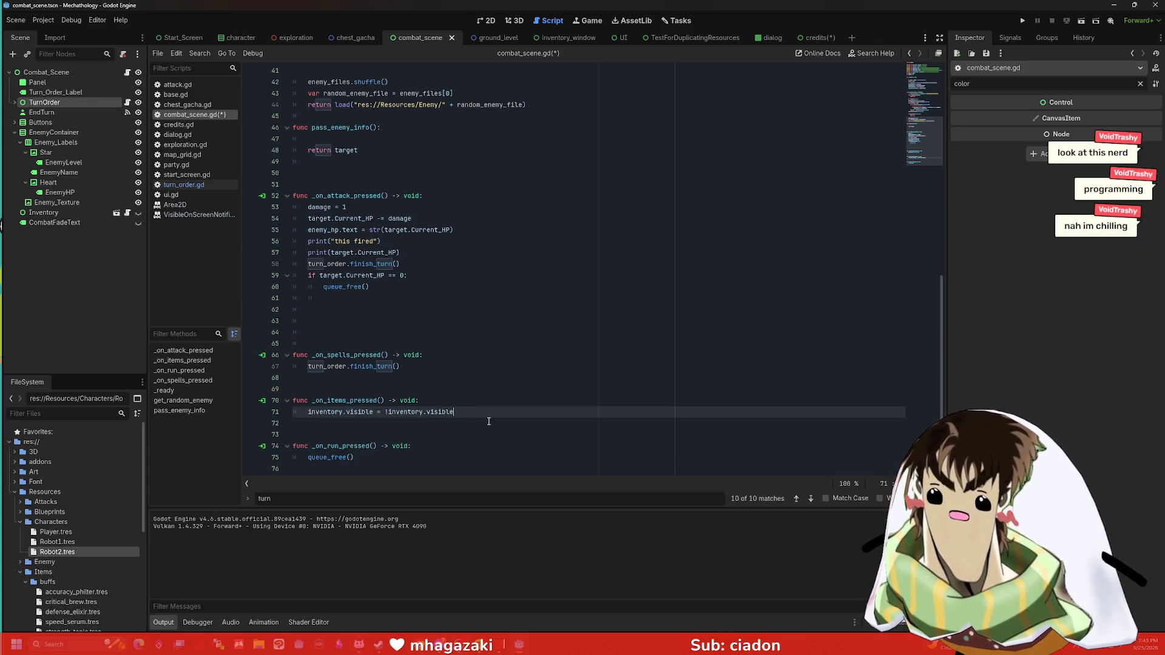
{"action": "left_click", "coordinate": [488, 421]}
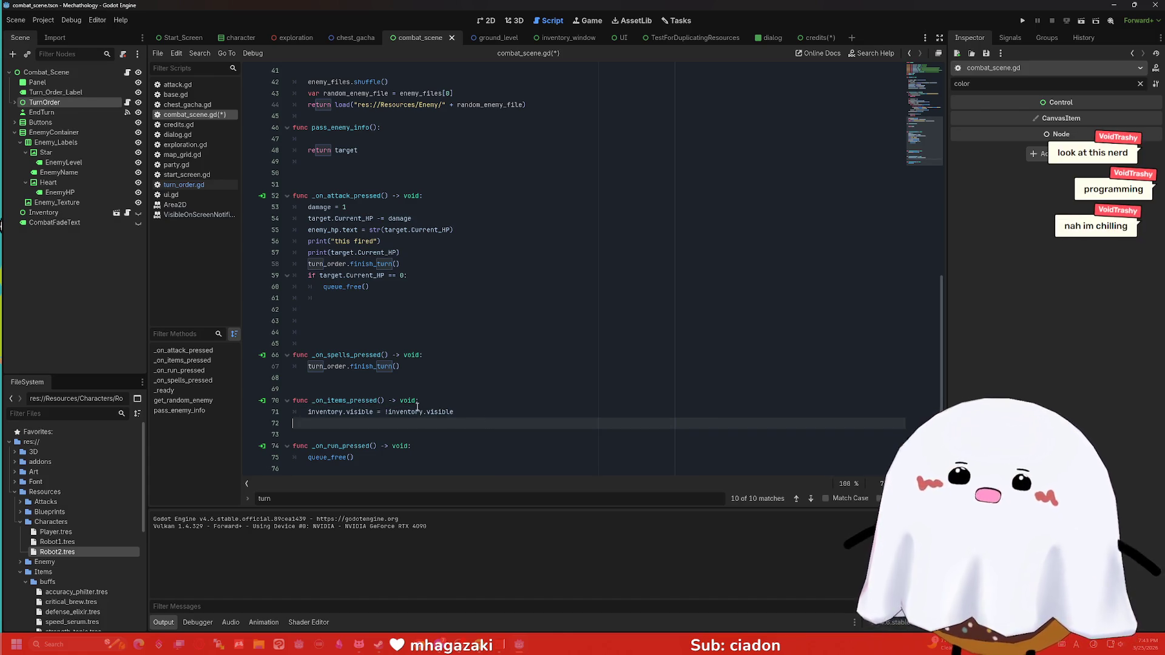
{"action": "left_click", "coordinate": [383, 456]}
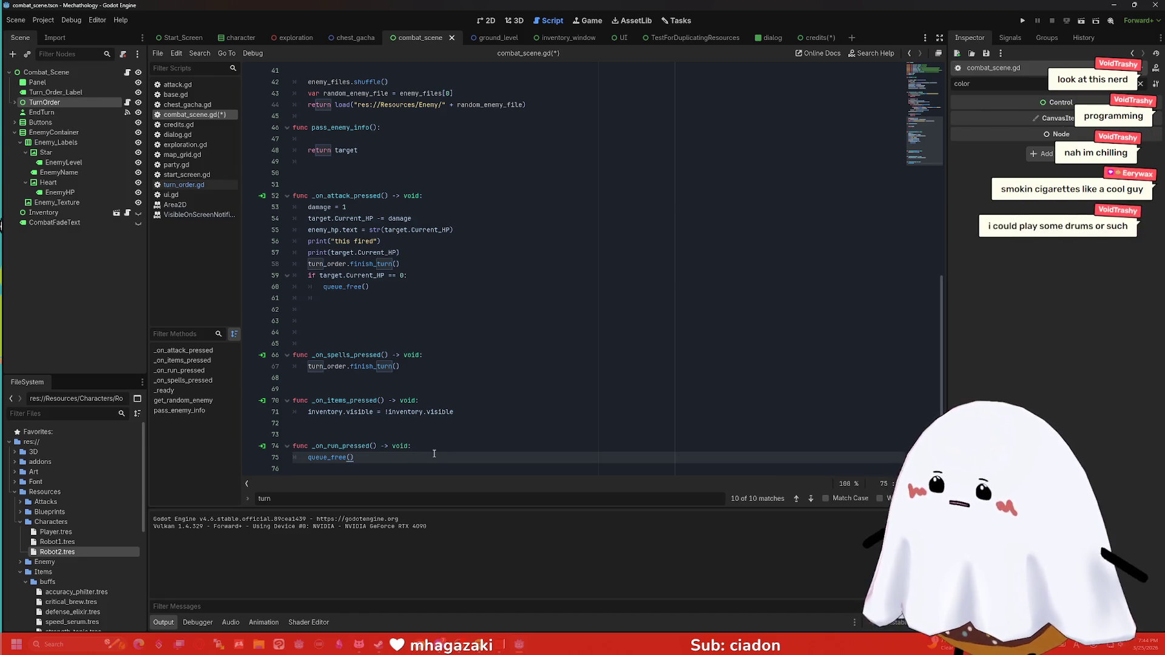
{"action": "key", "text": "Return"}
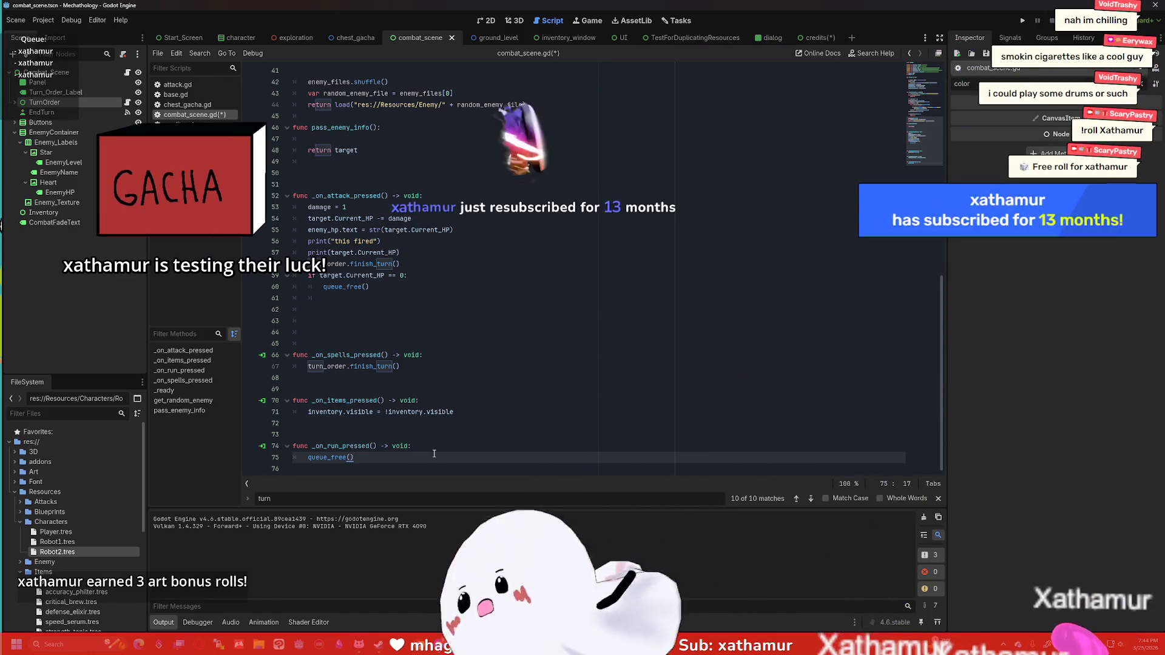
{"action": "type", "text": "turn_order.finish_turn()"}
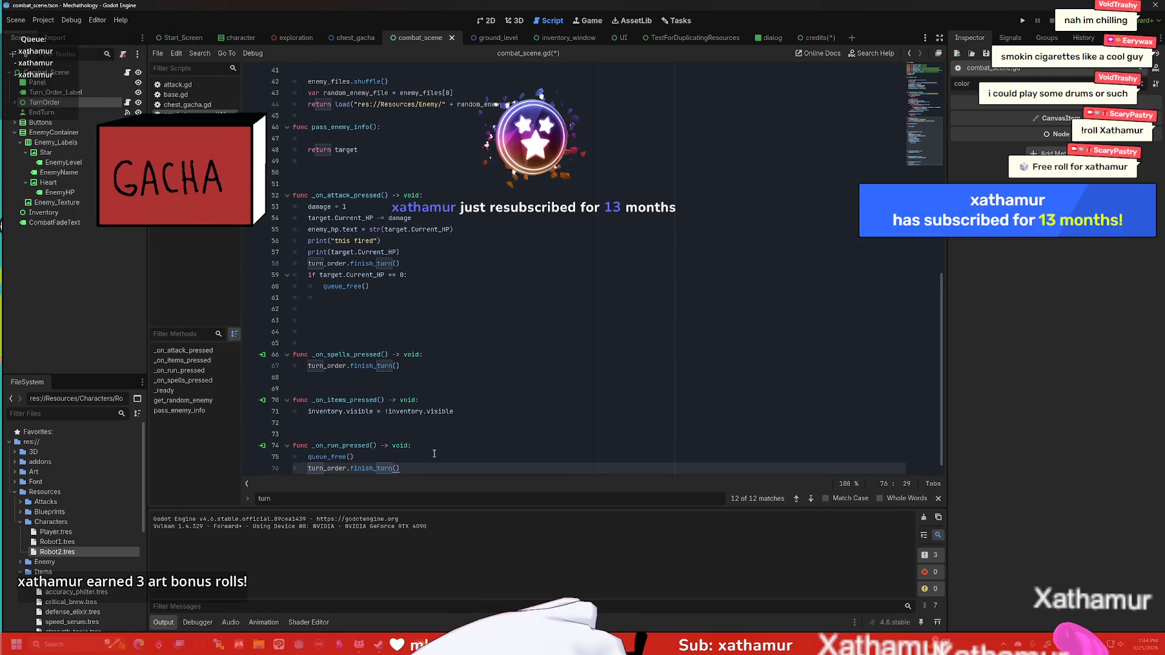
{"action": "key", "text": "ctrl+z"}
{"action": "key", "text": "ctrl+s"}
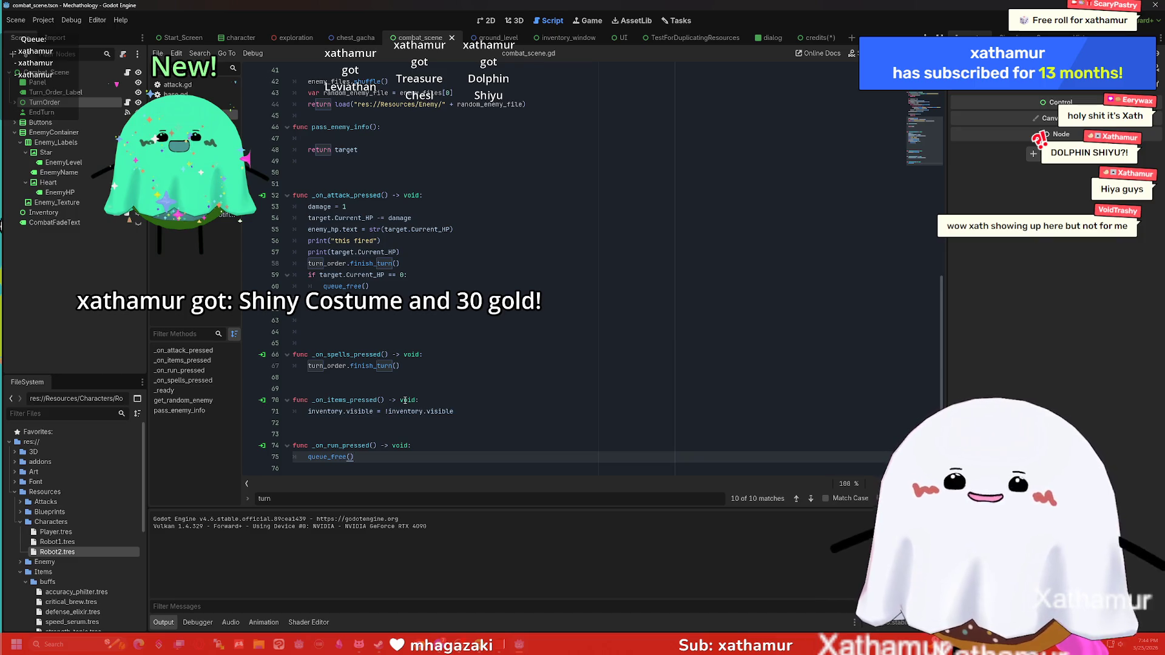
{"action": "left_click", "coordinate": [473, 331]}
Step: Delete the surplus blank lines around _on_attack_pressed and before _on_spells_pressed
{"action": "key", "text": "BackSpace"}
{"action": "key", "text": "BackSpace"}
{"action": "key", "text": "BackSpace"}
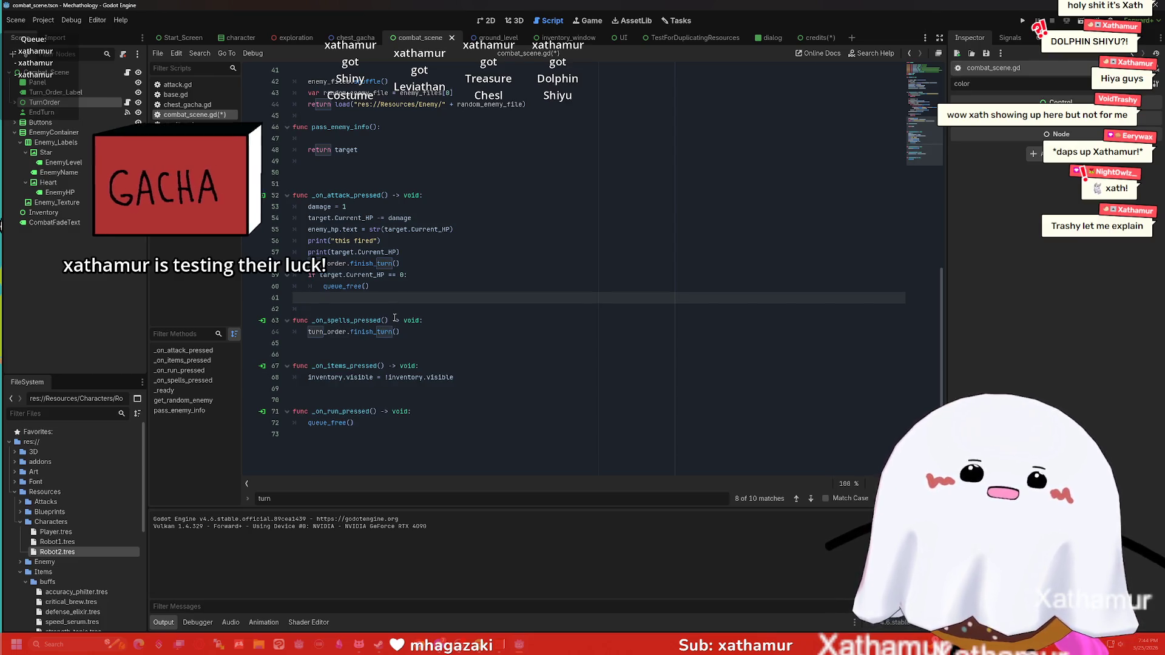
{"action": "key", "text": "Down"}
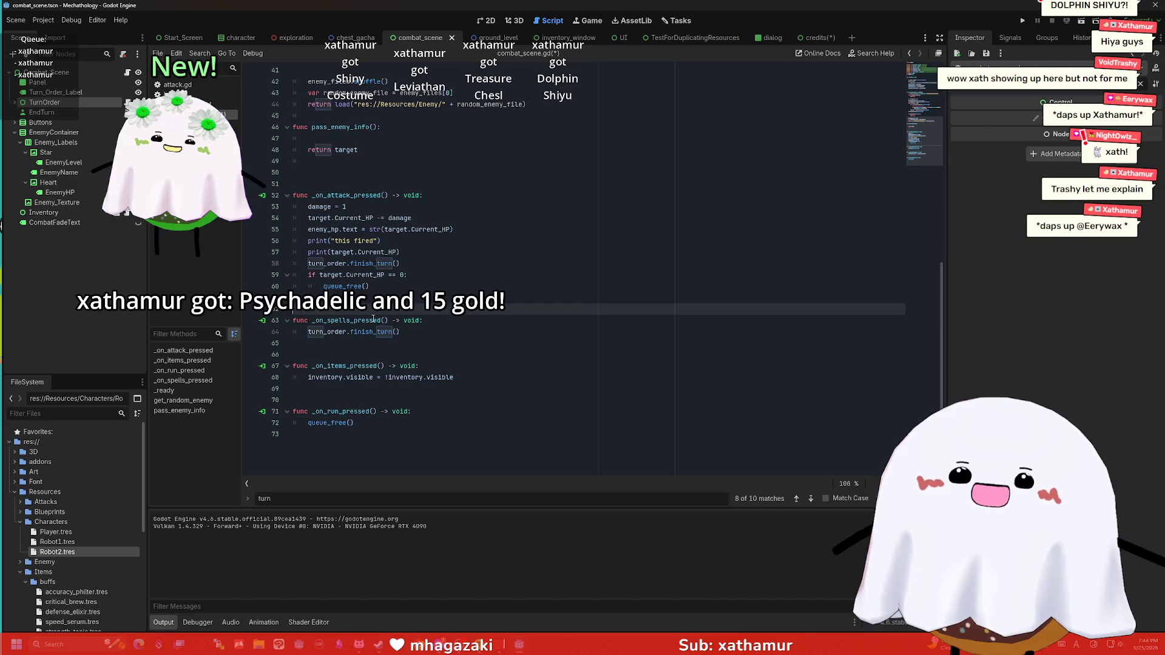
{"action": "key", "text": "Up"}
{"action": "key", "text": "Up"}
{"action": "key", "text": "Up"}
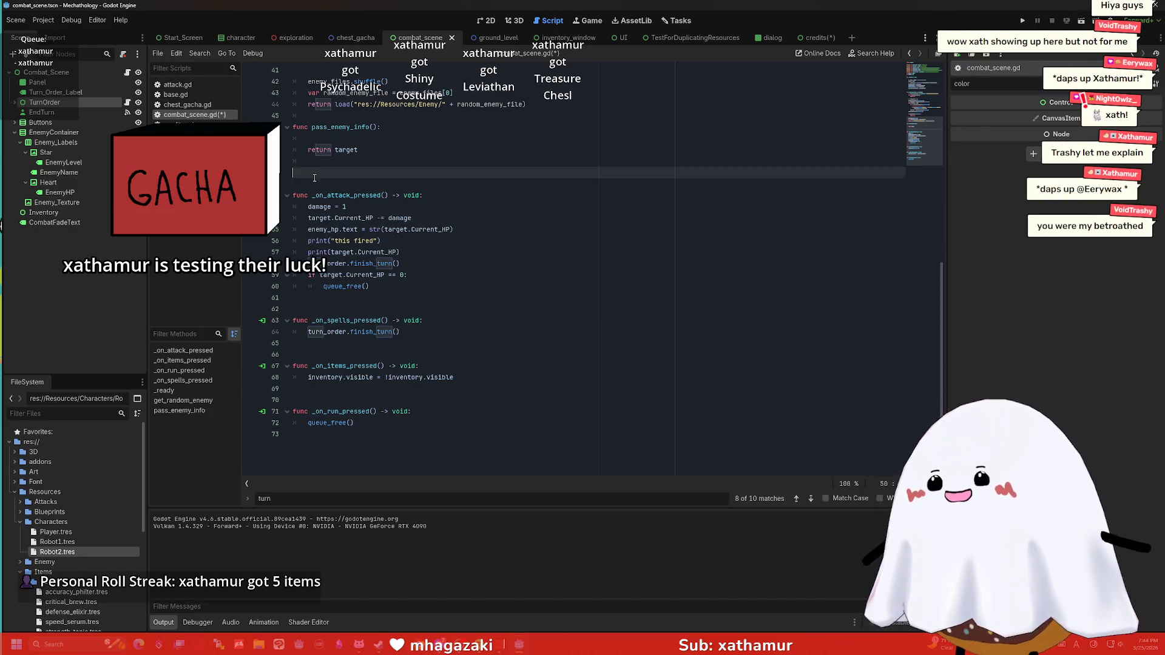
{"action": "key", "text": "BackSpace"}
{"action": "scroll", "coordinate": [374, 162], "scroll_direction": "up", "scroll_amount": 3}
{"action": "scroll", "coordinate": [340, 170], "scroll_direction": "up", "scroll_amount": 7}
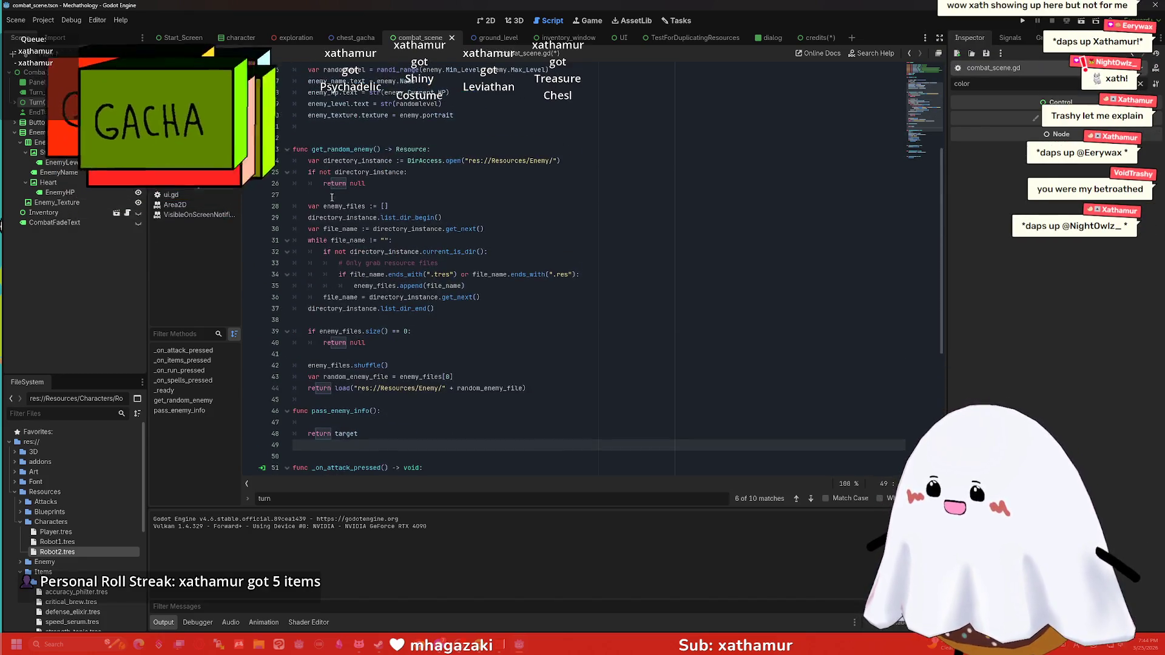
Step: Tidy the blank lines around func _ready, removing the empty first line inside it
{"action": "left_click", "coordinate": [317, 161]}
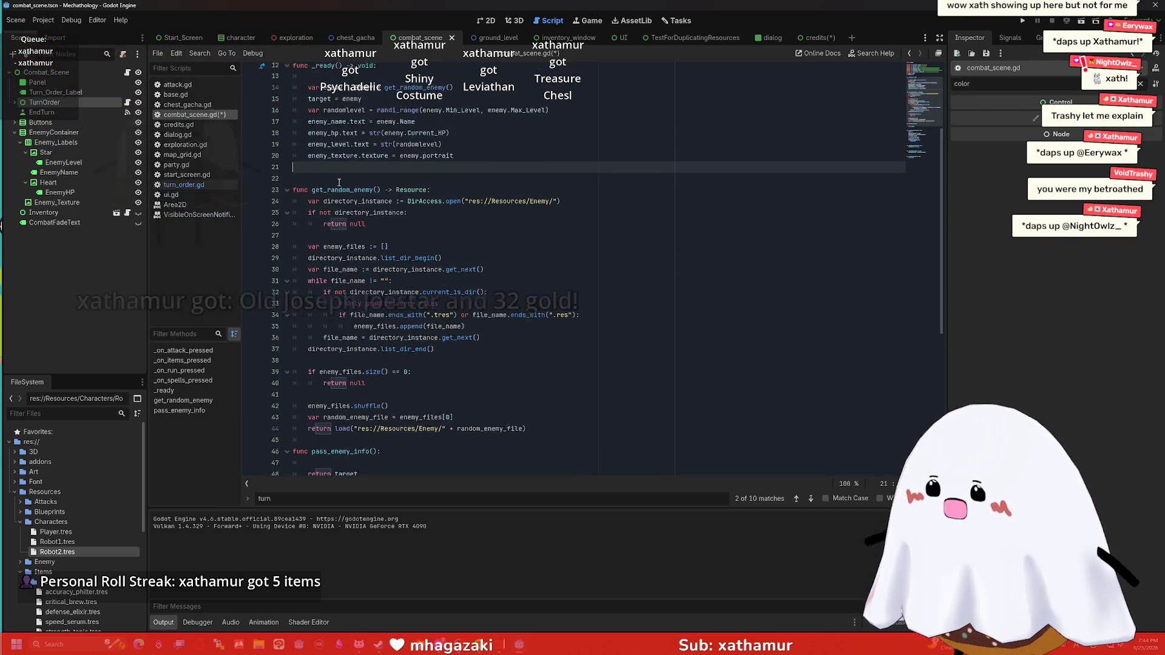
{"action": "scroll", "coordinate": [321, 171], "scroll_direction": "up", "scroll_amount": 3}
{"action": "left_click", "coordinate": [321, 171]}
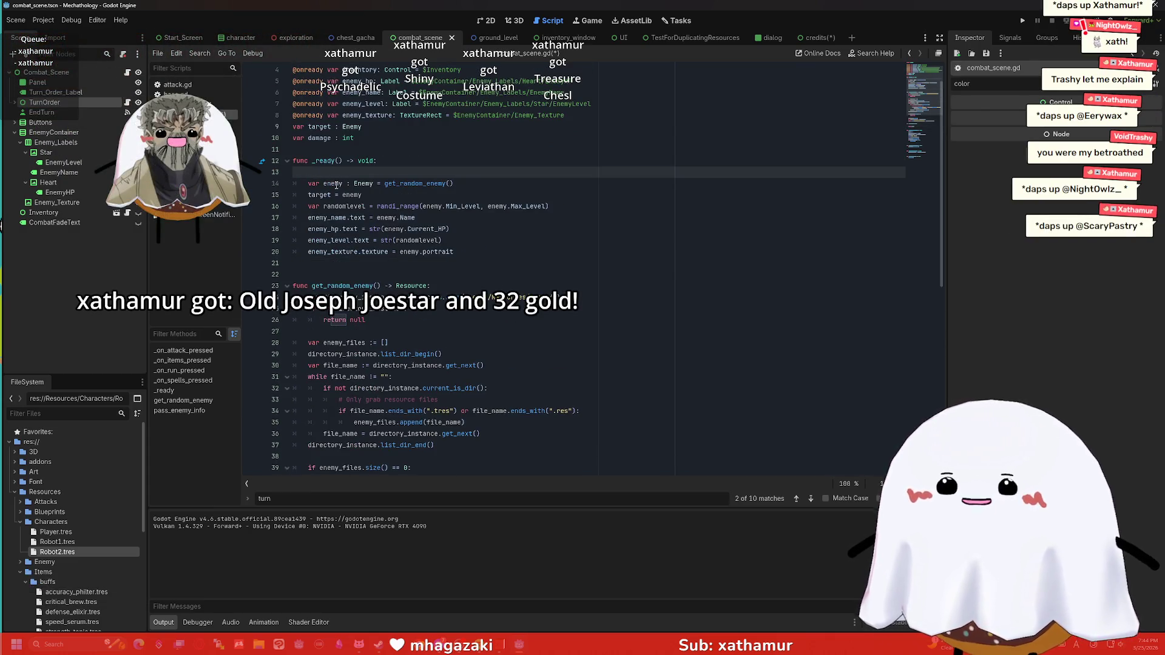
{"action": "left_click", "coordinate": [322, 153]}
{"action": "key", "text": "Return"}
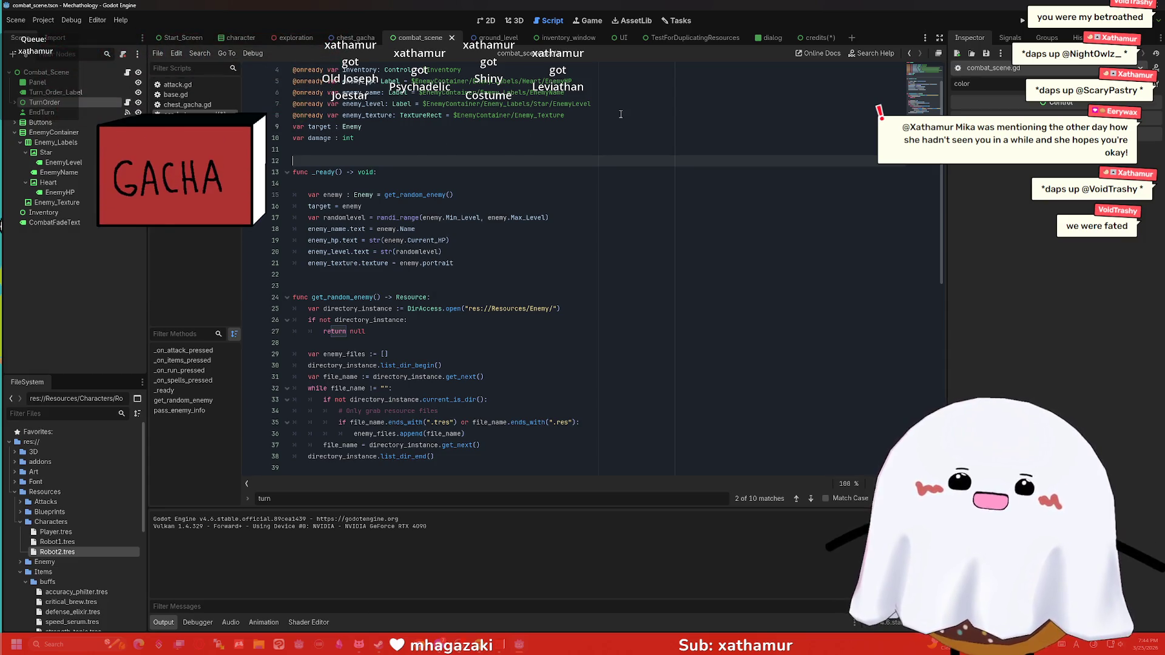
{"action": "key", "text": "ctrl+z"}
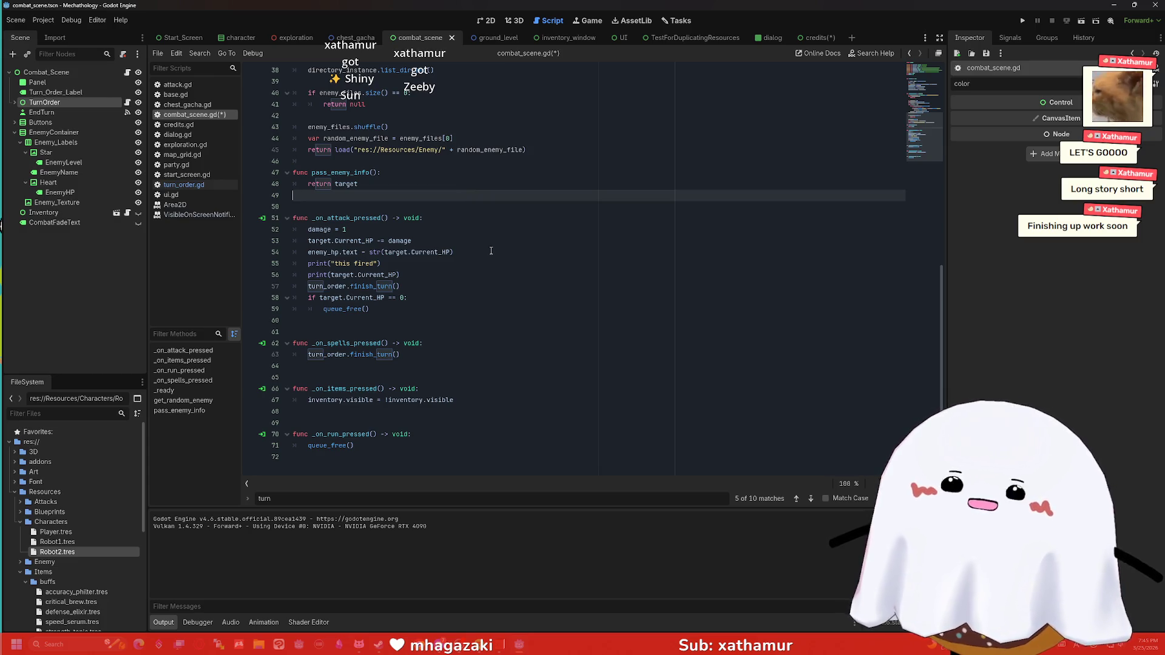
{"action": "scroll", "coordinate": [465, 237], "scroll_direction": "up", "scroll_amount": 6}
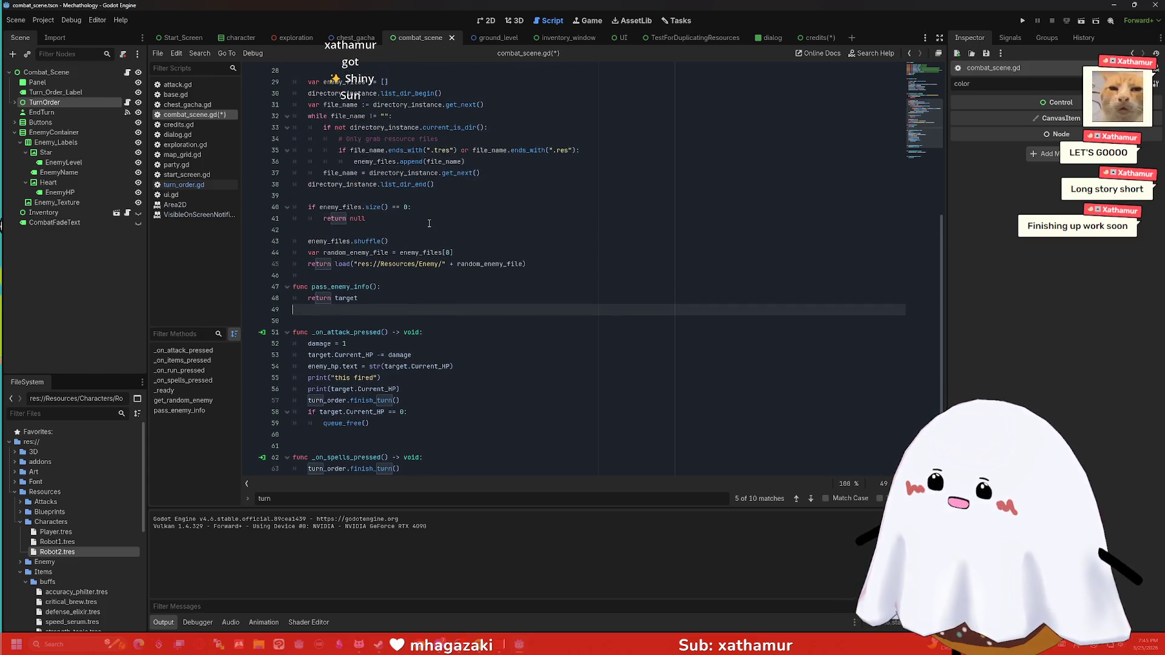
{"action": "scroll", "coordinate": [430, 224], "scroll_direction": "up", "scroll_amount": 6}
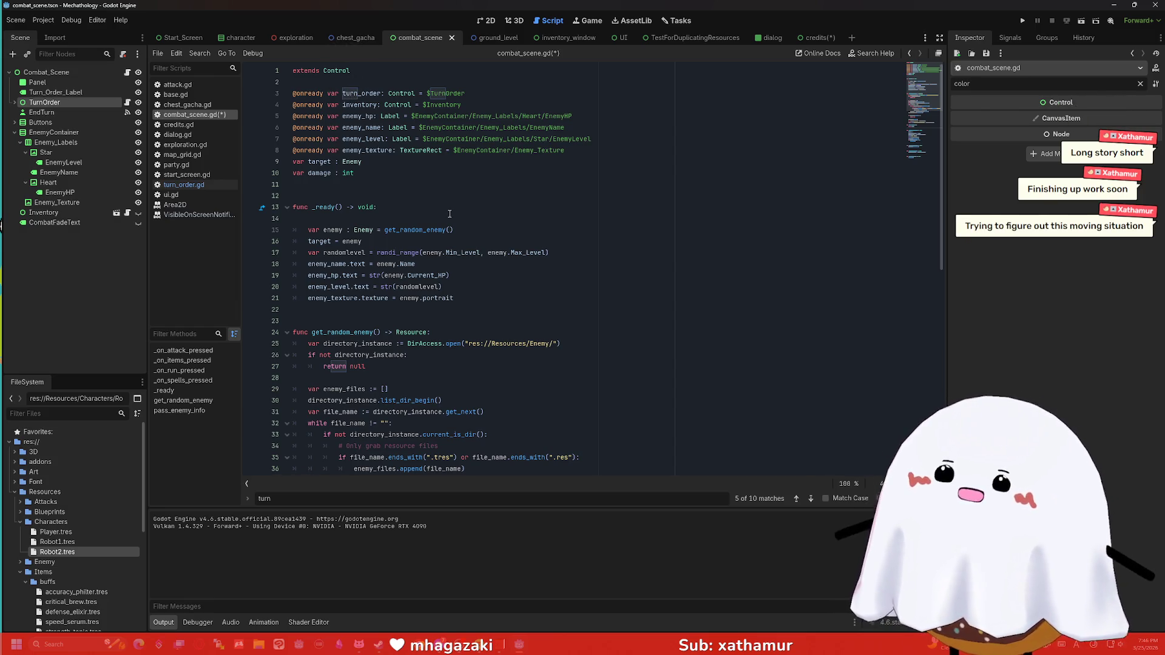
{"action": "left_click", "coordinate": [450, 216]}
{"action": "key", "text": "BackSpace"}
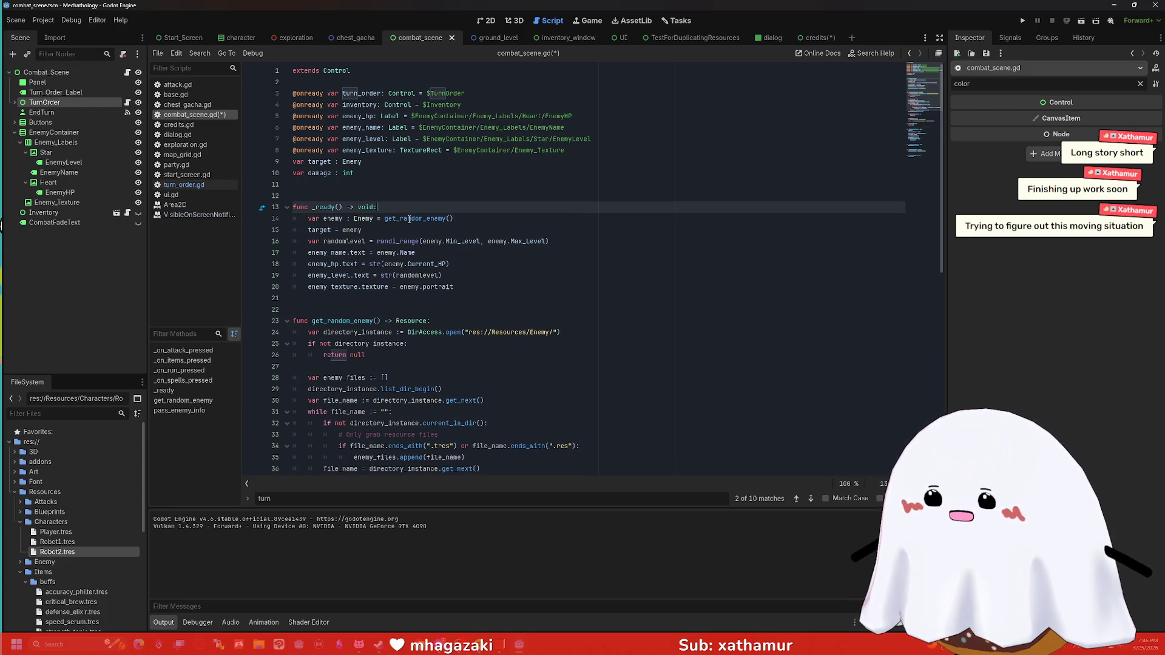
Step: Save combat_scene.gd and run the project to test the turn-order calls
{"action": "scroll", "coordinate": [514, 271], "scroll_direction": "down", "scroll_amount": 2}
{"action": "left_click", "coordinate": [387, 242]}
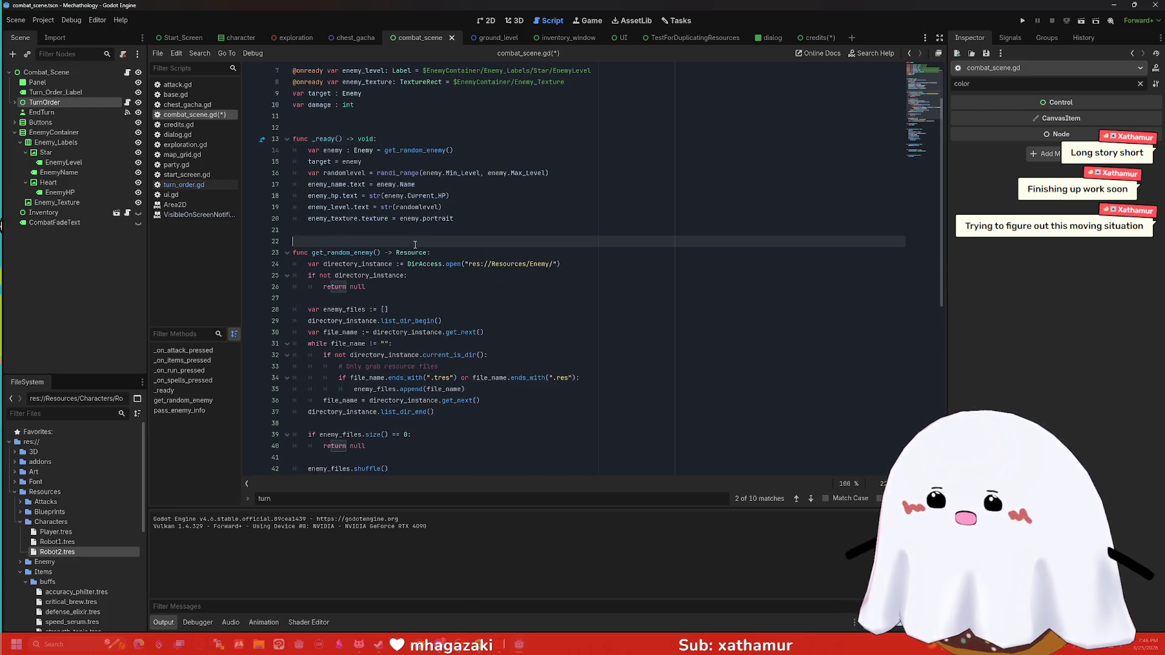
{"action": "scroll", "coordinate": [388, 258], "scroll_direction": "down", "scroll_amount": 2}
{"action": "scroll", "coordinate": [331, 236], "scroll_direction": "down", "scroll_amount": 5}
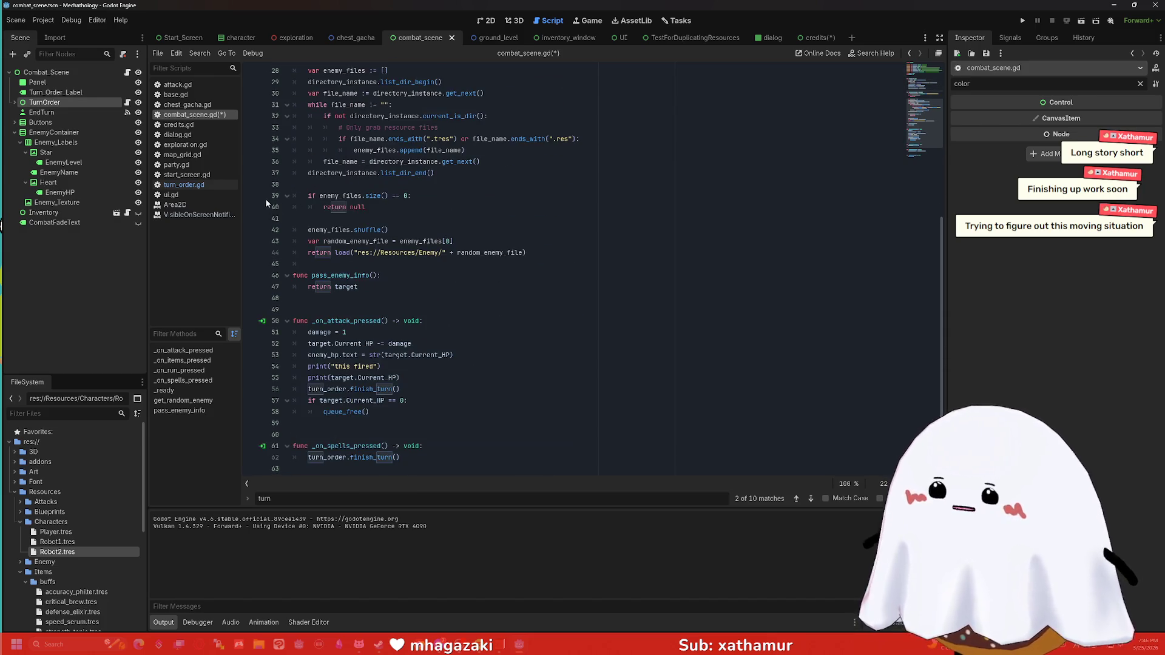
{"action": "key", "text": "ctrl+s"}
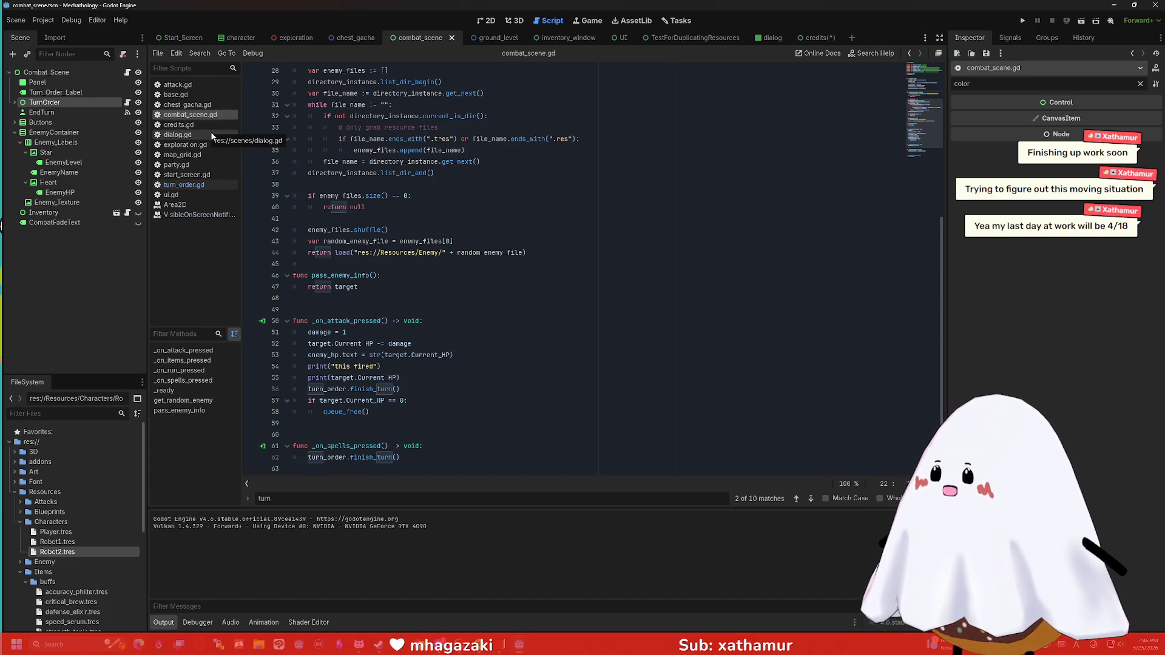
{"action": "scroll", "coordinate": [346, 209], "scroll_direction": "down", "scroll_amount": 3}
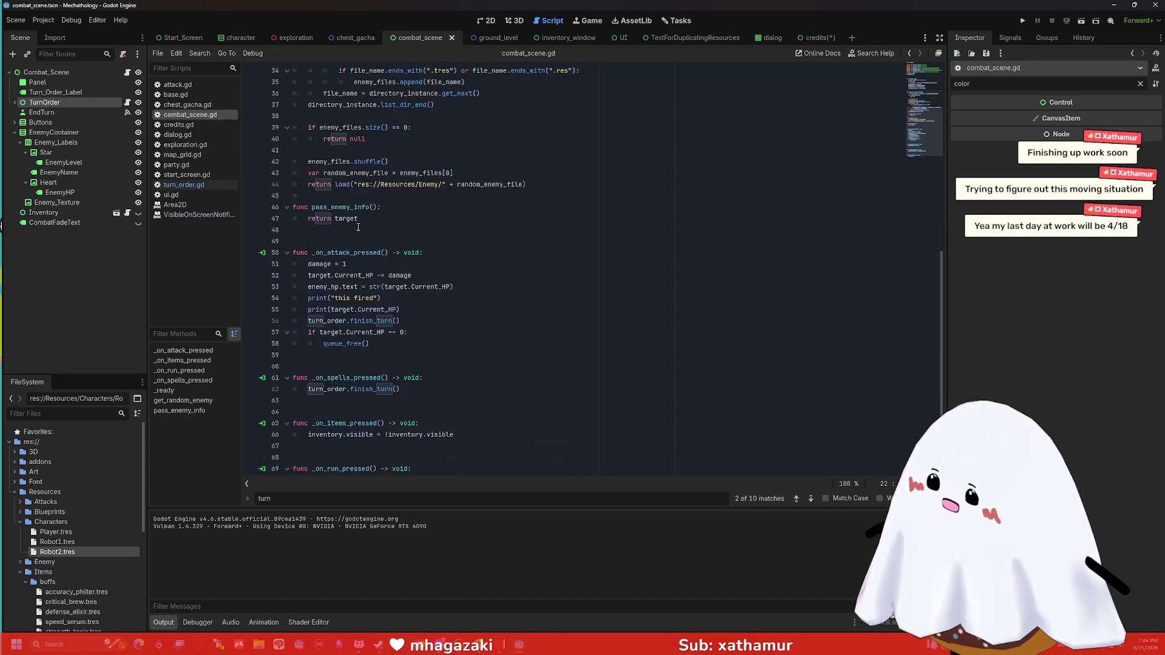
{"action": "left_click", "coordinate": [1029, 21]}
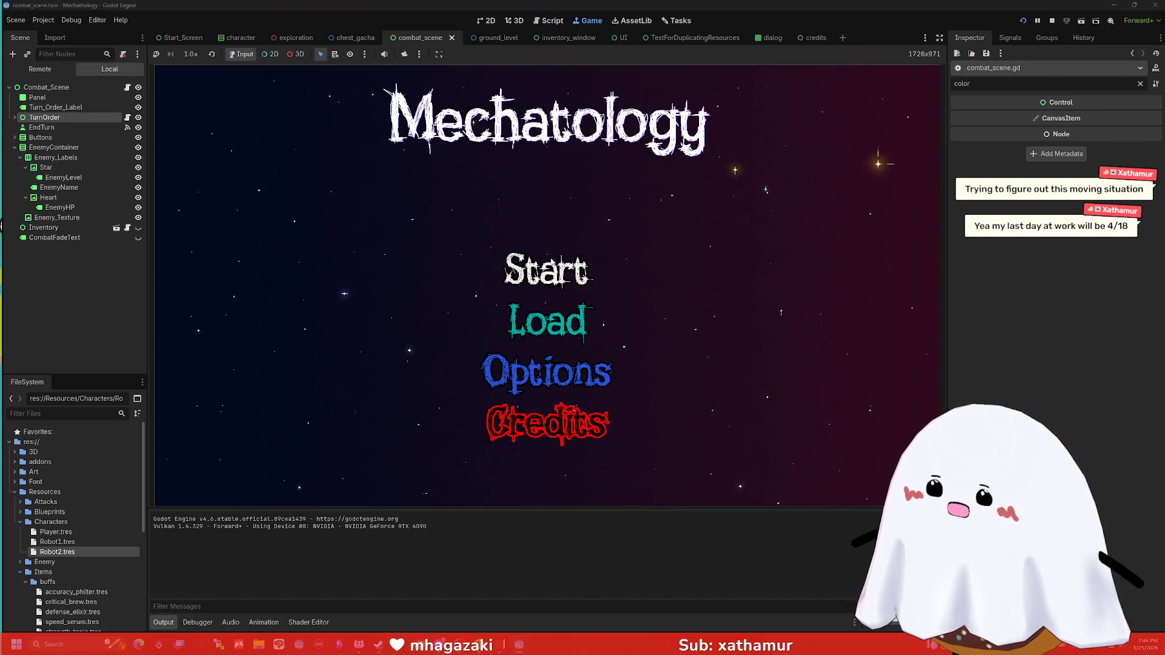
Step: Go from the title screen into combat, then stop the running game with F8
{"action": "left_click", "coordinate": [549, 270]}
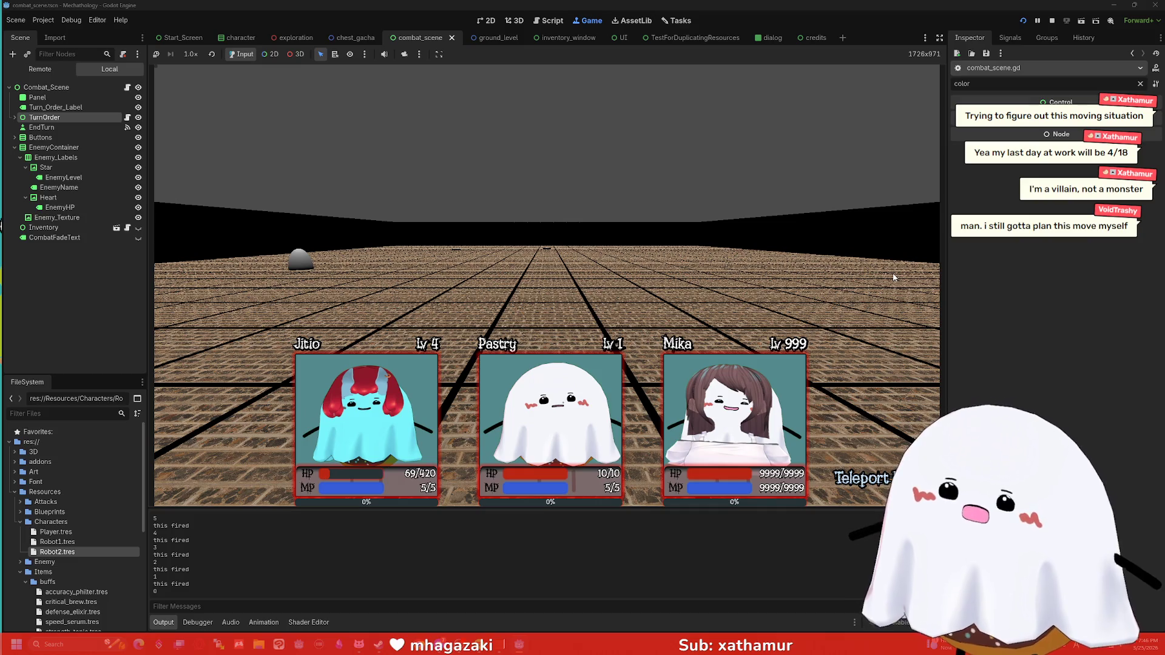
{"action": "key", "text": "F8"}
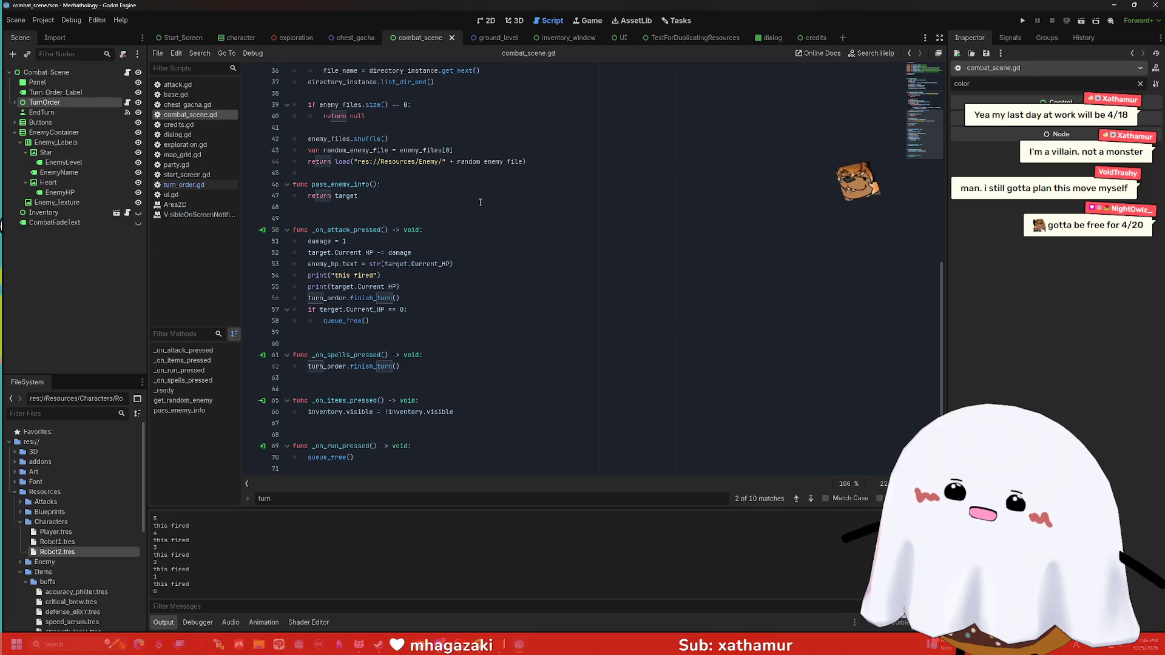
Step: Open turn_order.gd and inspect finish_turn's second .5-second await timer line
{"action": "scroll", "coordinate": [463, 202], "scroll_direction": "up", "scroll_amount": 5}
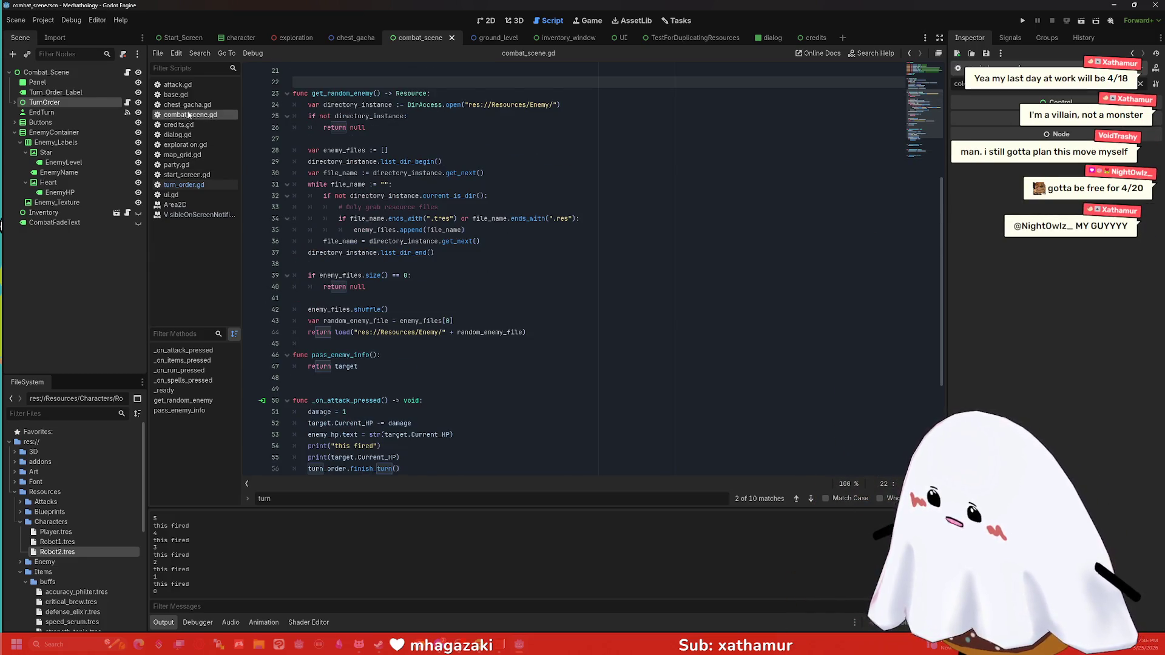
{"action": "left_click", "coordinate": [127, 103]}
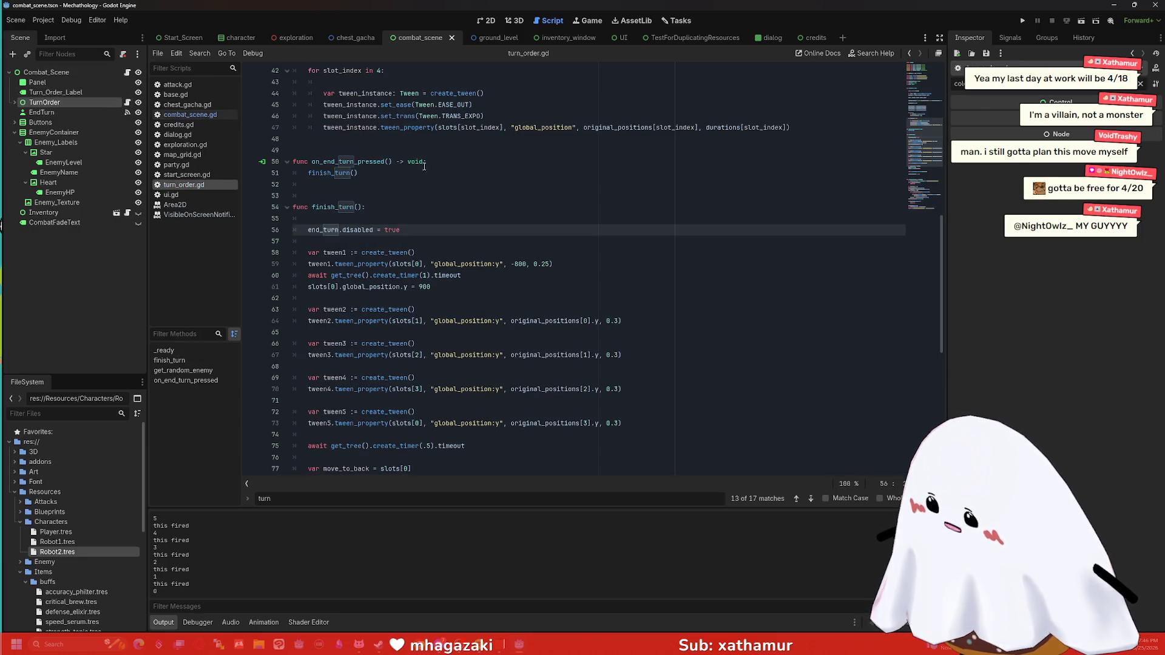
{"action": "scroll", "coordinate": [372, 190], "scroll_direction": "down", "scroll_amount": 2}
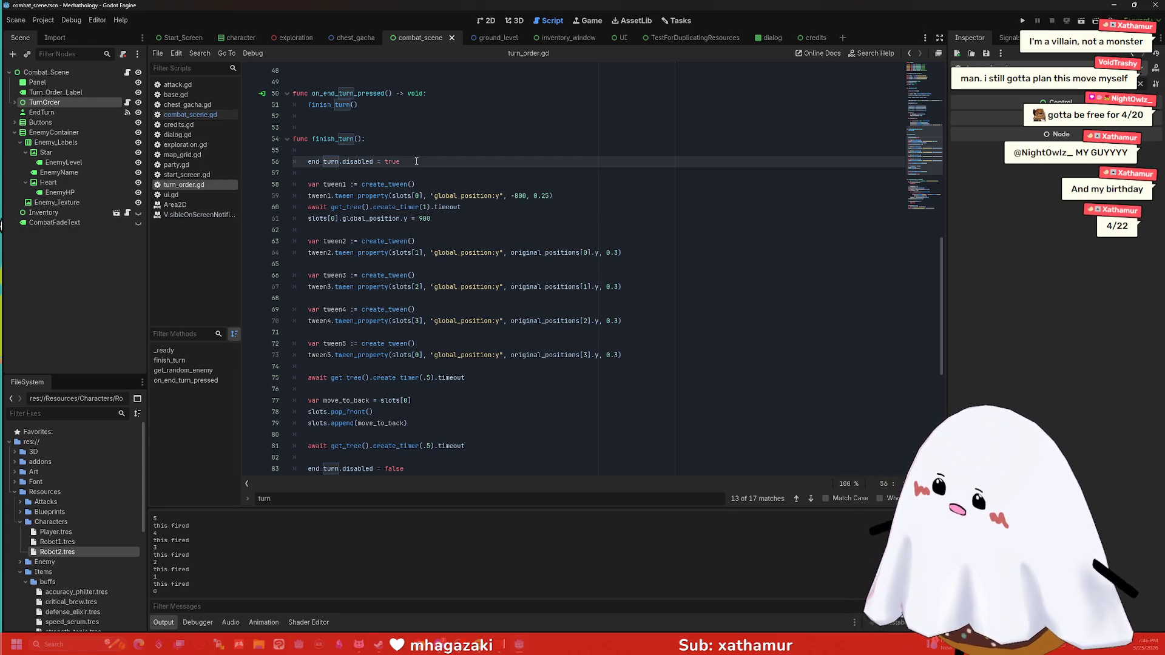
{"action": "scroll", "coordinate": [411, 366], "scroll_direction": "down", "scroll_amount": 2}
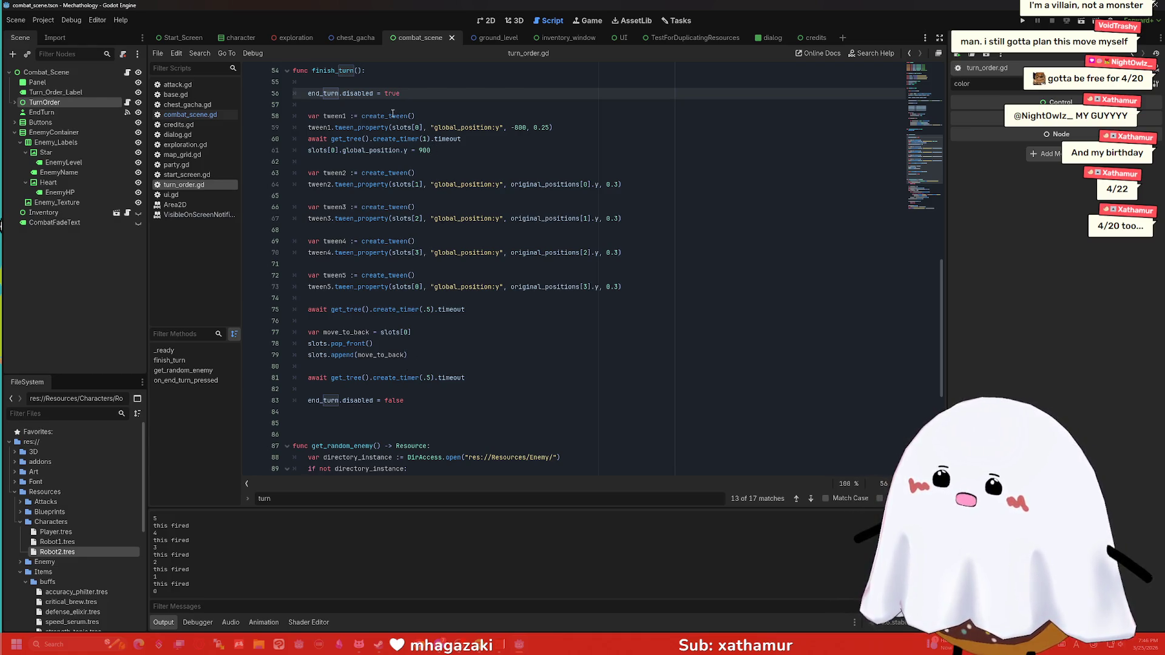
{"action": "left_click", "coordinate": [425, 401]}
{"action": "left_click", "coordinate": [435, 378]}
{"action": "left_click_drag", "start_coordinate": [465, 377], "coordinate": [293, 378]}
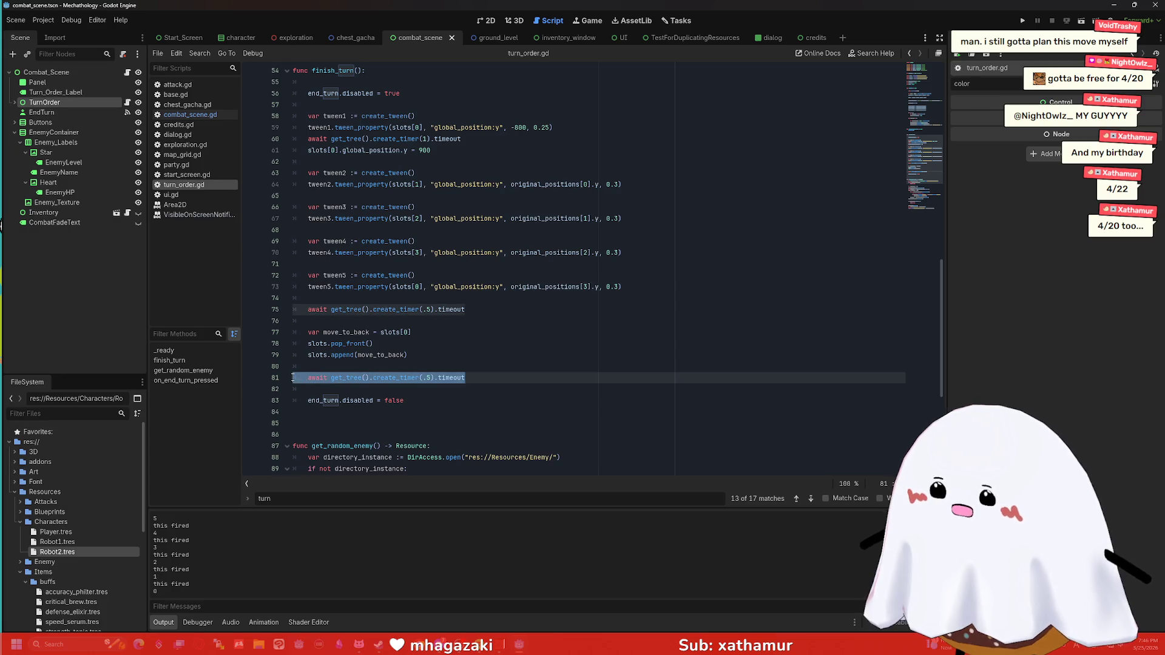
{"action": "left_click", "coordinate": [426, 334]}
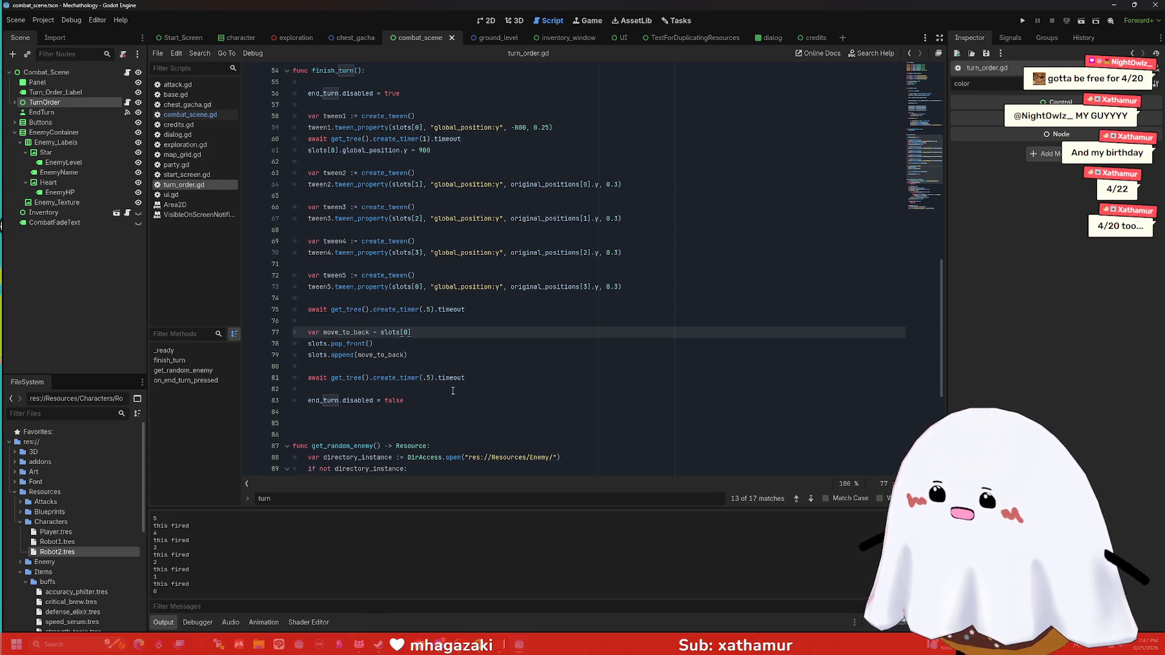
Step: Flip through combat_scene.gd, credits.gd, turn_order.gd and attack.gd, settling on the top of base.gd
{"action": "left_click", "coordinate": [197, 116]}
{"action": "left_click", "coordinate": [196, 122]}
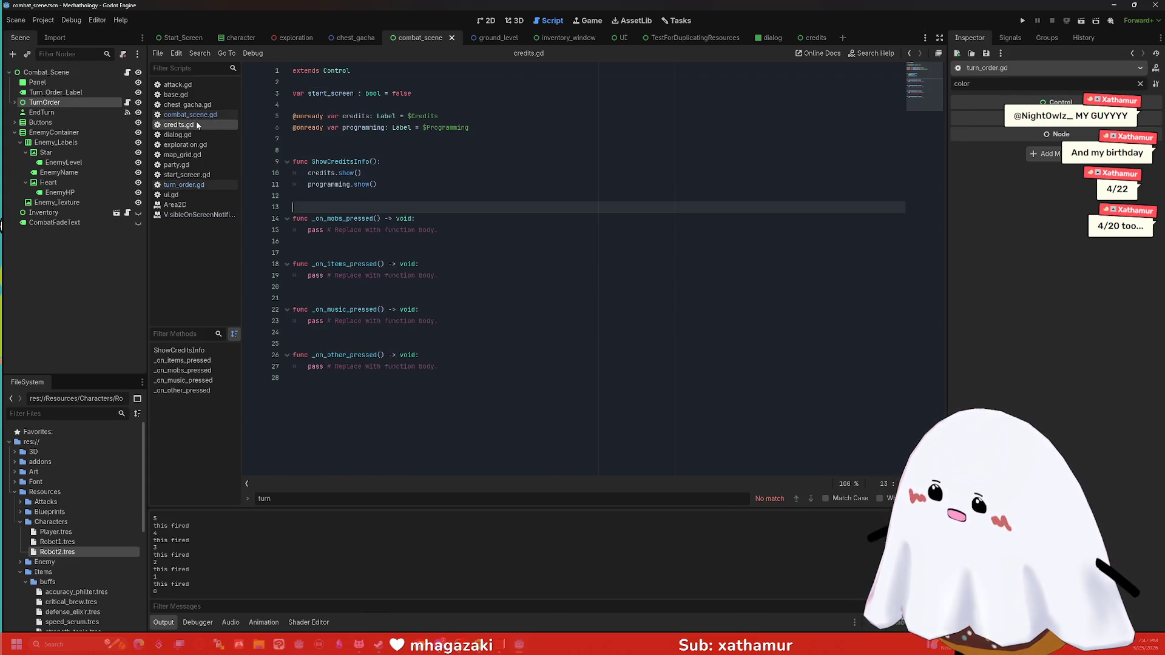
{"action": "left_click", "coordinate": [199, 116]}
{"action": "left_click", "coordinate": [209, 124]}
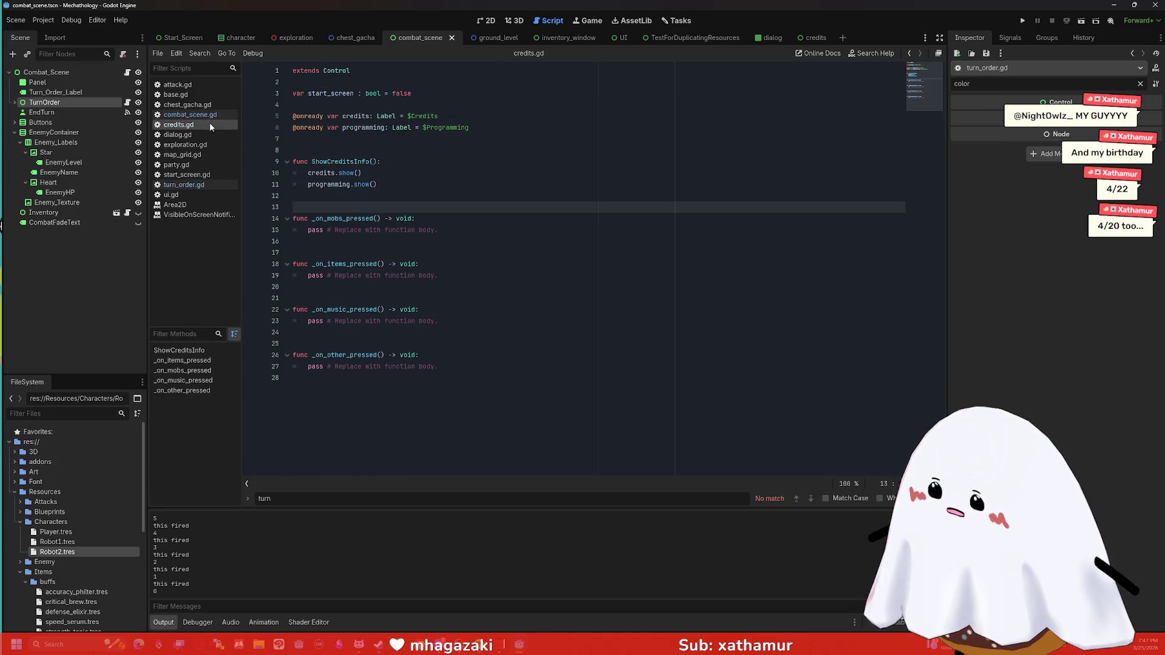
{"action": "left_click", "coordinate": [217, 184]}
{"action": "left_click", "coordinate": [190, 85]}
{"action": "left_click", "coordinate": [195, 94]}
{"action": "scroll", "coordinate": [384, 207], "scroll_direction": "up", "scroll_amount": 1}
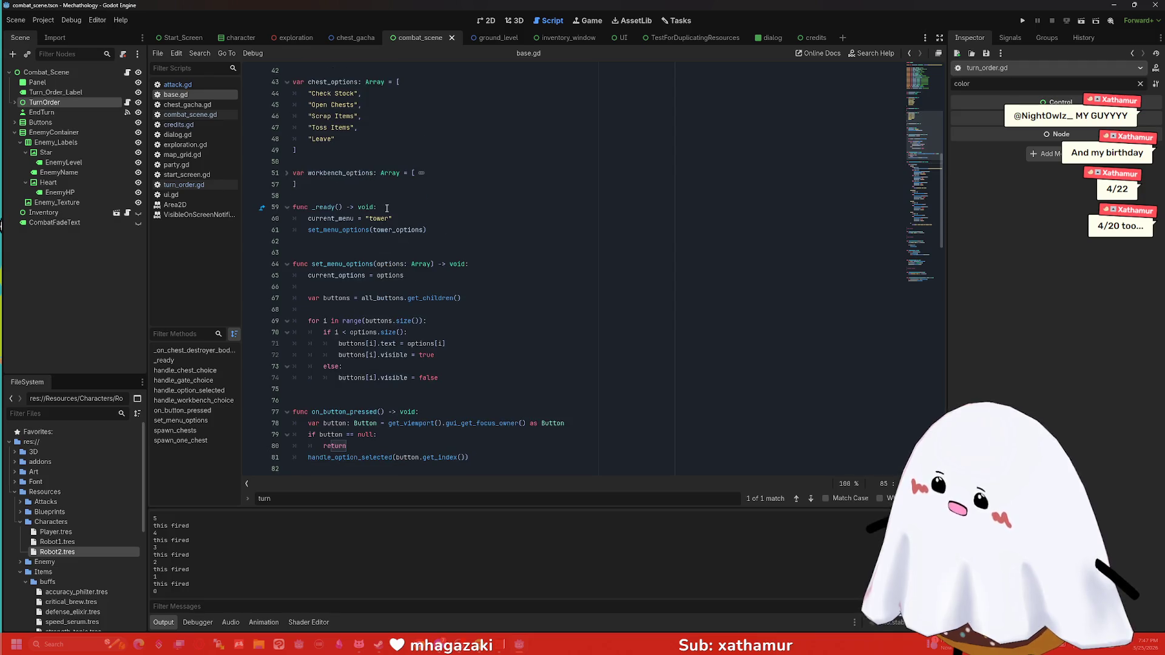
{"action": "scroll", "coordinate": [386, 208], "scroll_direction": "up", "scroll_amount": 14}
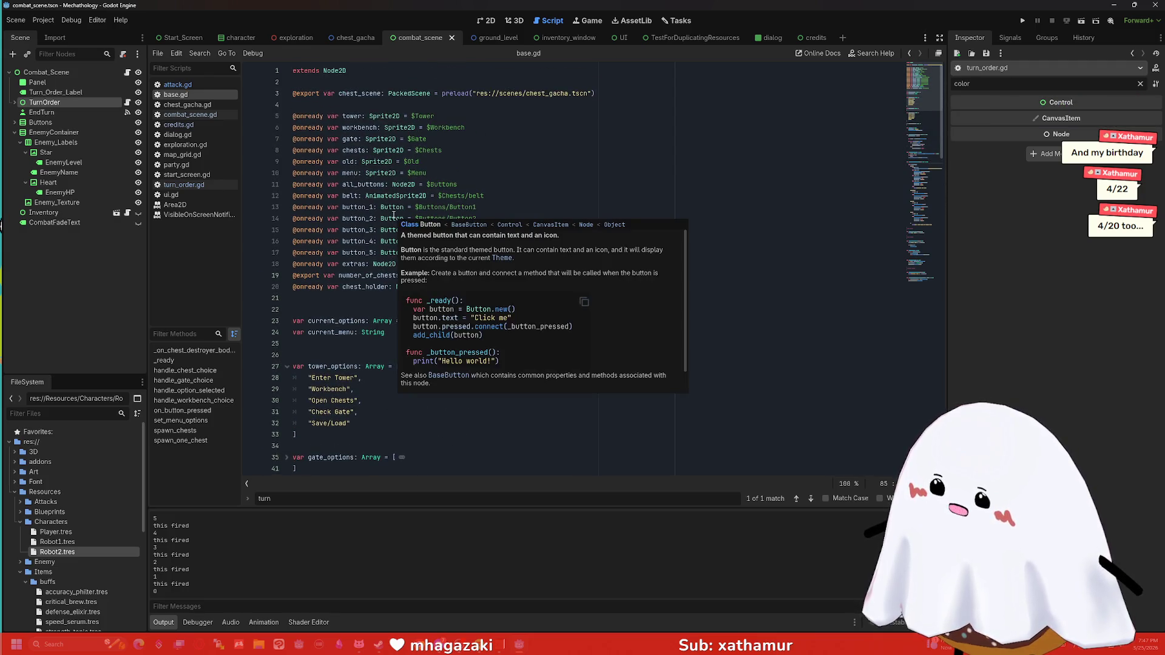
{"action": "left_click_drag", "start_coordinate": [944, 122], "coordinate": [959, 278]}
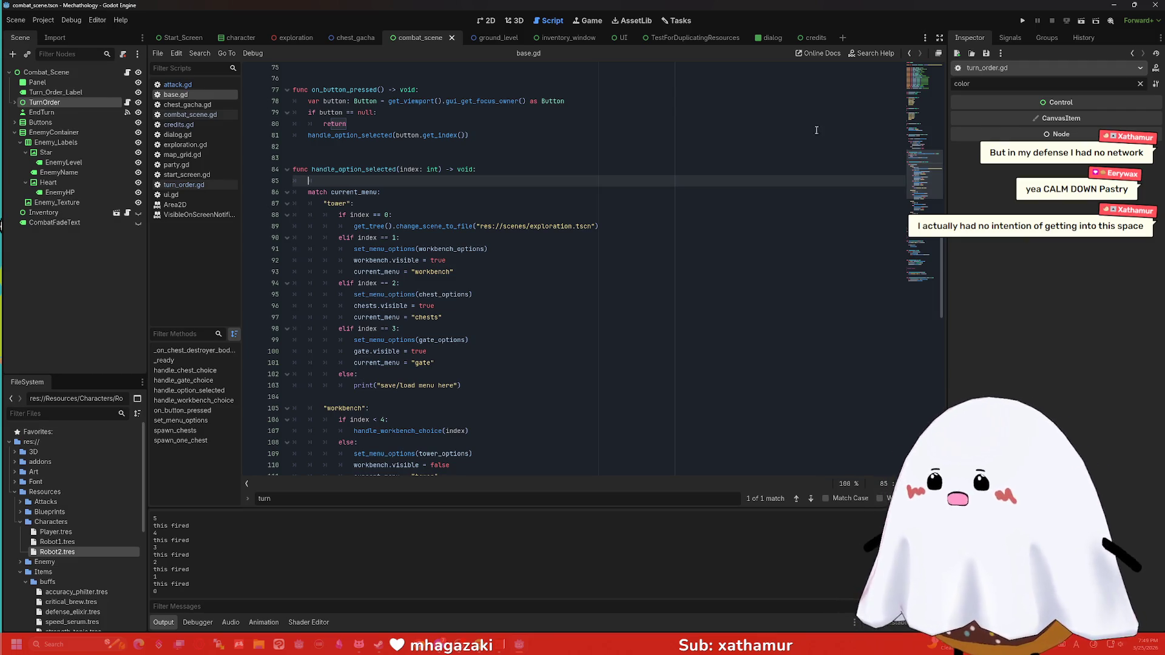
Step: Read through base.gd's handle_option_selected, then switch to turn_order.gd's finish_turn
{"action": "left_click", "coordinate": [445, 194]}
{"action": "scroll", "coordinate": [440, 199], "scroll_direction": "down", "scroll_amount": 2}
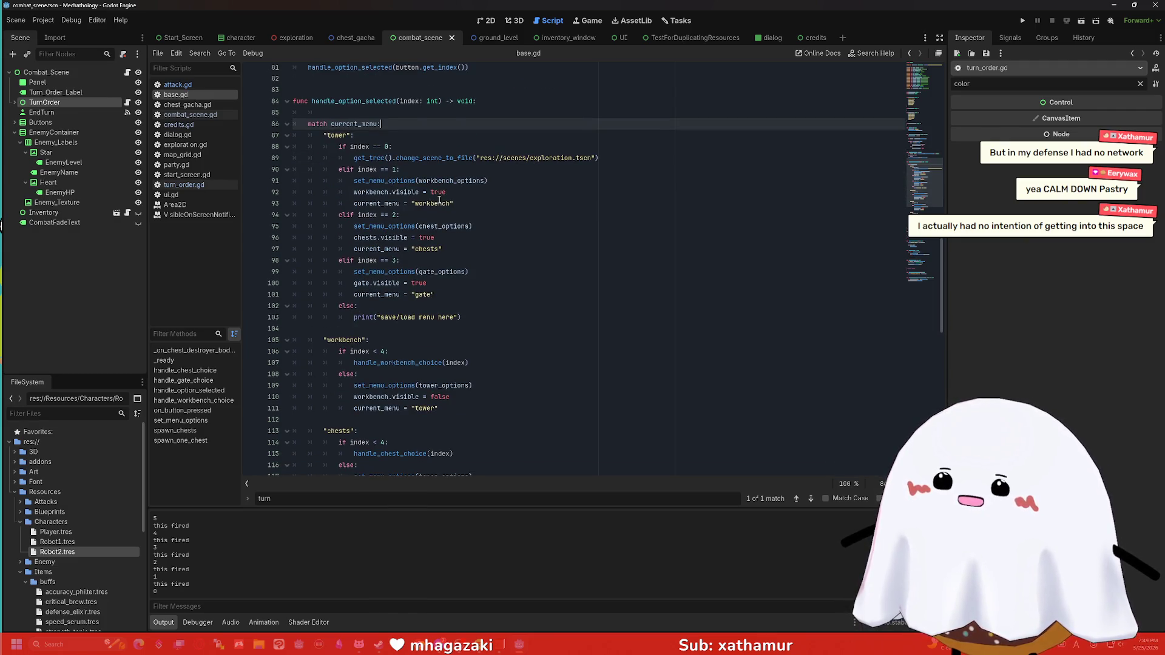
{"action": "scroll", "coordinate": [439, 200], "scroll_direction": "down", "scroll_amount": 1}
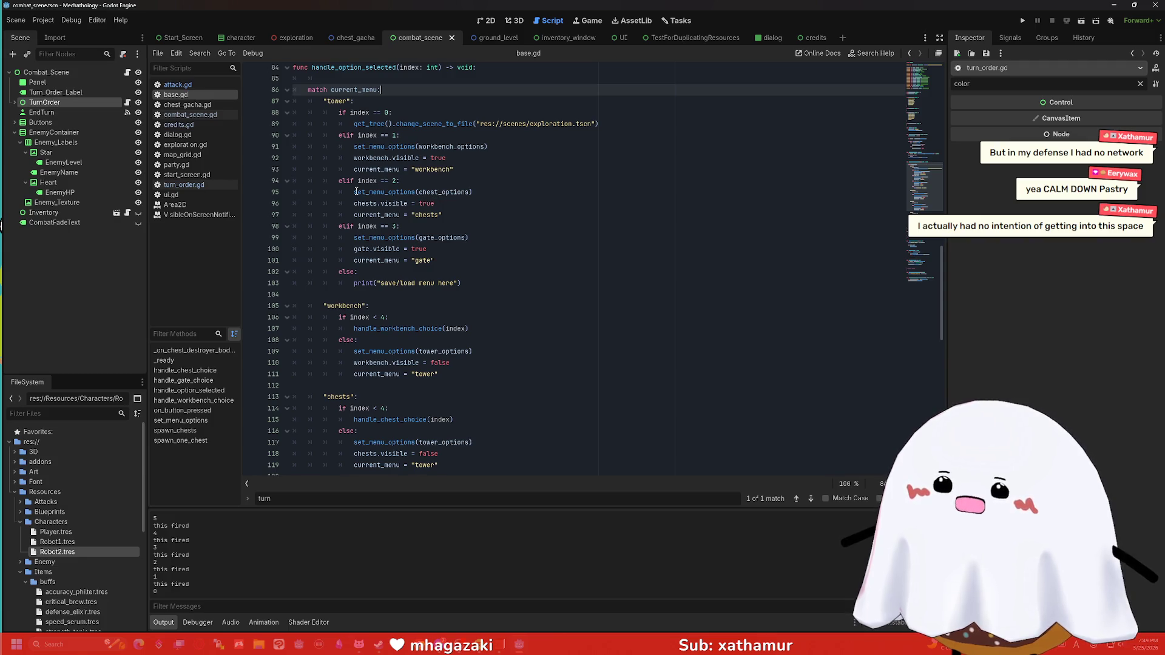
{"action": "mouse_move", "coordinate": [355, 192]}
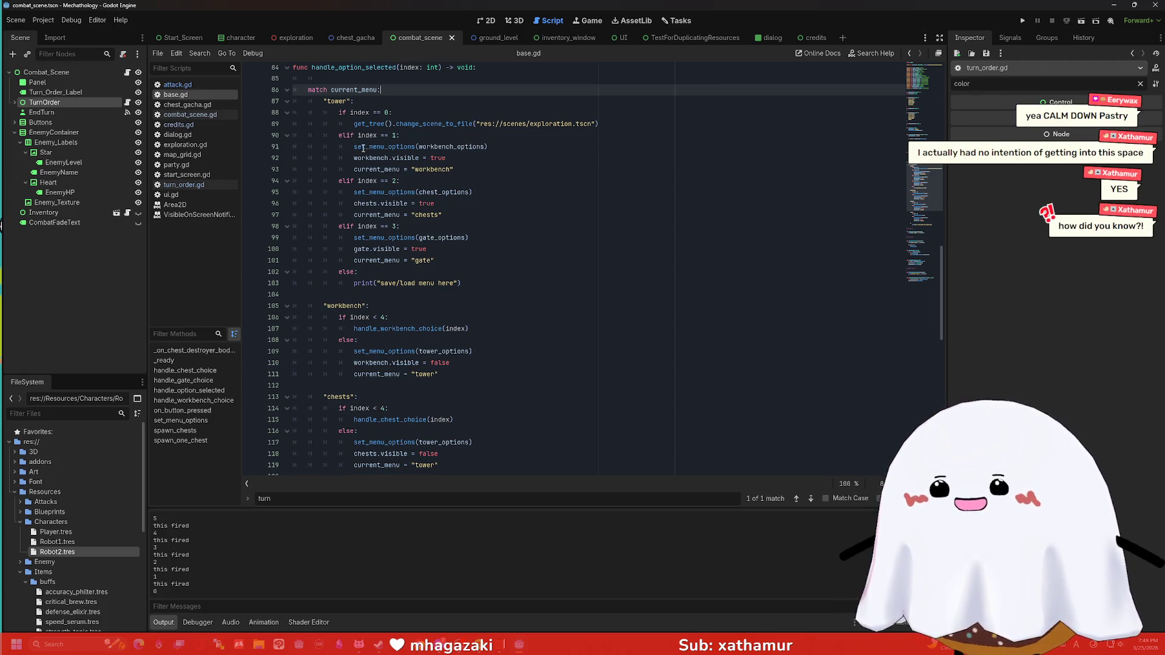
{"action": "mouse_move", "coordinate": [363, 149]}
{"action": "scroll", "coordinate": [411, 97], "scroll_direction": "up", "scroll_amount": 3}
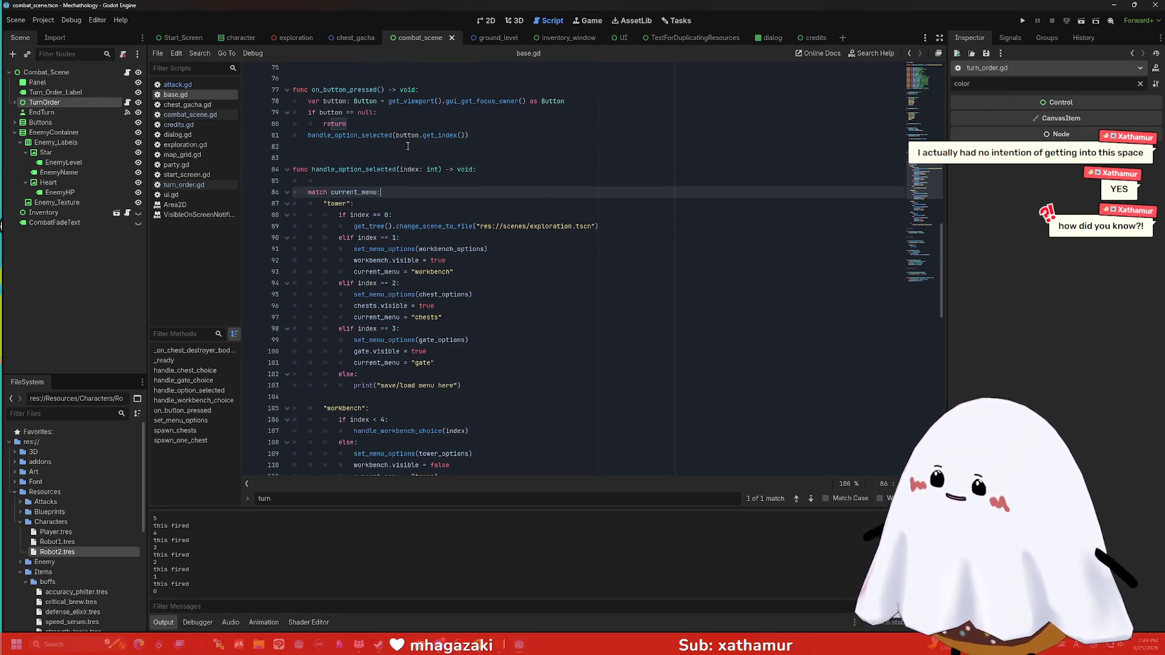
{"action": "right_click", "coordinate": [402, 168]}
{"action": "key", "text": "Escape"}
{"action": "scroll", "coordinate": [391, 168], "scroll_direction": "down", "scroll_amount": 1}
{"action": "scroll", "coordinate": [391, 168], "scroll_direction": "down", "scroll_amount": 6}
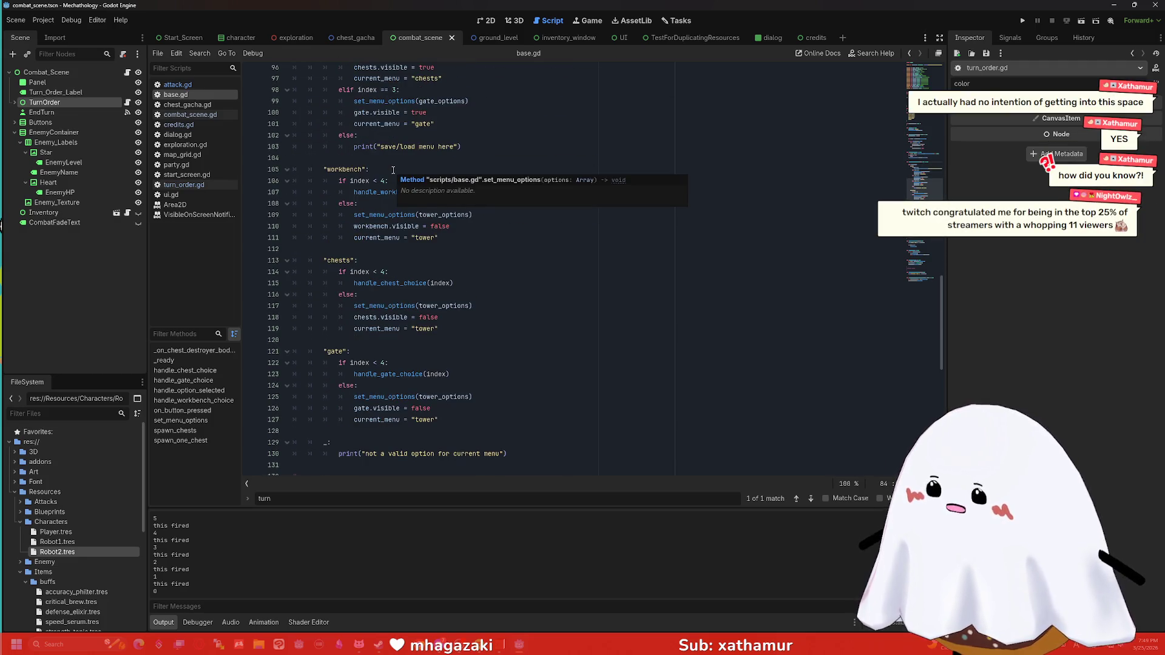
{"action": "scroll", "coordinate": [393, 170], "scroll_direction": "down", "scroll_amount": 4}
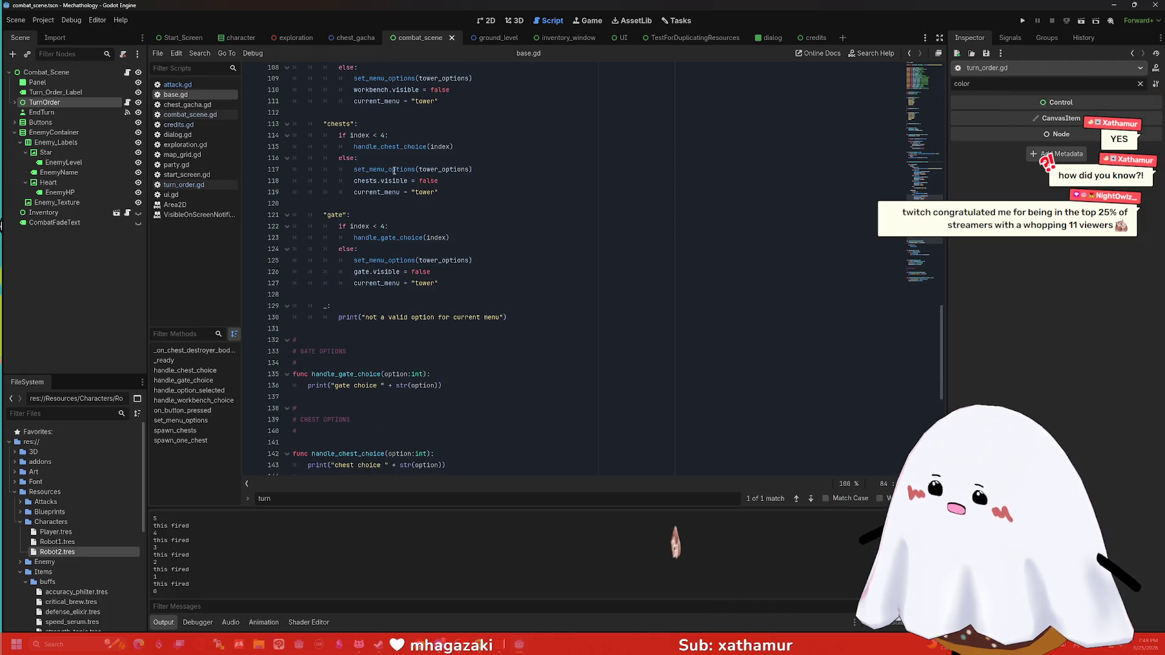
{"action": "left_click", "coordinate": [183, 184]}
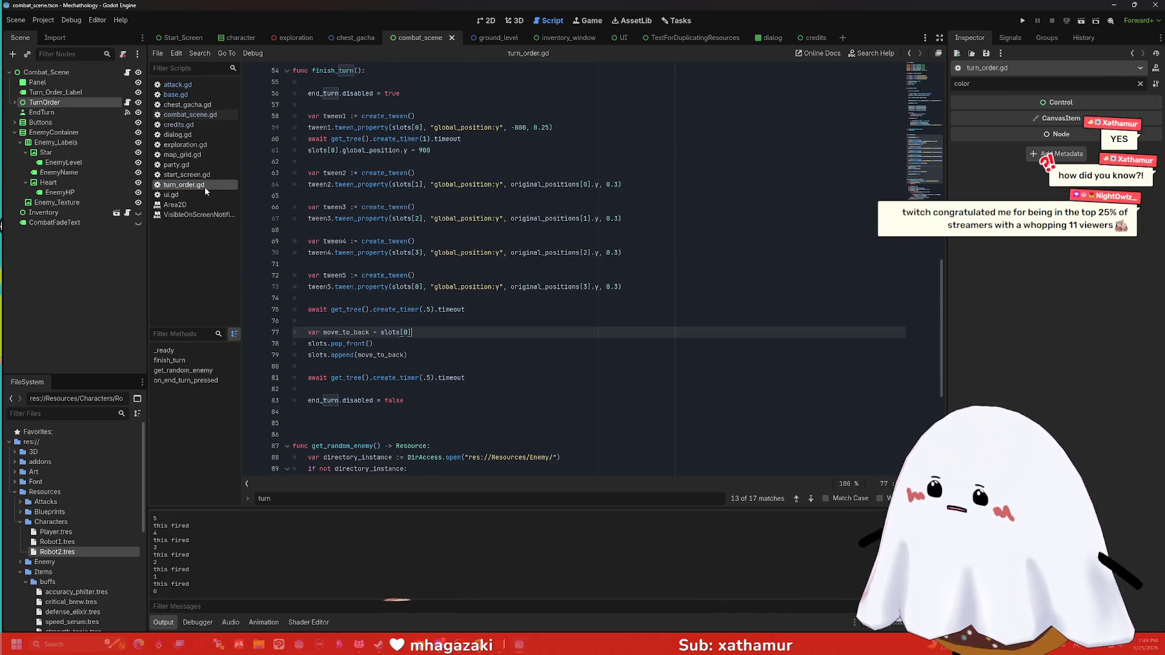
{"action": "scroll", "coordinate": [305, 163], "scroll_direction": "up", "scroll_amount": 2}
{"action": "left_click", "coordinate": [408, 163]}
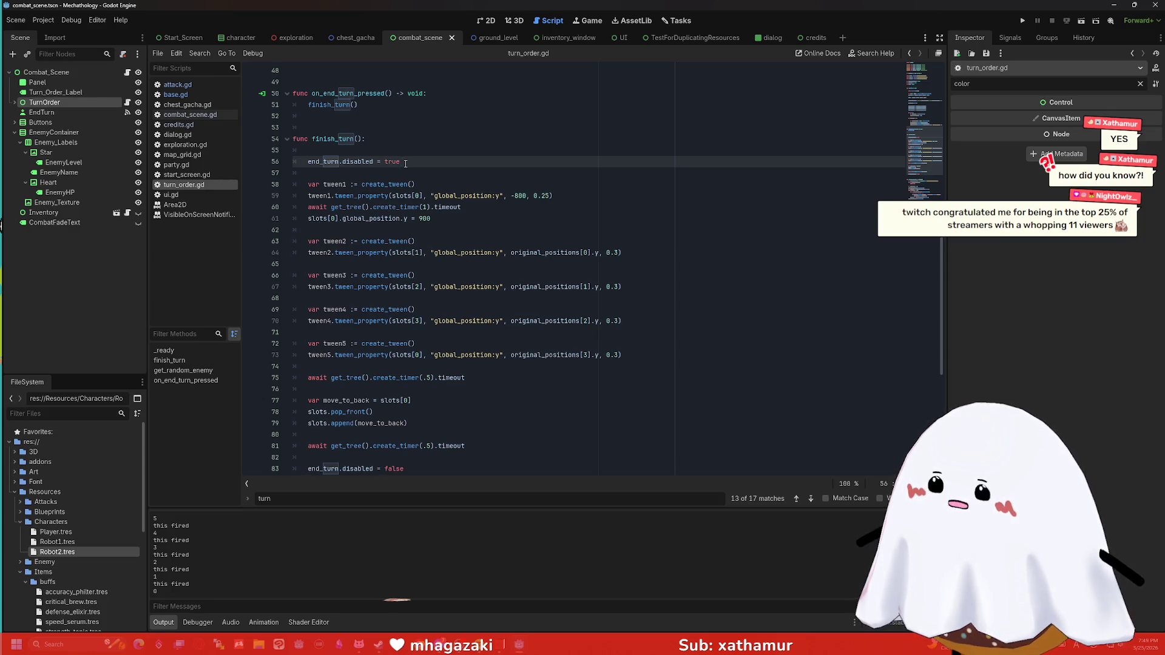
{"action": "scroll", "coordinate": [407, 168], "scroll_direction": "down", "scroll_amount": 2}
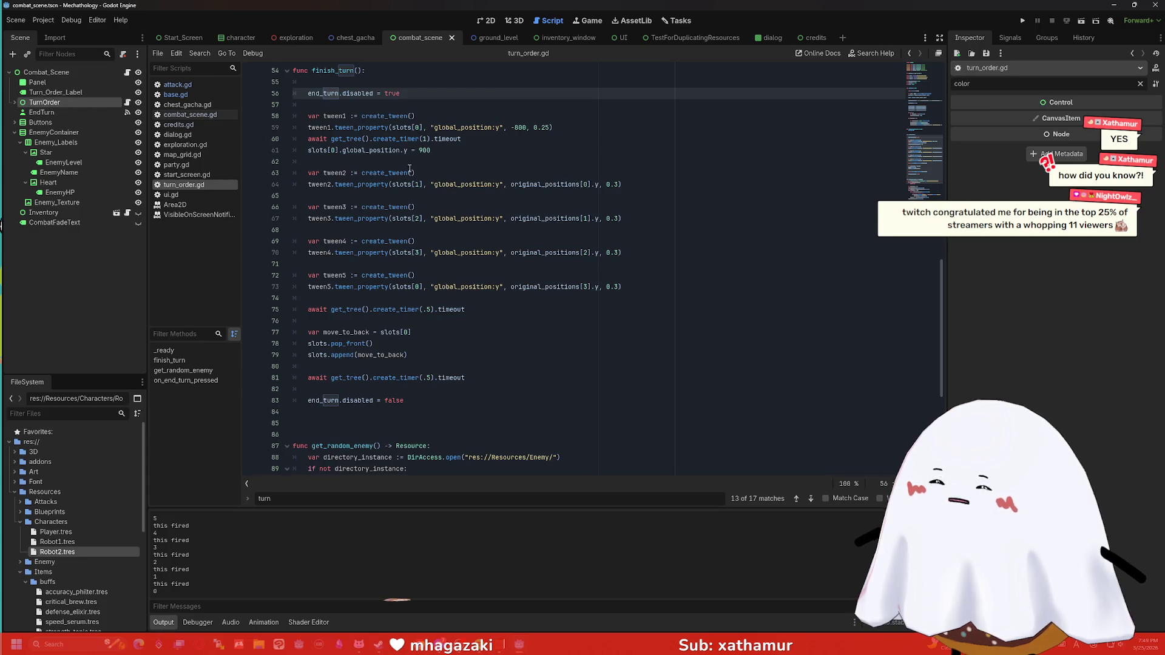
{"action": "mouse_move", "coordinate": [410, 169]}
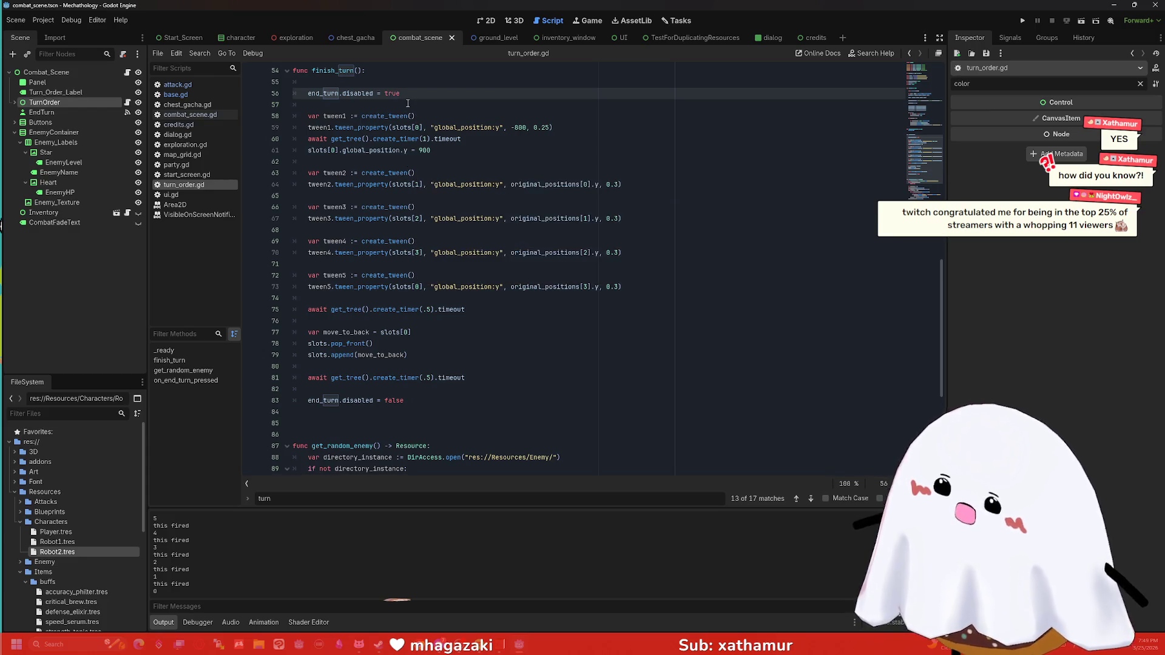
{"action": "left_click", "coordinate": [434, 408]}
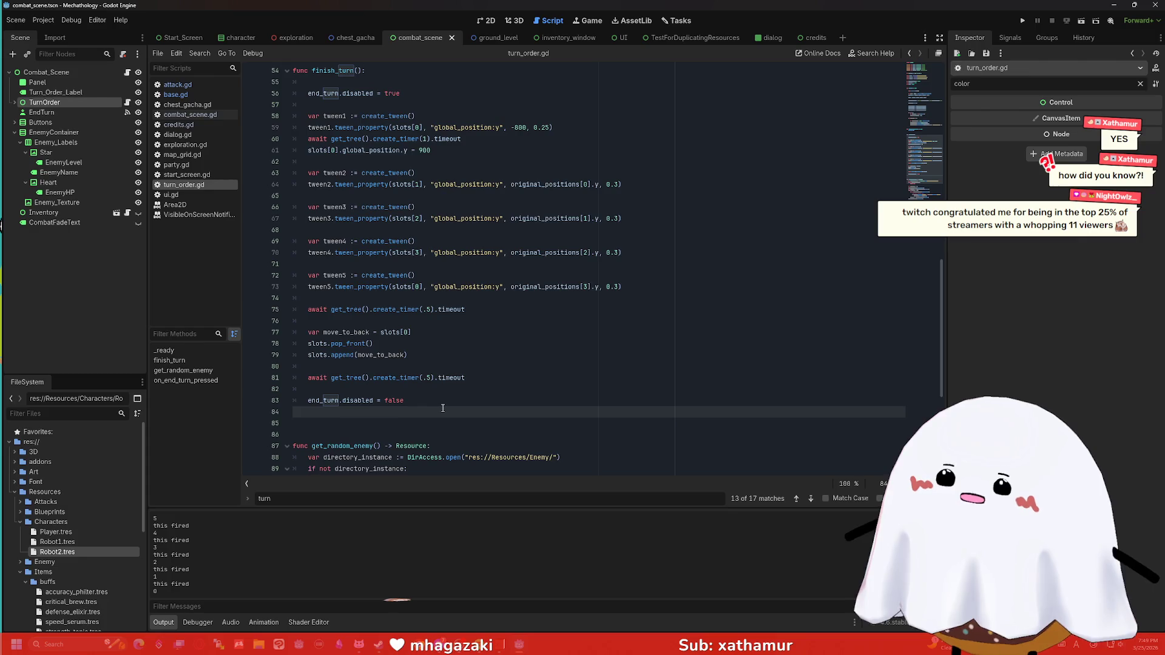
{"action": "scroll", "coordinate": [452, 350], "scroll_direction": "up", "scroll_amount": 1}
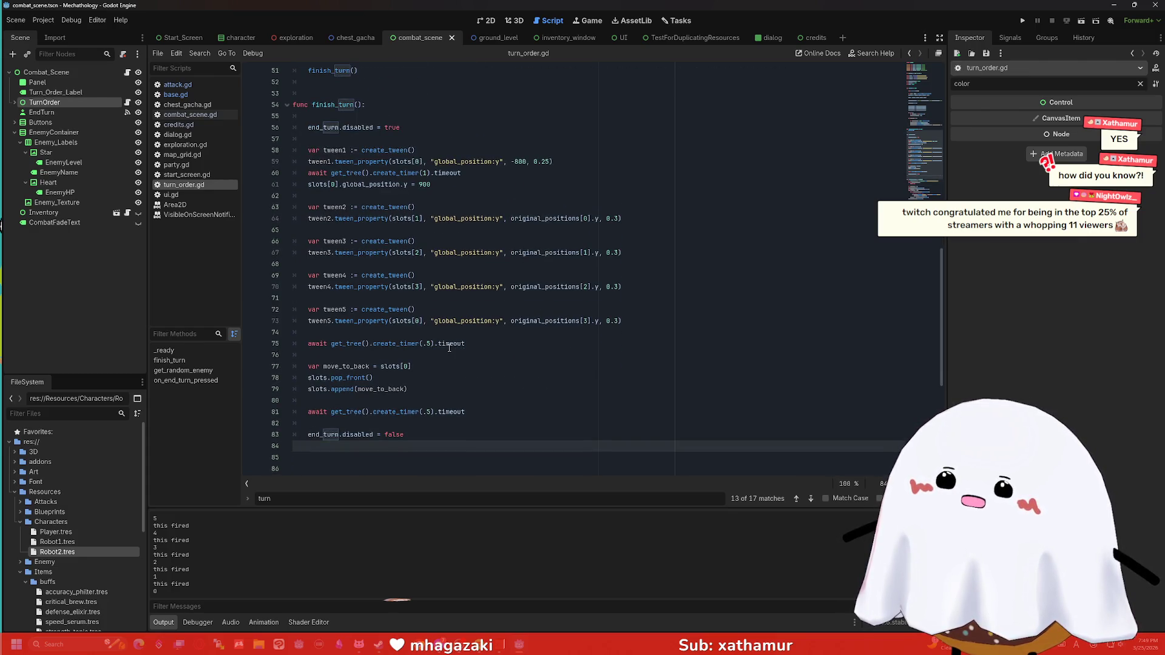
{"action": "scroll", "coordinate": [454, 351], "scroll_direction": "up", "scroll_amount": 1}
{"action": "left_click", "coordinate": [183, 86]}
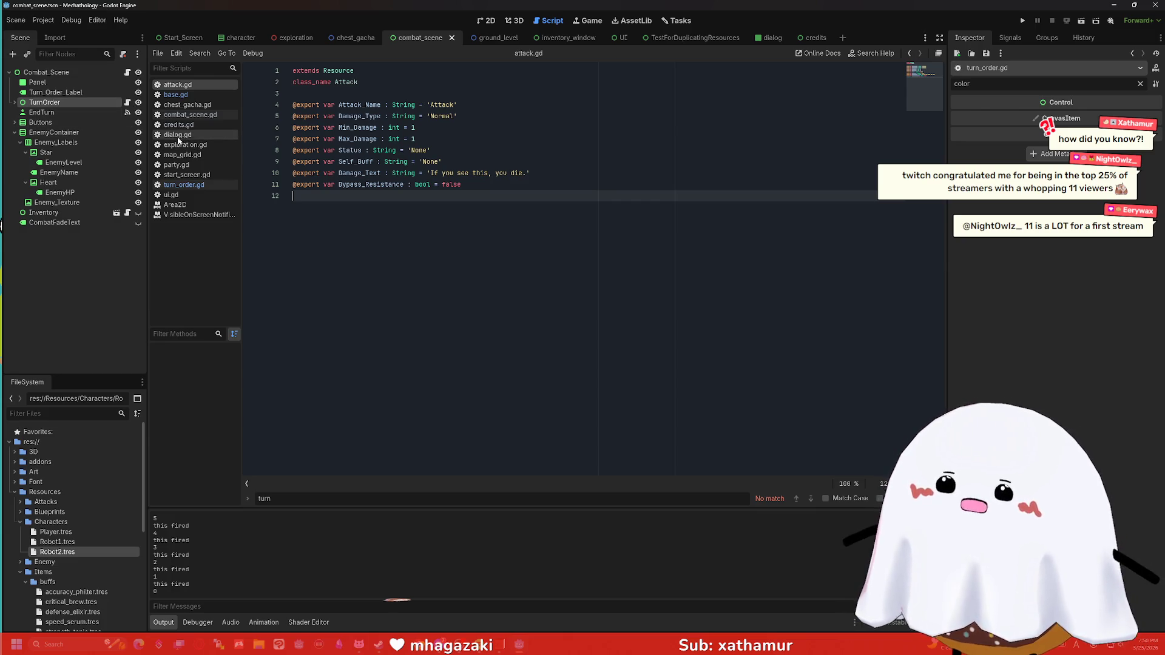
{"action": "left_click", "coordinate": [175, 95]}
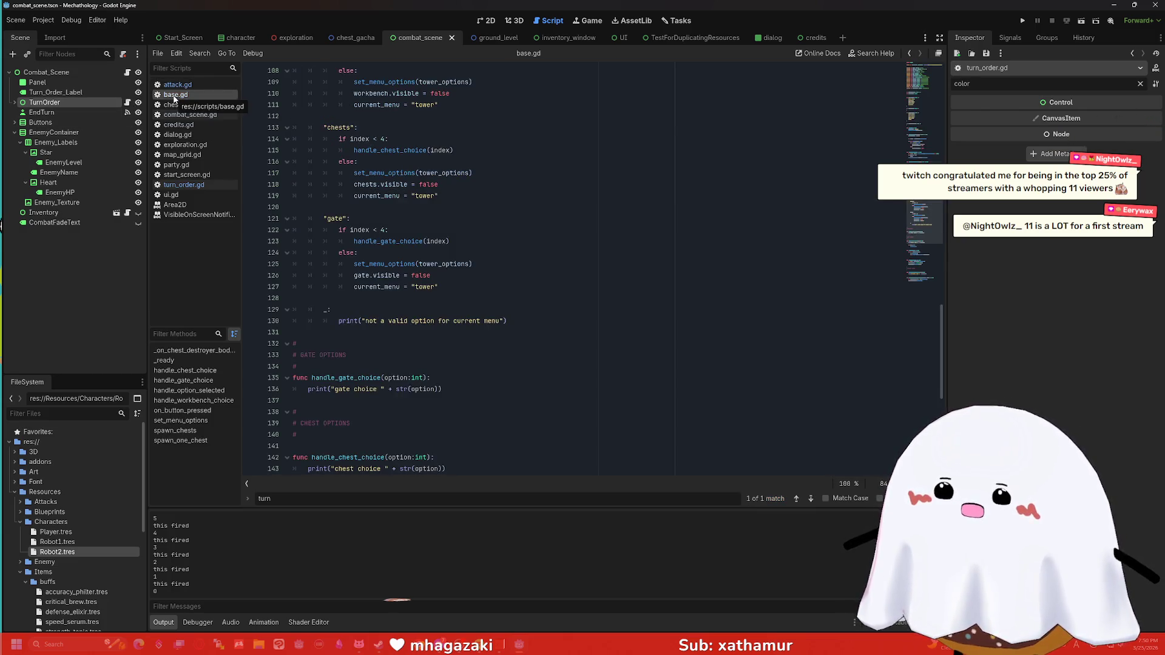
{"action": "scroll", "coordinate": [343, 200], "scroll_direction": "up", "scroll_amount": 7}
{"action": "scroll", "coordinate": [343, 201], "scroll_direction": "up", "scroll_amount": 13}
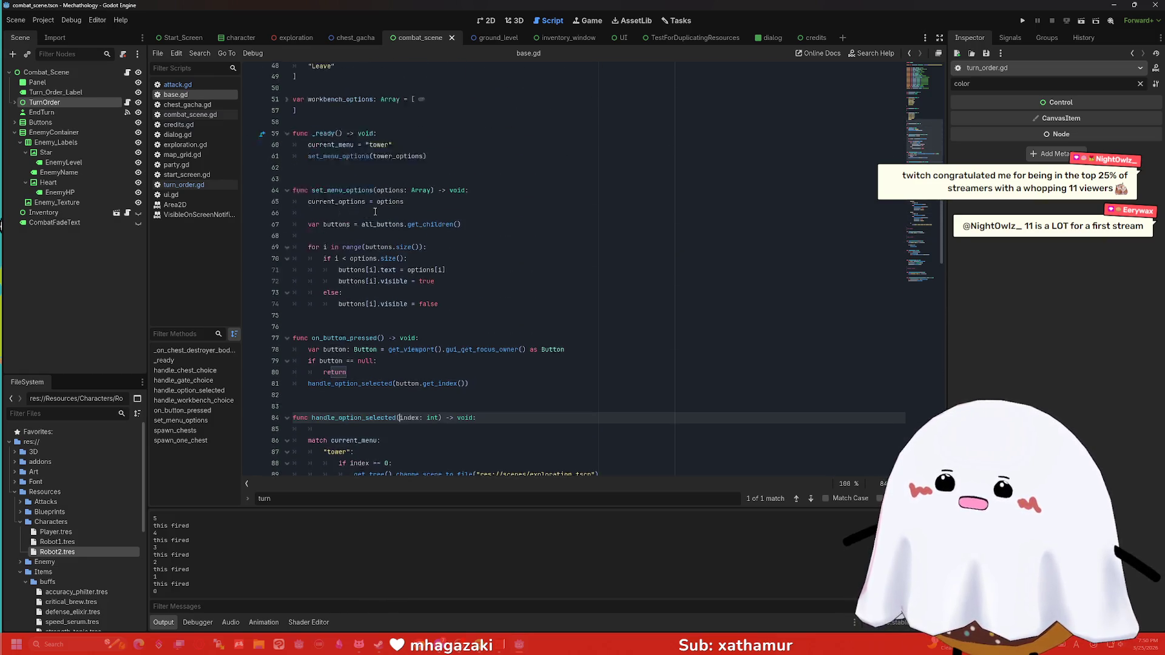
{"action": "scroll", "coordinate": [375, 212], "scroll_direction": "up", "scroll_amount": 1}
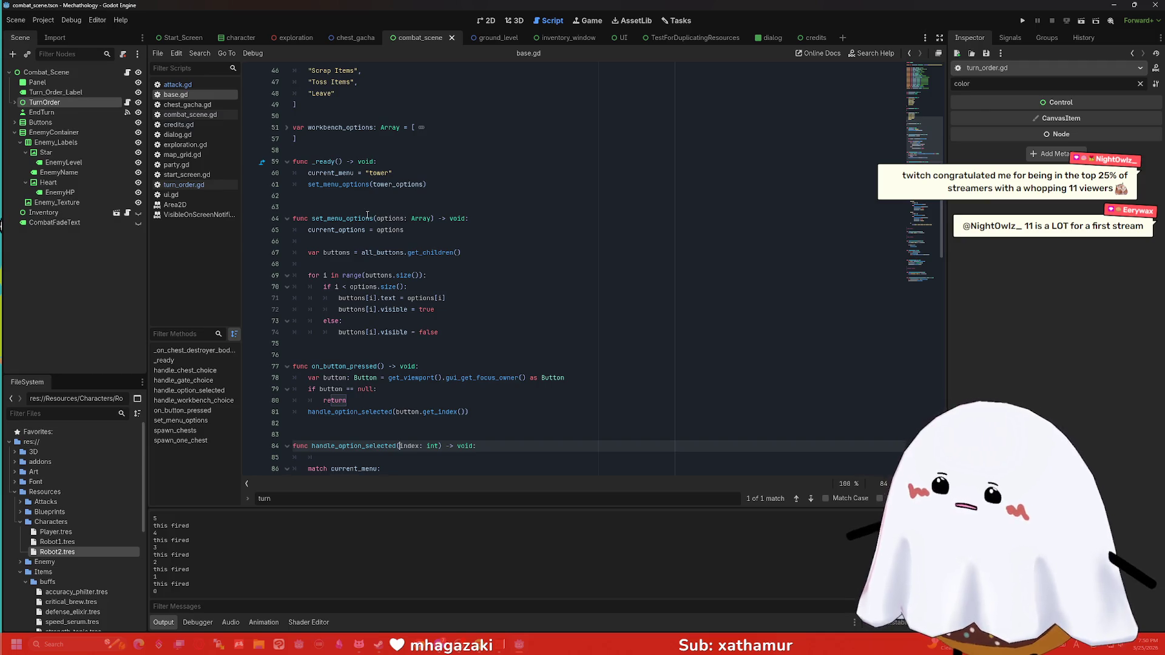
{"action": "scroll", "coordinate": [366, 214], "scroll_direction": "down", "scroll_amount": 2}
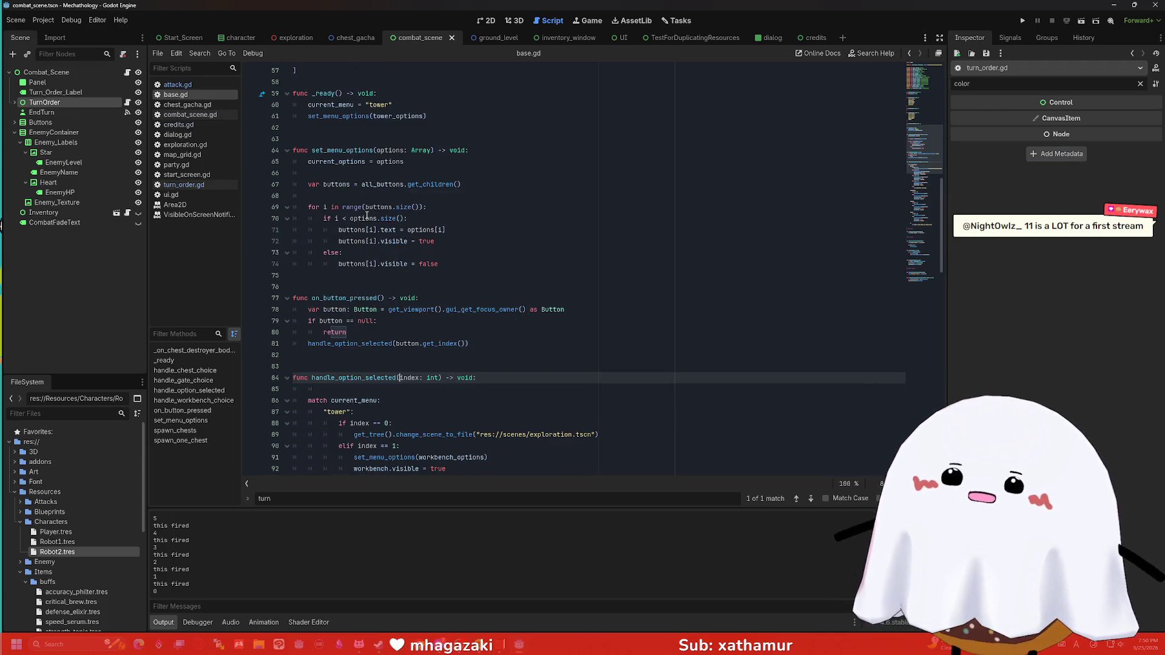
{"action": "left_click", "coordinate": [194, 86]}
{"action": "left_click", "coordinate": [195, 95]}
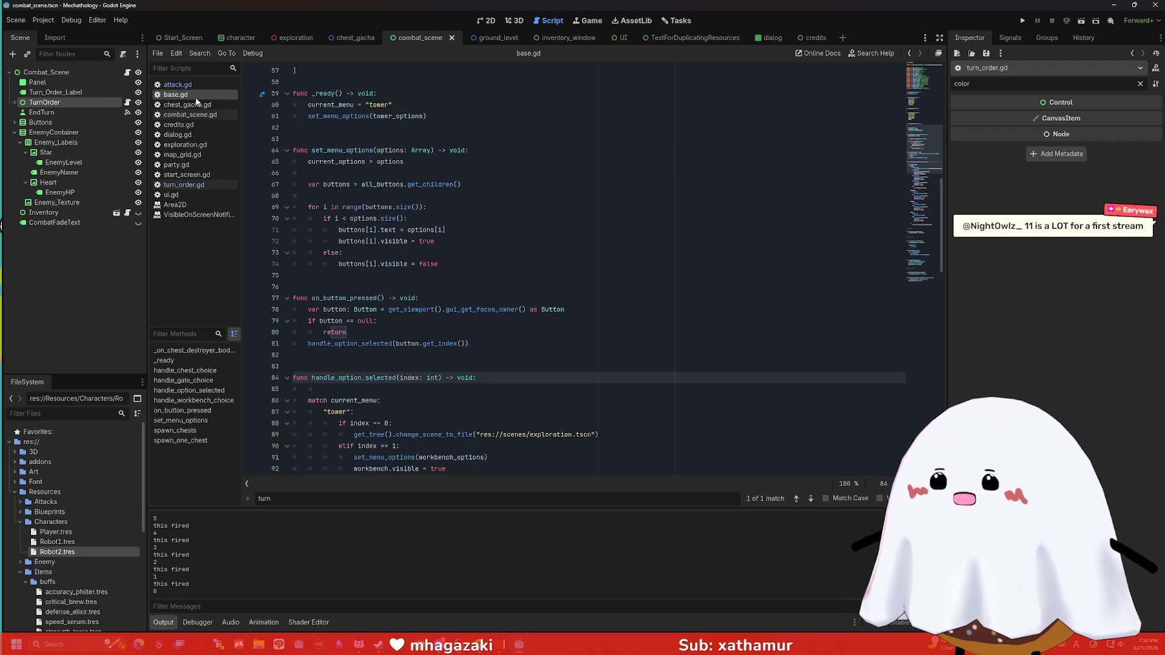
{"action": "left_click", "coordinate": [184, 184]}
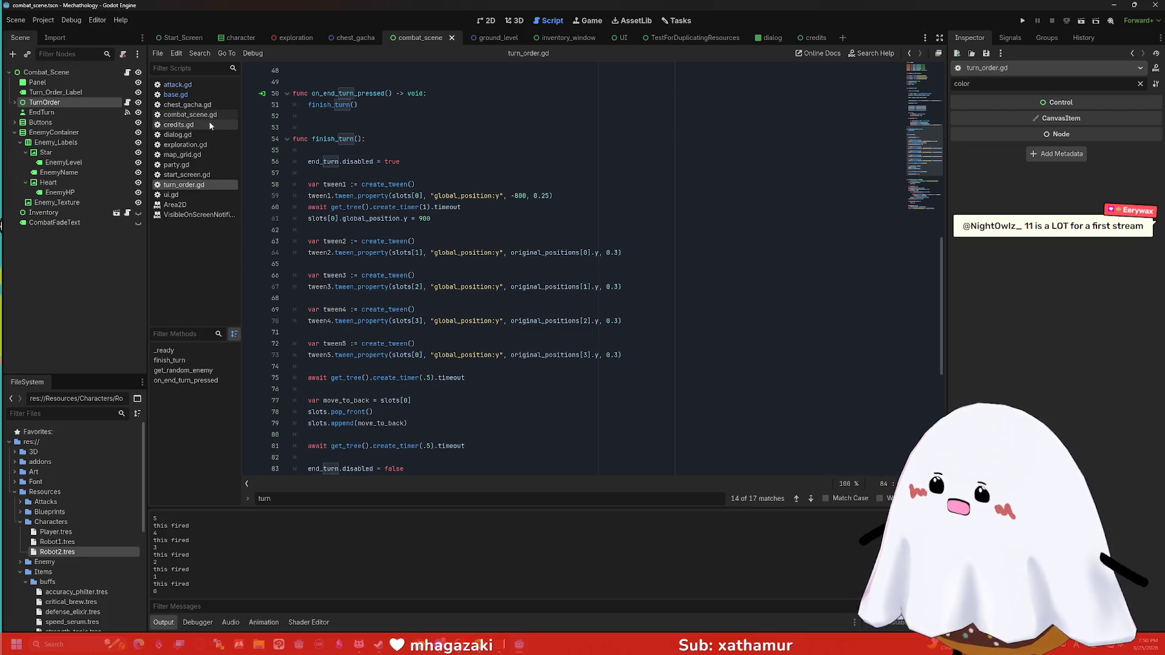
Step: Replace the turn_order.finish_turn() call in _on_spells_pressed with send_end_turn()
{"action": "left_click", "coordinate": [73, 83]}
{"action": "left_click", "coordinate": [127, 73]}
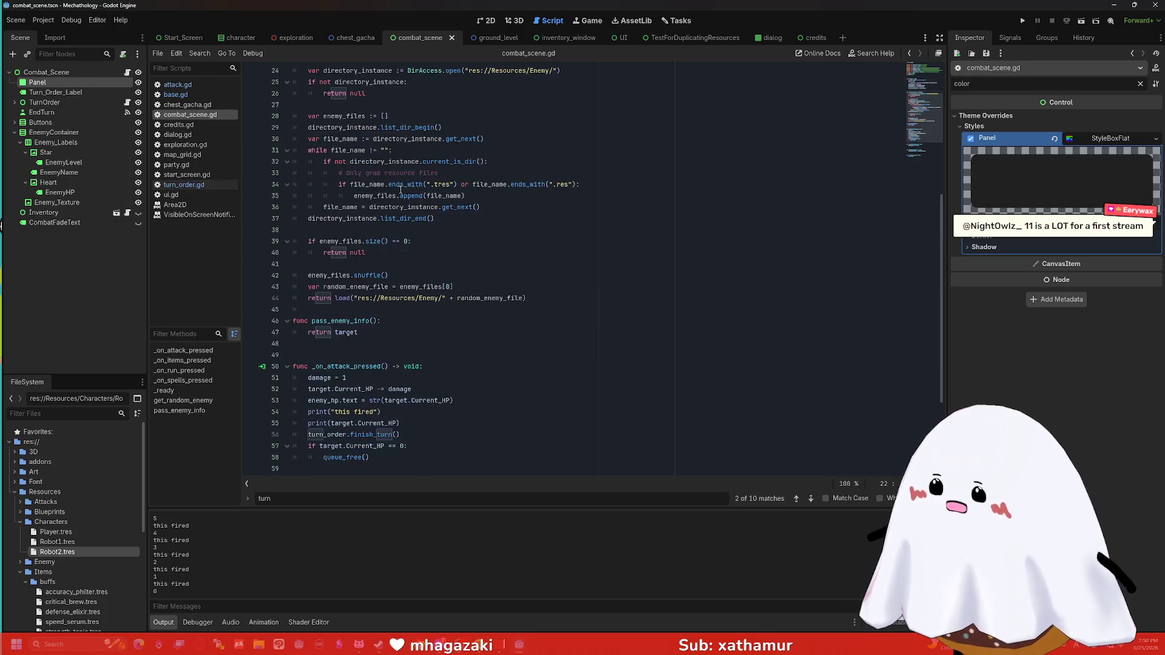
{"action": "left_click", "coordinate": [415, 367]}
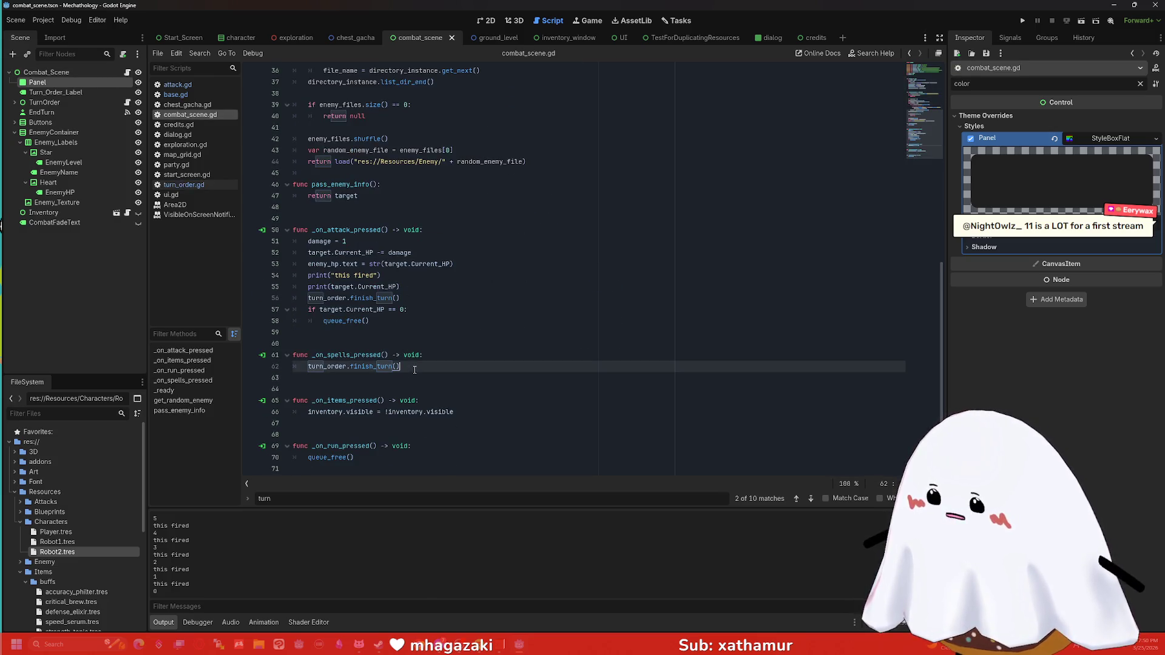
{"action": "left_click_drag", "start_coordinate": [427, 367], "coordinate": [307, 368]}
{"action": "key", "text": "BackSpace"}
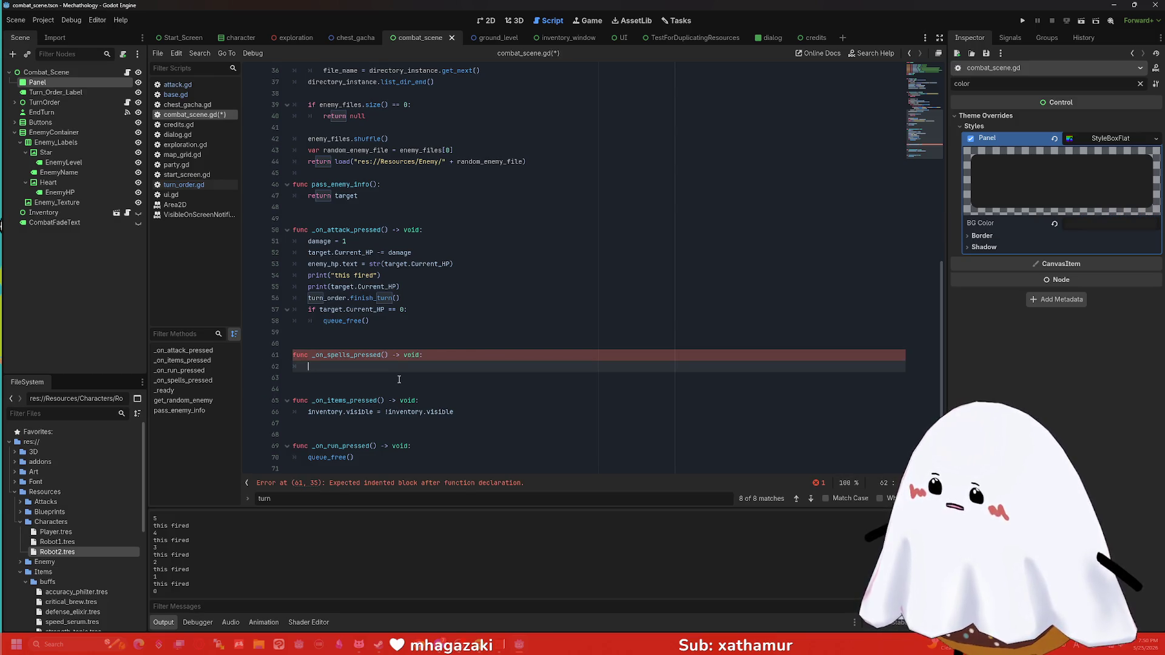
{"action": "type", "text": "send_end"}
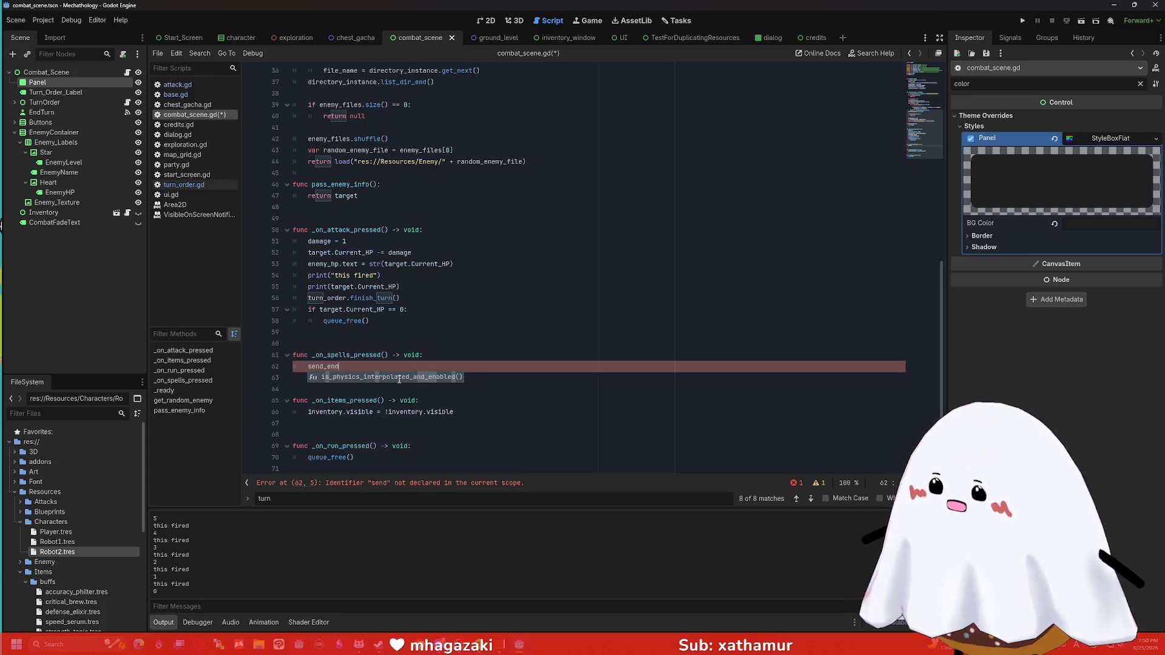
{"action": "type", "text": "_turn()"}
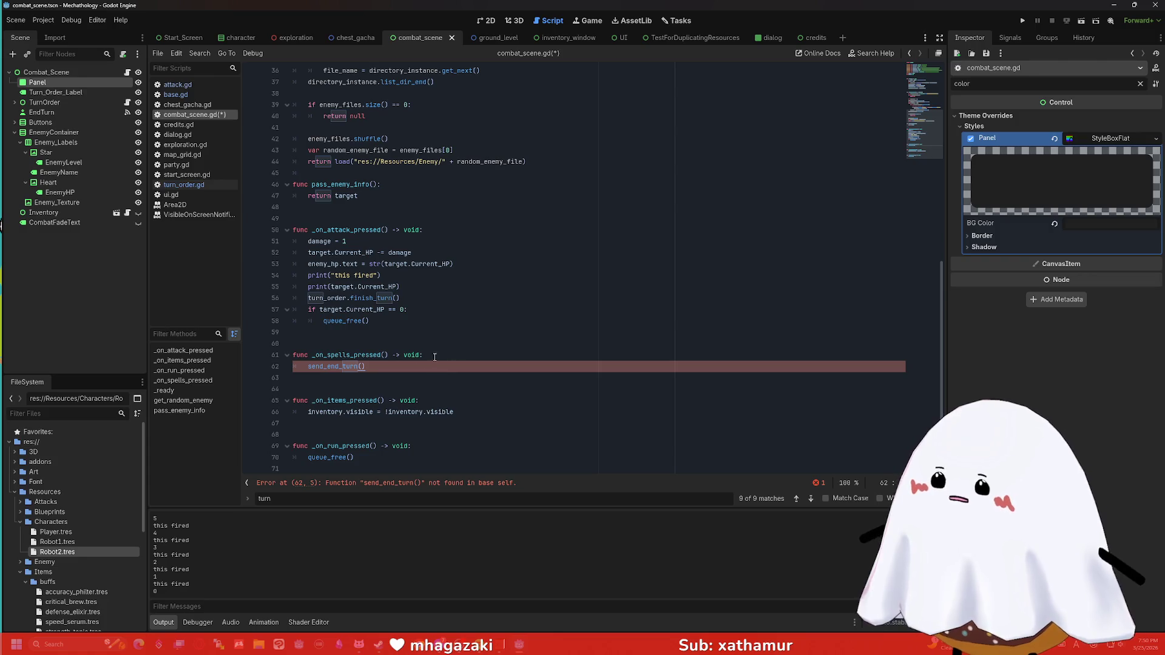
Step: Add func send_end_turn(): calling turn_order.finish_turn() at the end of the script
{"action": "left_click", "coordinate": [403, 457]}
{"action": "key", "text": "Return"}
{"action": "key", "text": "Return"}
{"action": "key", "text": "Return"}
{"action": "key", "text": "BackSpace"}
{"action": "type", "text": "func "}
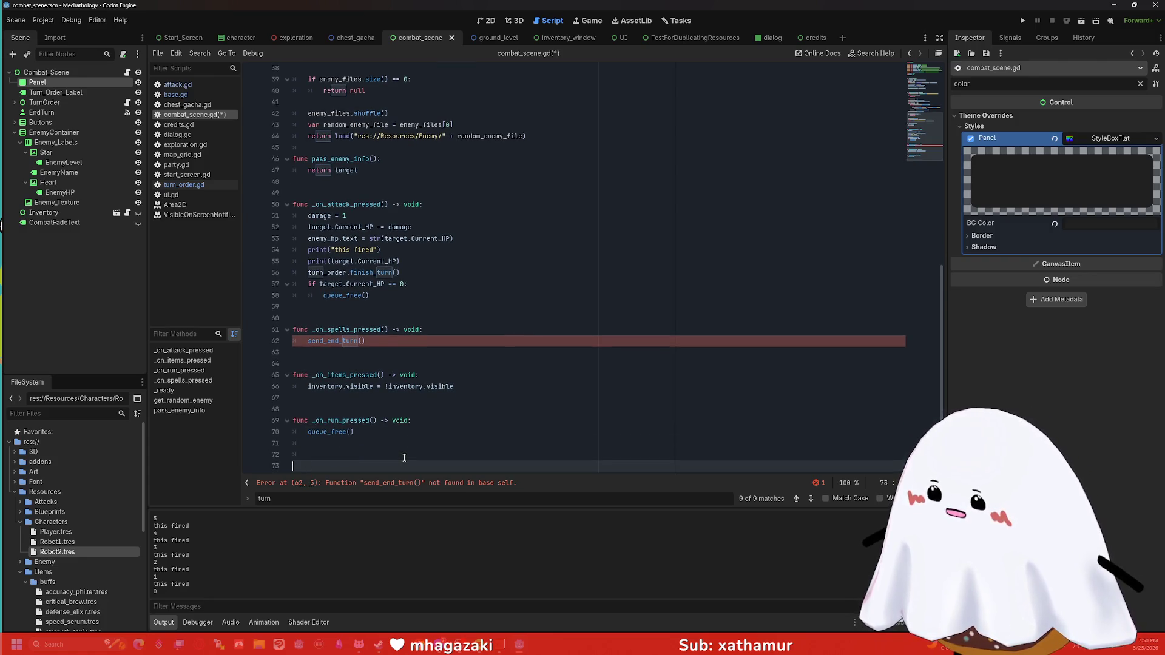
{"action": "type", "text": "send"}
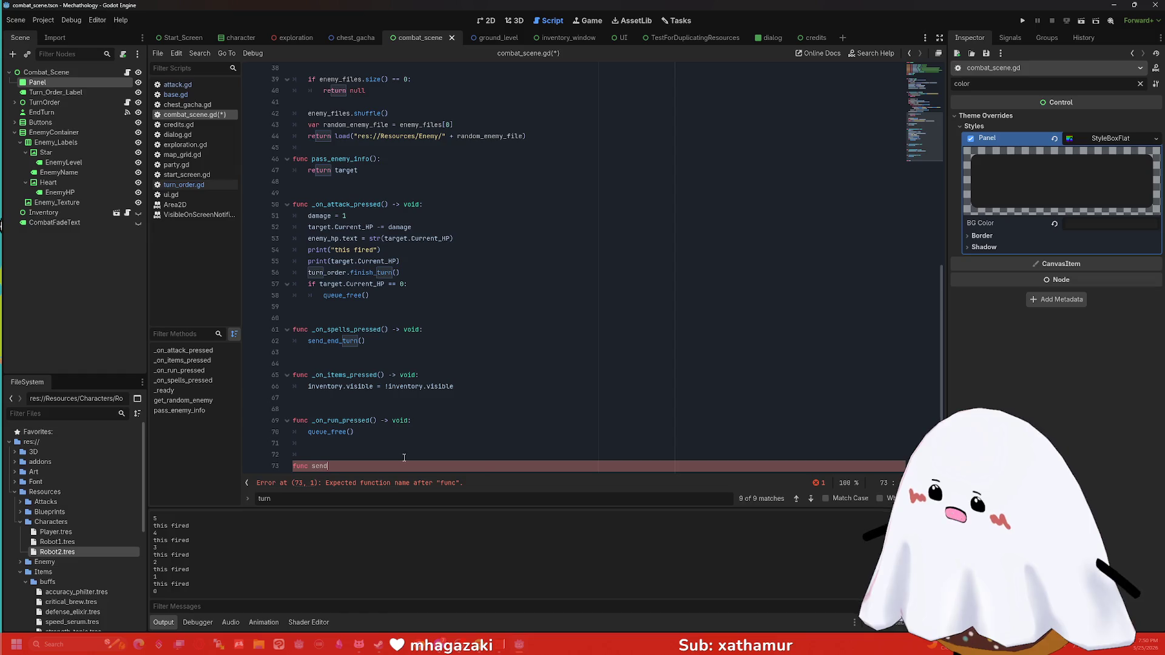
{"action": "type", "text": "_"}
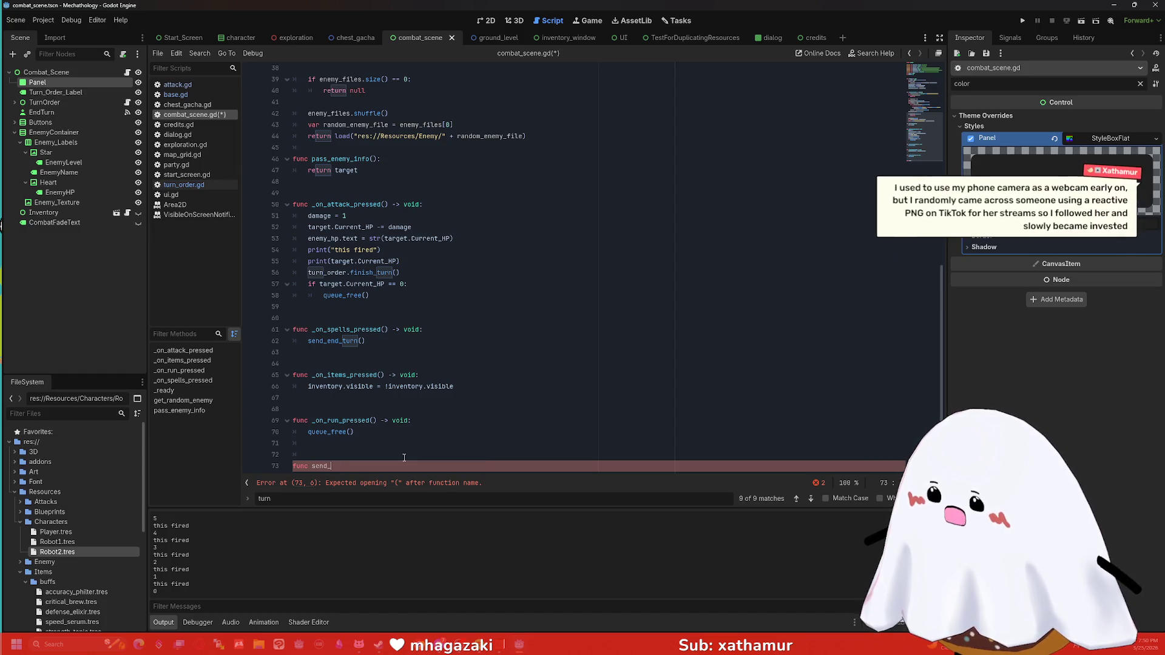
{"action": "type", "text": "end_turn():"}
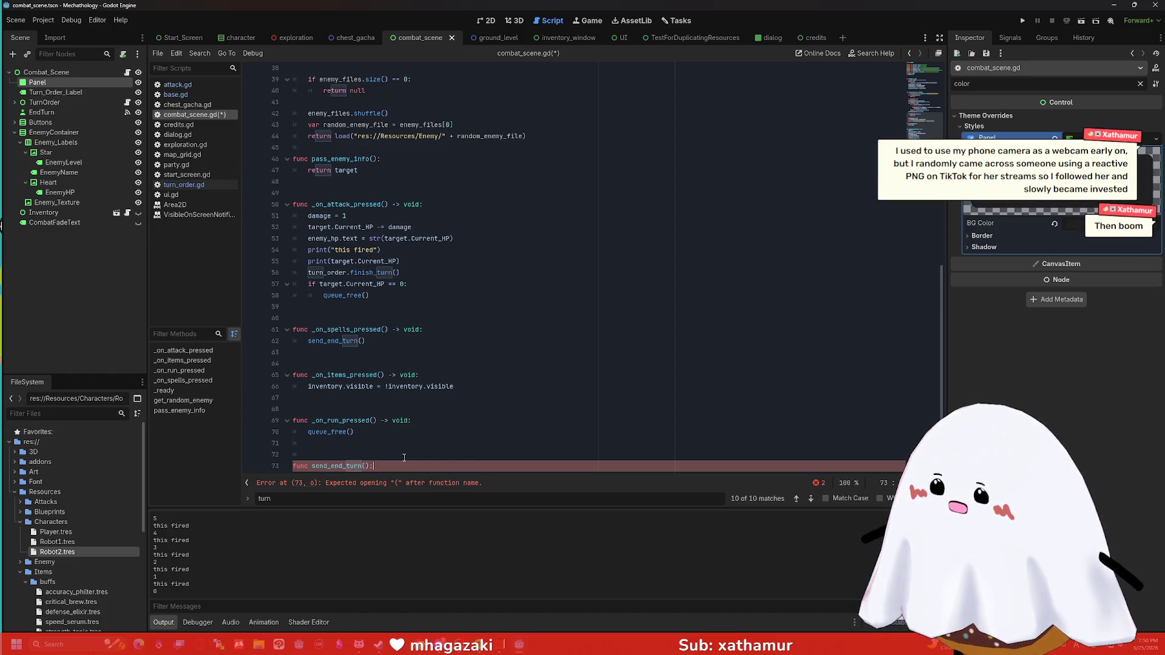
{"action": "key", "text": "Return"}
{"action": "type", "text": "turn_order.finish_turn()"}
{"action": "left_click", "coordinate": [404, 457]}
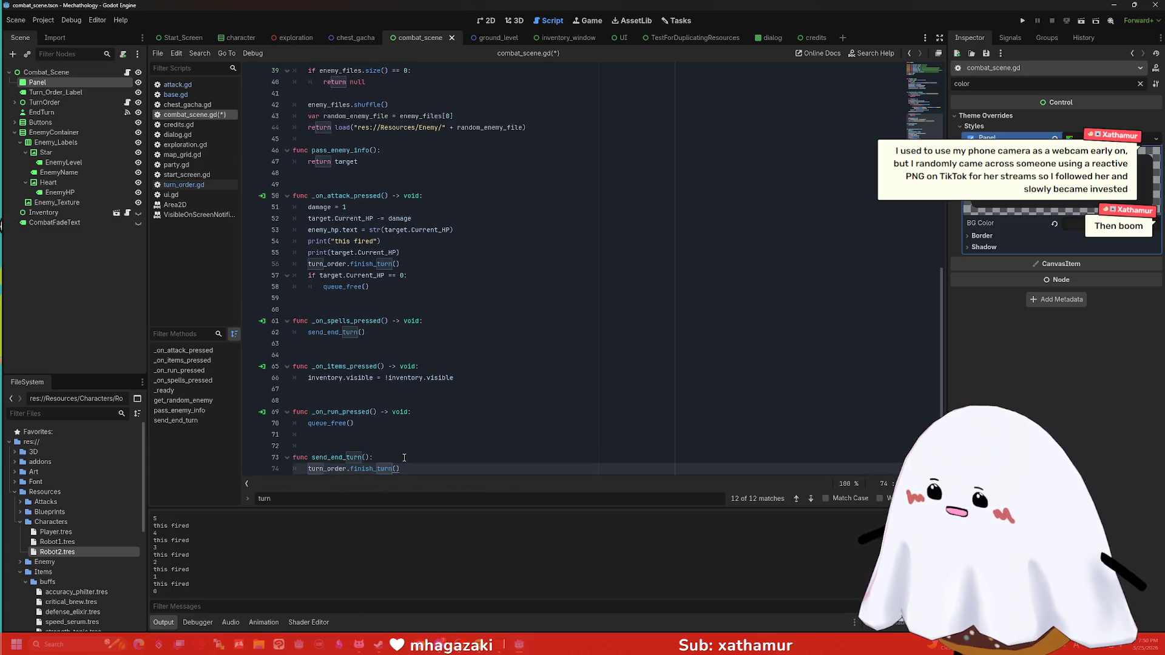
{"action": "key", "text": "Return"}
{"action": "scroll", "coordinate": [410, 366], "scroll_direction": "down", "scroll_amount": 1}
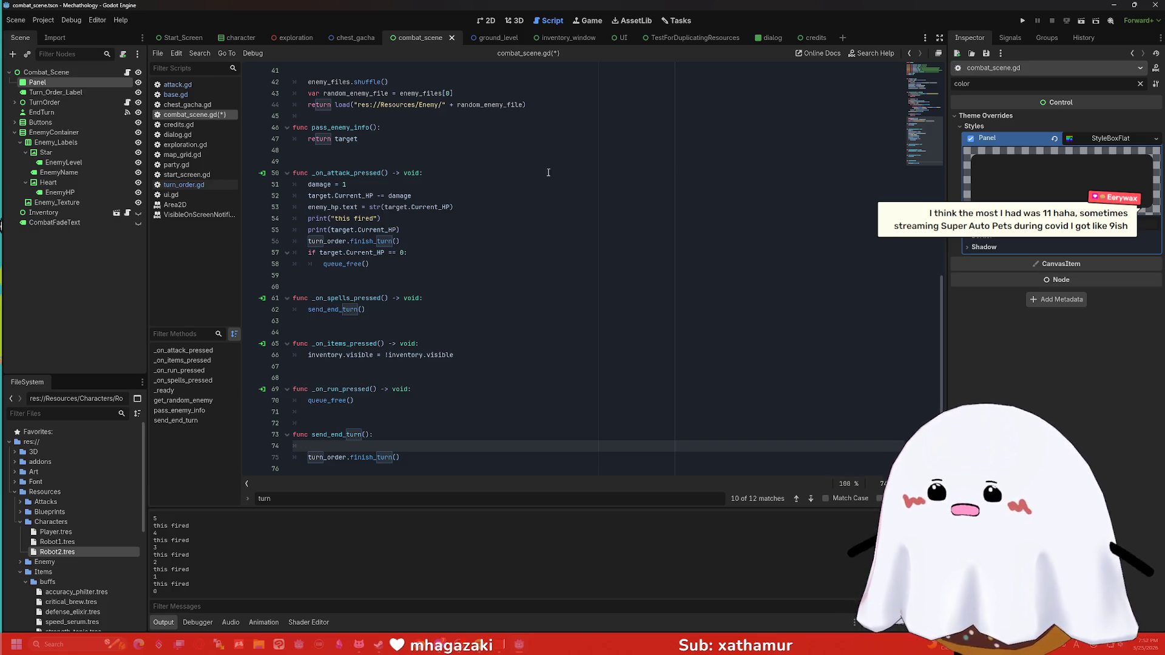
Step: Review the damage = 1 attack code, glance at turn_order.gd, and save combat_scene.gd
{"action": "left_click", "coordinate": [486, 175]}
{"action": "left_click", "coordinate": [456, 186]}
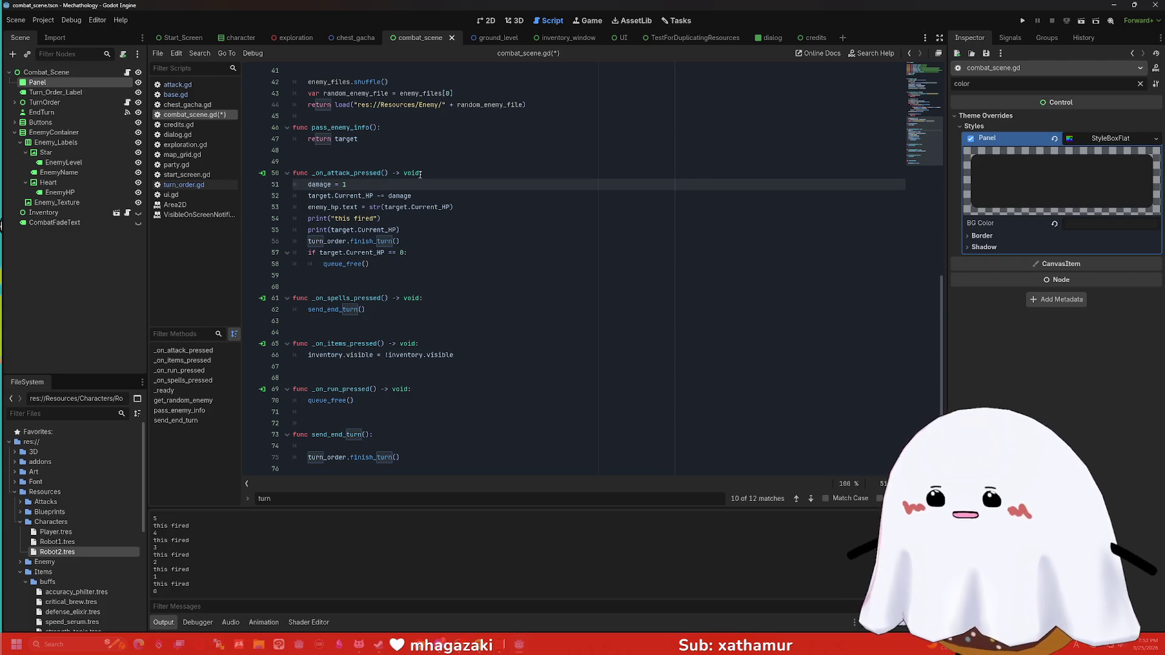
{"action": "scroll", "coordinate": [395, 169], "scroll_direction": "up", "scroll_amount": 8}
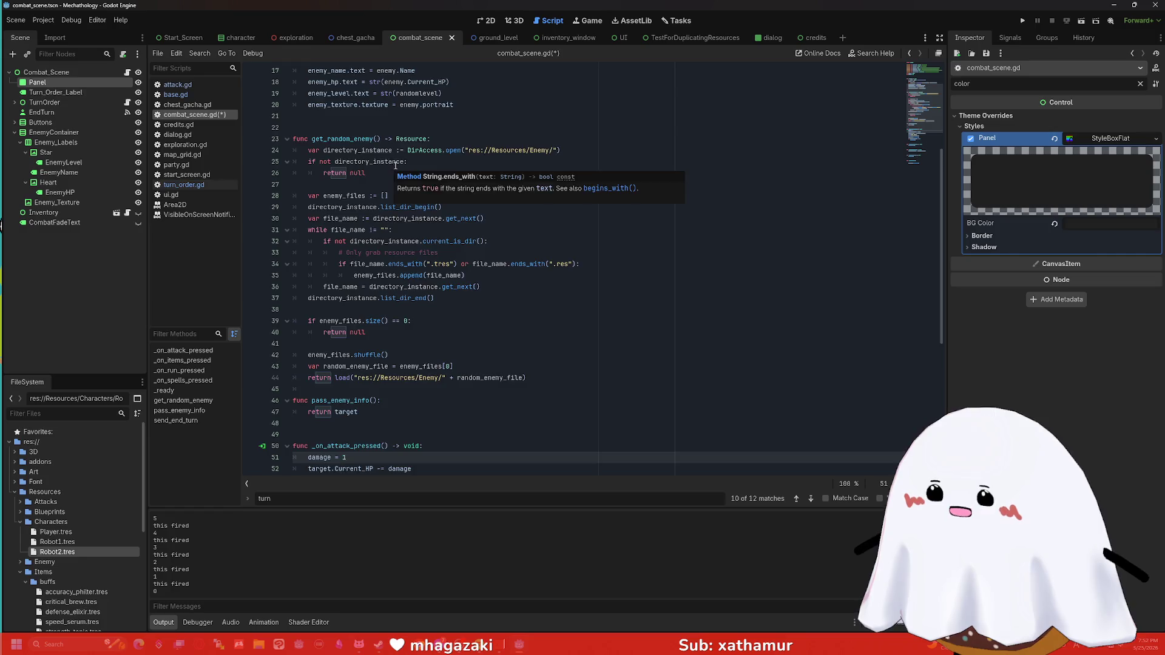
{"action": "scroll", "coordinate": [418, 161], "scroll_direction": "down", "scroll_amount": 3}
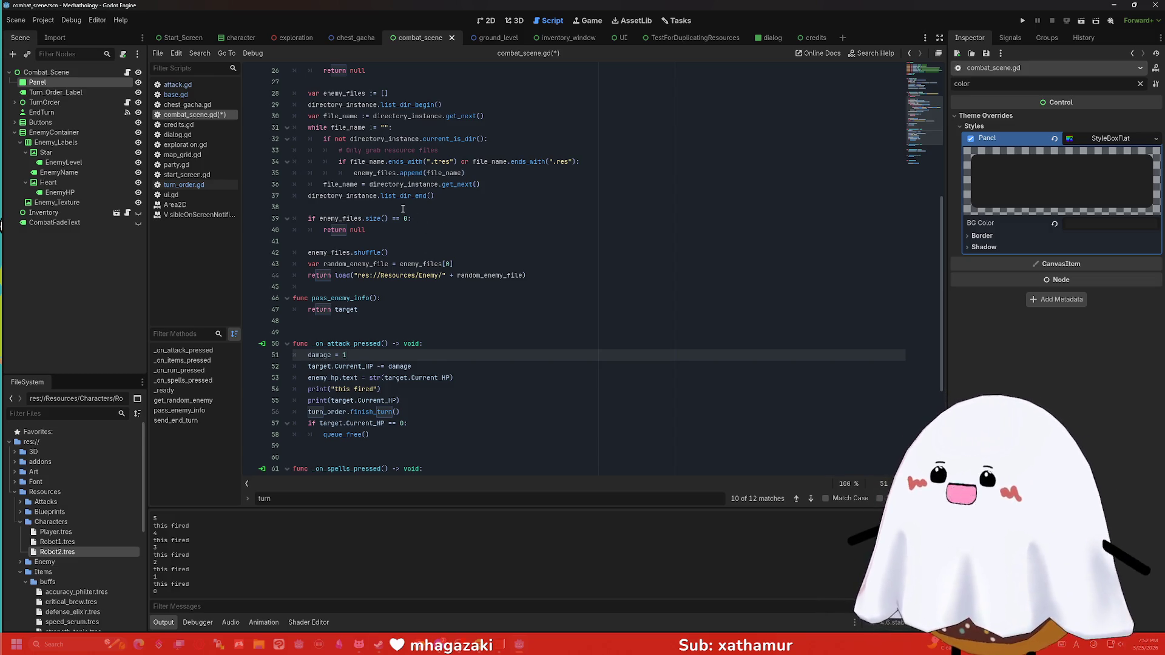
{"action": "scroll", "coordinate": [388, 226], "scroll_direction": "down", "scroll_amount": 3}
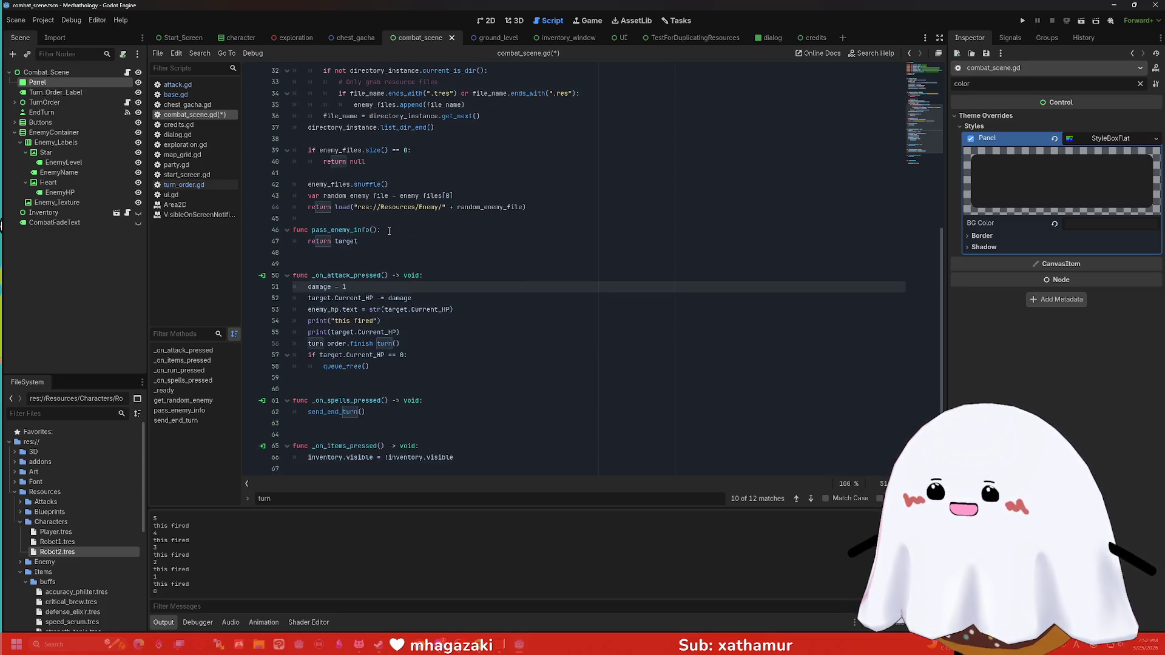
{"action": "scroll", "coordinate": [382, 226], "scroll_direction": "down", "scroll_amount": 2}
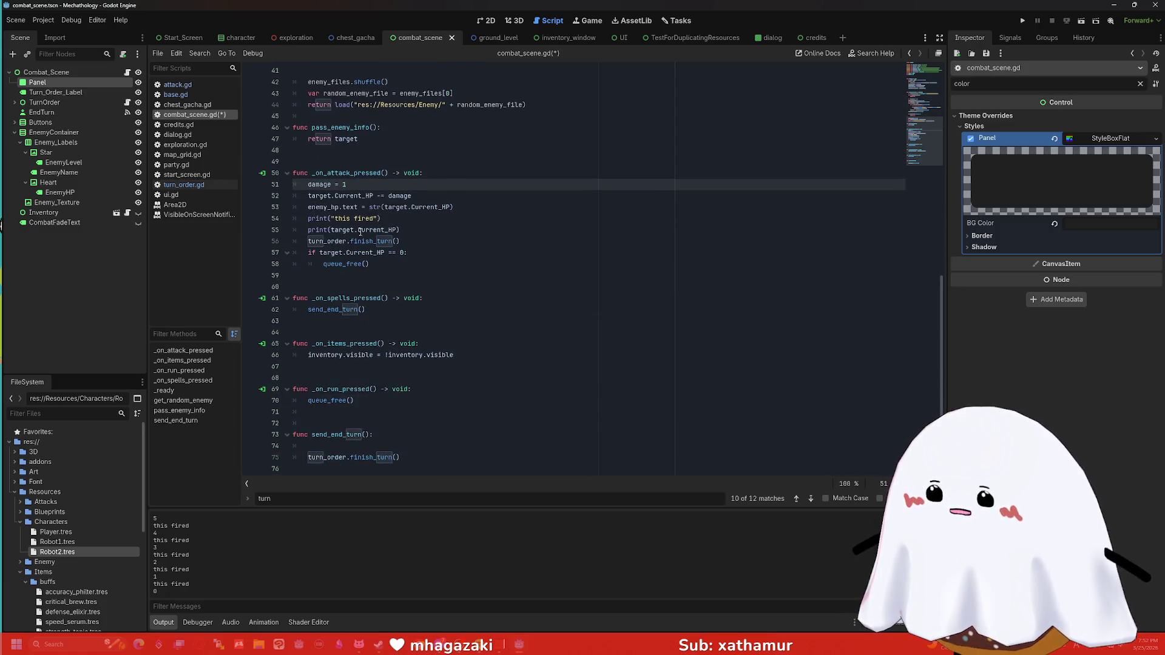
{"action": "left_click", "coordinate": [176, 185]}
{"action": "left_click", "coordinate": [194, 116]}
{"action": "key", "text": "ctrl+s"}
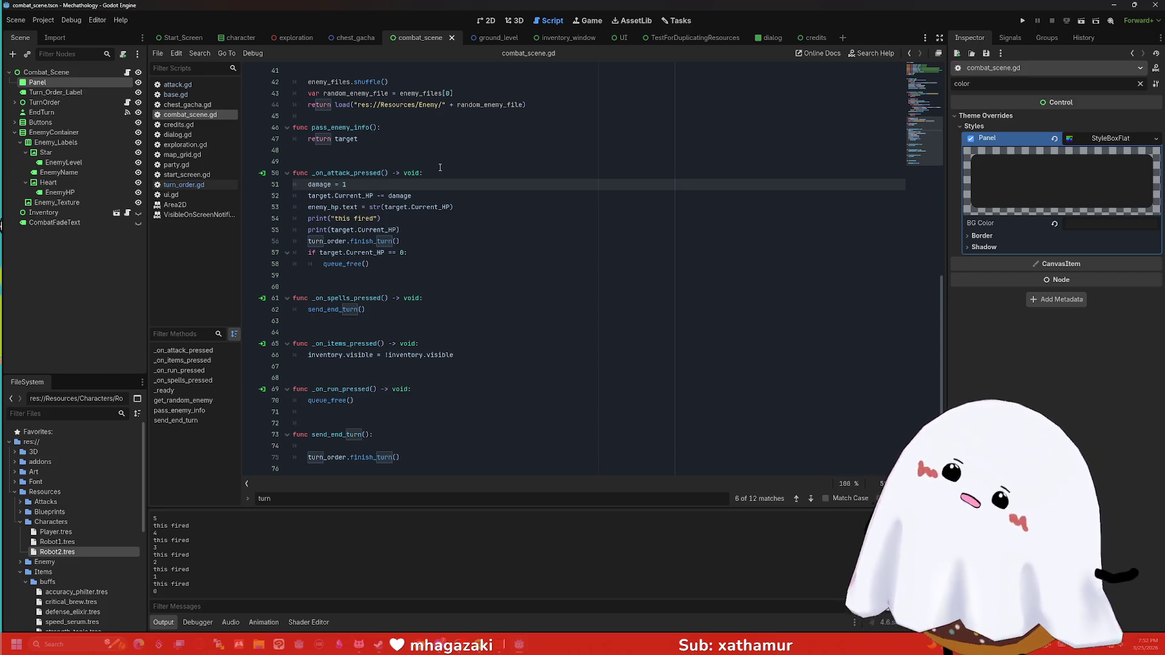
{"action": "left_click", "coordinate": [444, 176]}
{"action": "left_click", "coordinate": [453, 180]}
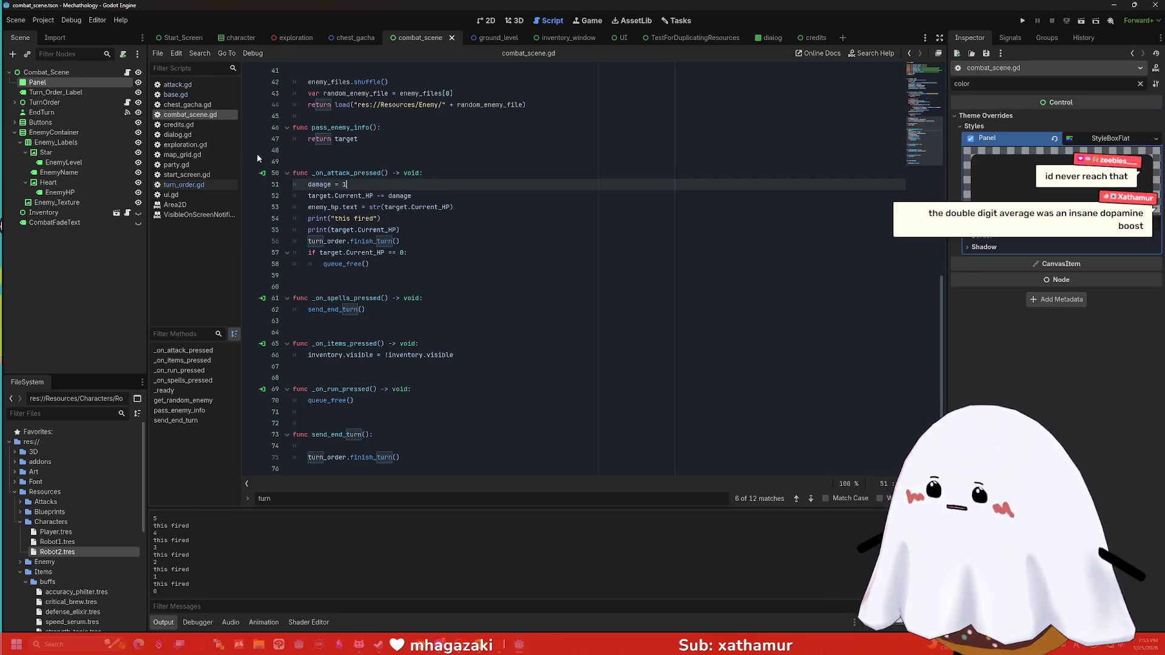
{"action": "key", "text": "Down"}
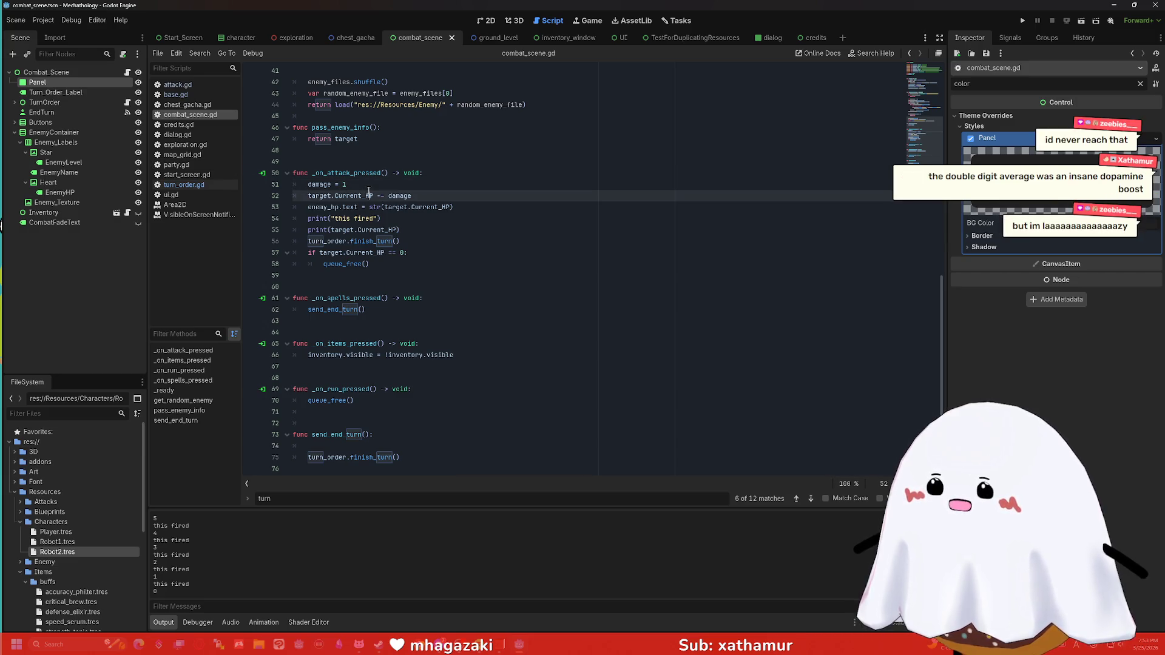
{"action": "key", "text": "Up"}
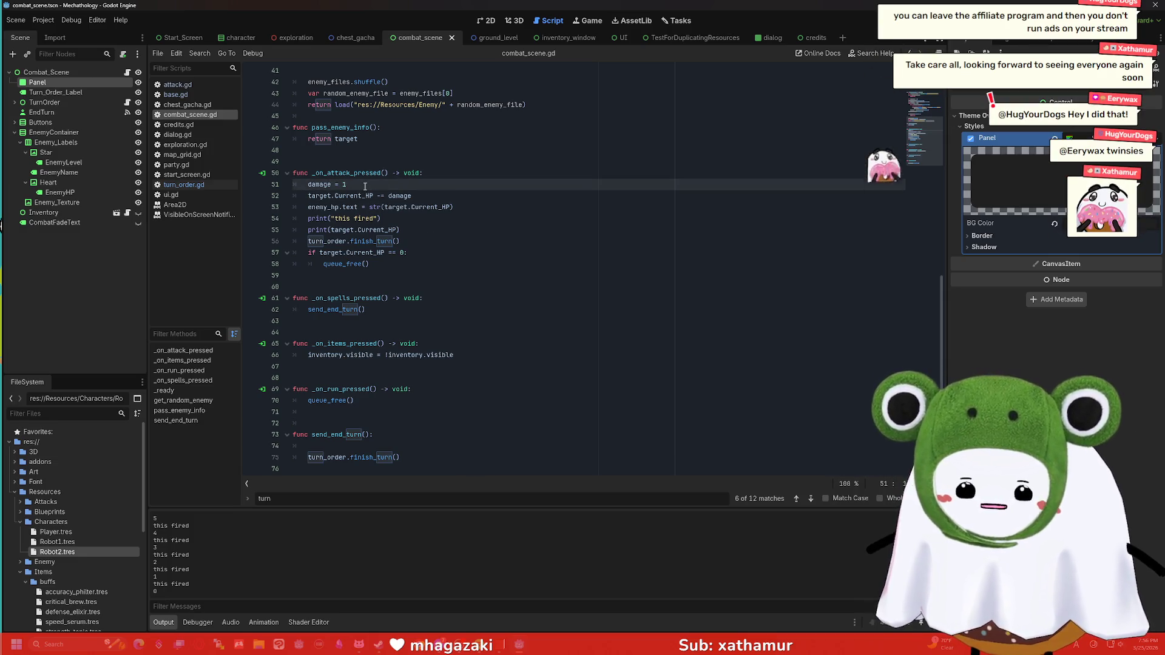
{"action": "left_click", "coordinate": [407, 263]}
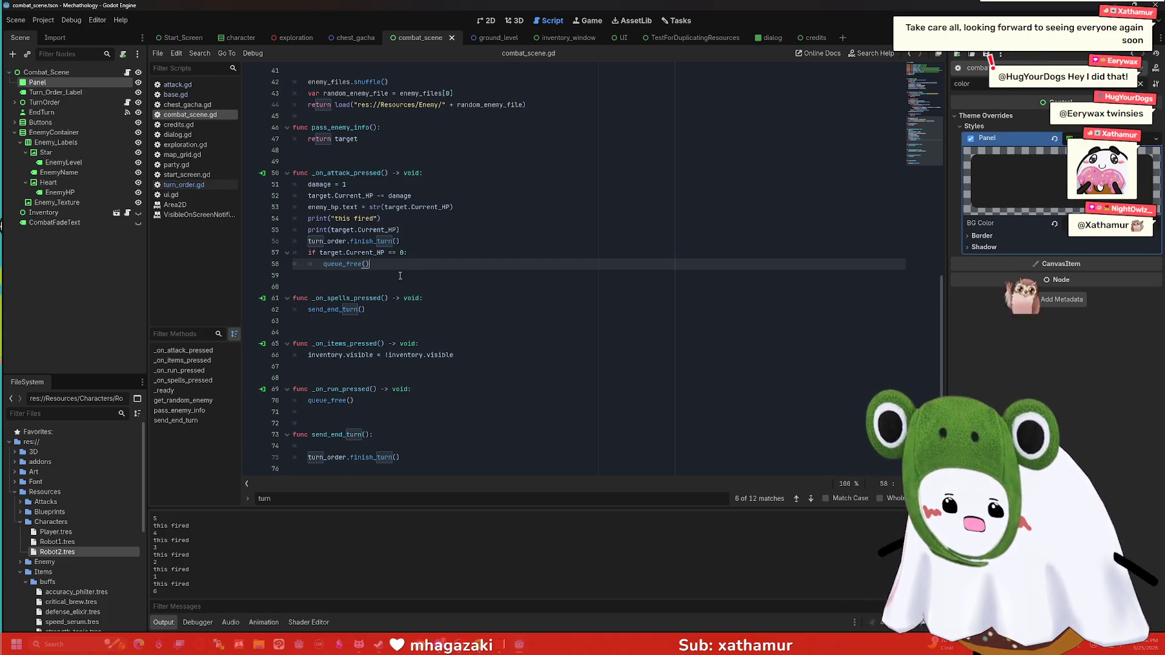
Step: Move send_end_turn() from _on_spells_pressed to a new line after queue_free() in _on_attack_pressed
{"action": "left_click_drag", "start_coordinate": [367, 310], "coordinate": [301, 310]}
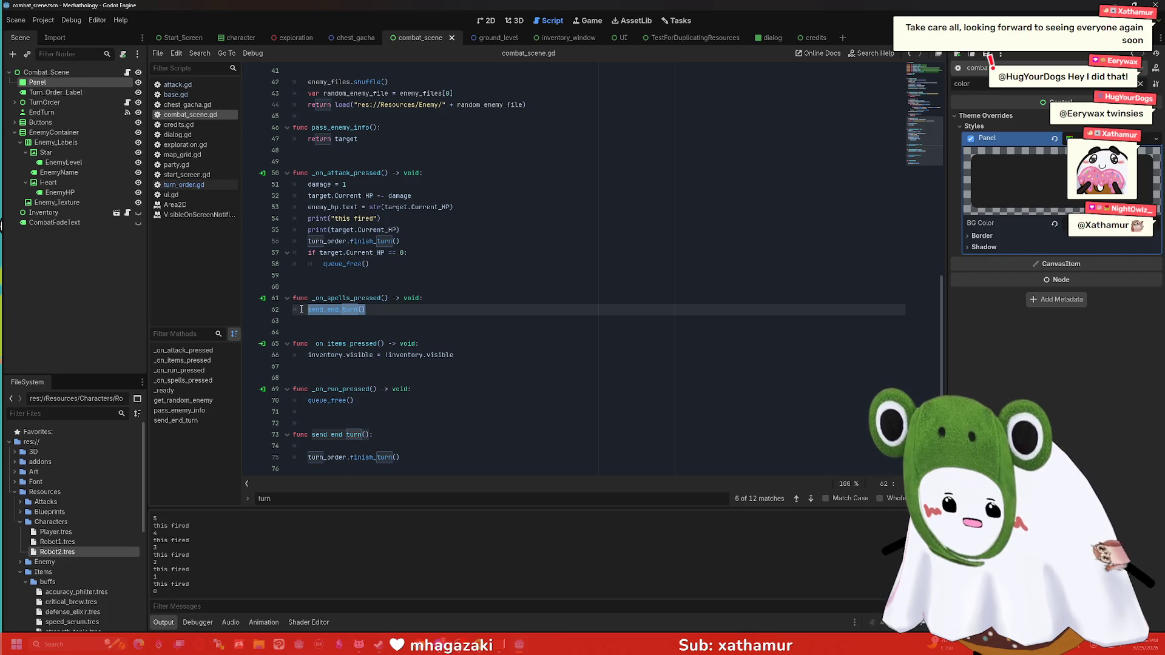
{"action": "key", "text": "ctrl+x"}
{"action": "left_click", "coordinate": [405, 266]}
{"action": "key", "text": "Return"}
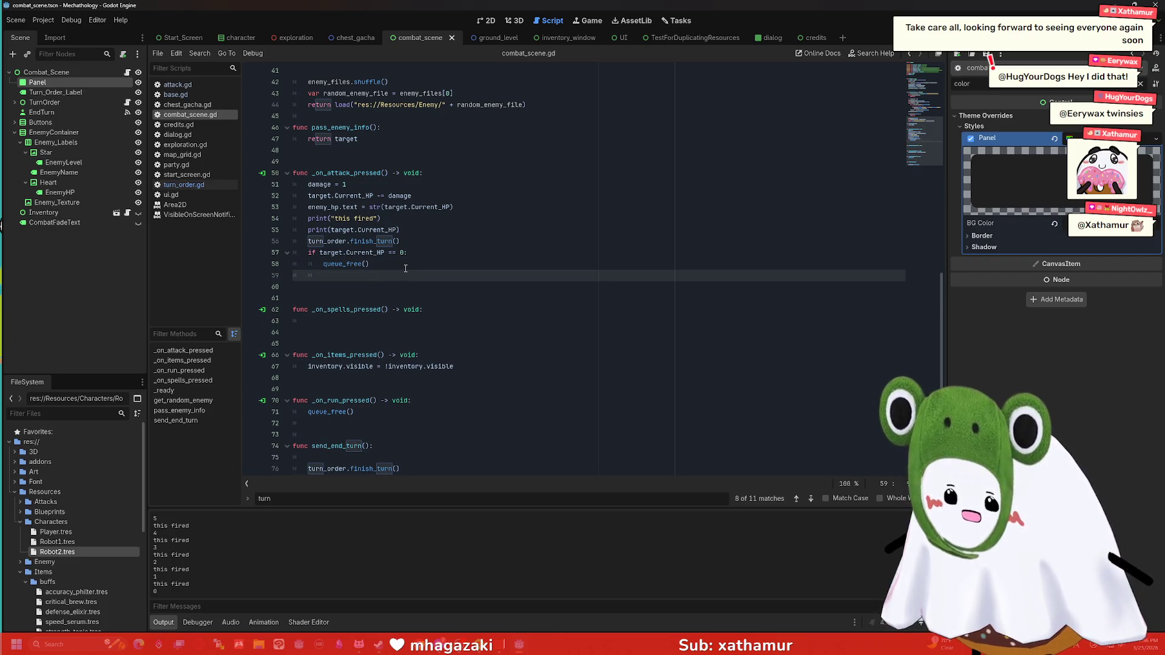
{"action": "key", "text": "Return"}
{"action": "key", "text": "ctrl+v"}
Step: Paste send_end_turn() back into the empty _on_spells_pressed body
{"action": "scroll", "coordinate": [399, 274], "scroll_direction": "down", "scroll_amount": 1}
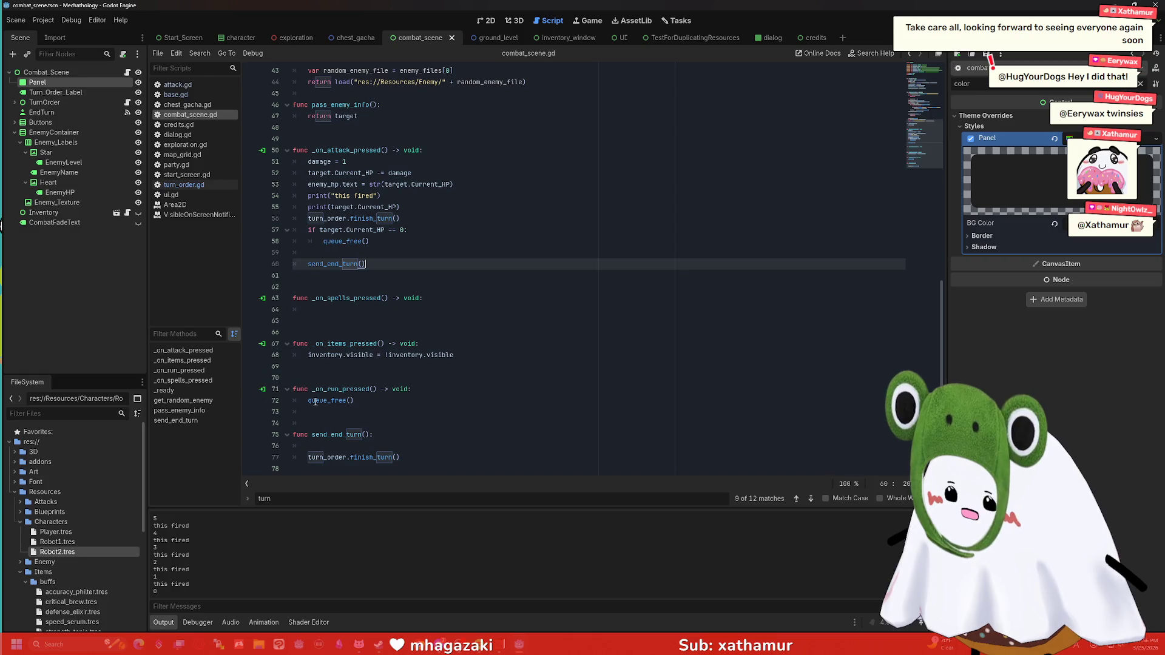
{"action": "left_click", "coordinate": [399, 397]}
{"action": "left_click", "coordinate": [388, 309]}
{"action": "key", "text": "ctrl+v"}
{"action": "left_click", "coordinate": [392, 287]}
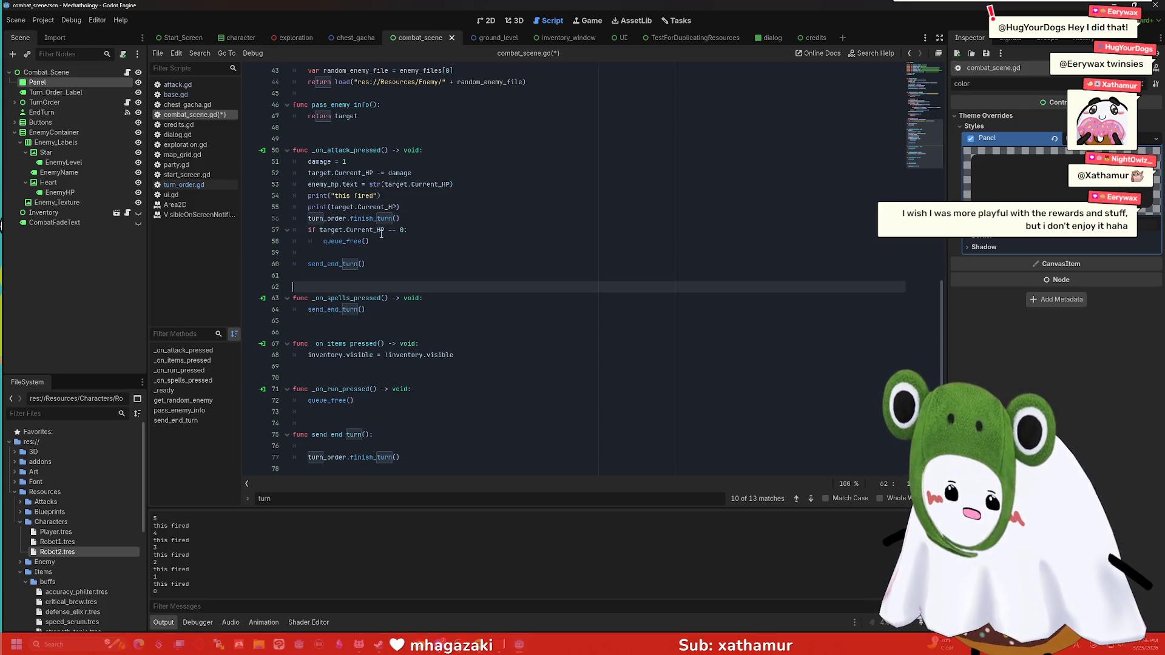
{"action": "left_click", "coordinate": [368, 448]}
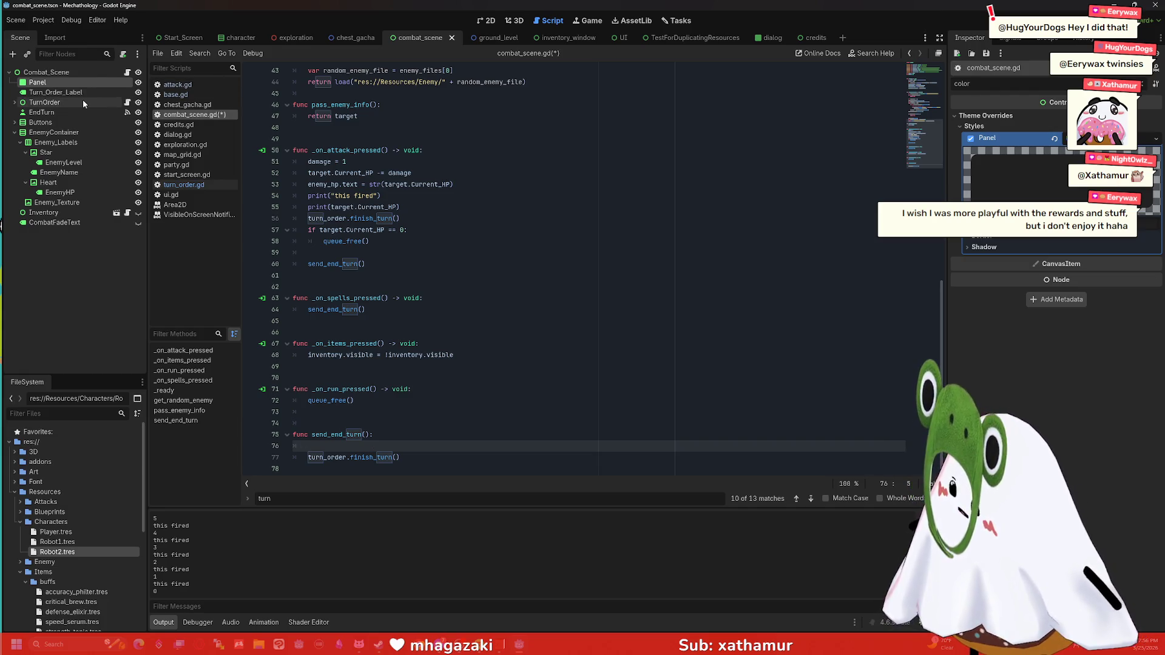
Step: Expand the Buttons node in the Scene dock and drop a $Buttons reference into send_end_turn
{"action": "left_click", "coordinate": [78, 121]}
{"action": "left_click", "coordinate": [15, 122]}
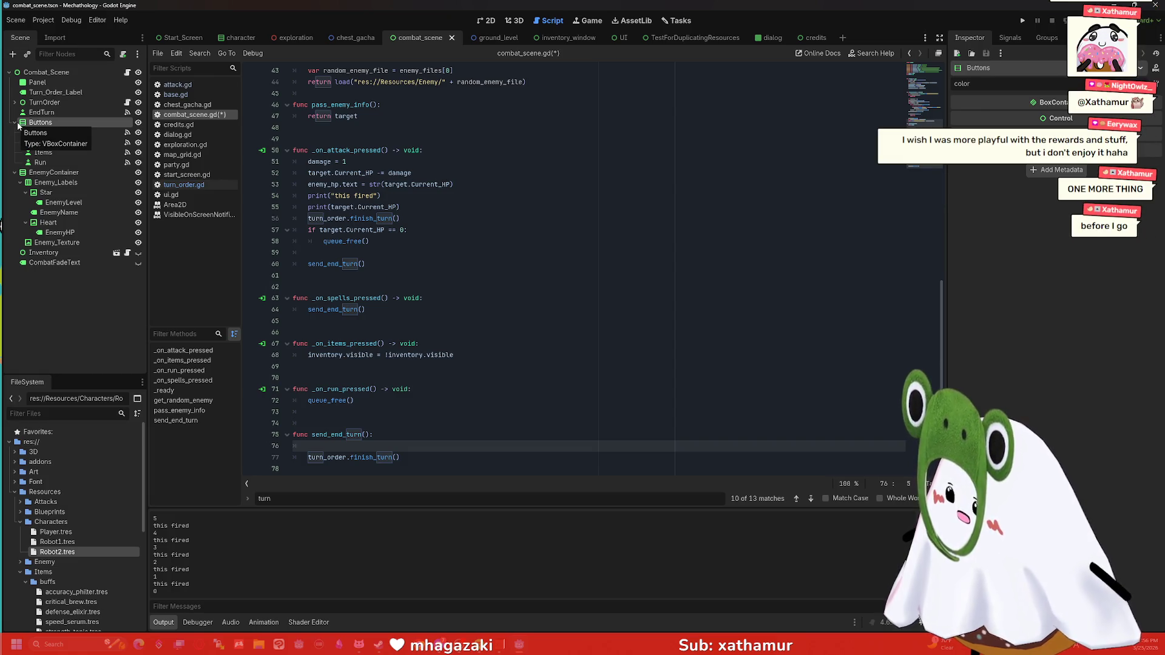
{"action": "left_click", "coordinate": [14, 121]}
{"action": "left_click_drag", "start_coordinate": [40, 122], "coordinate": [446, 444]}
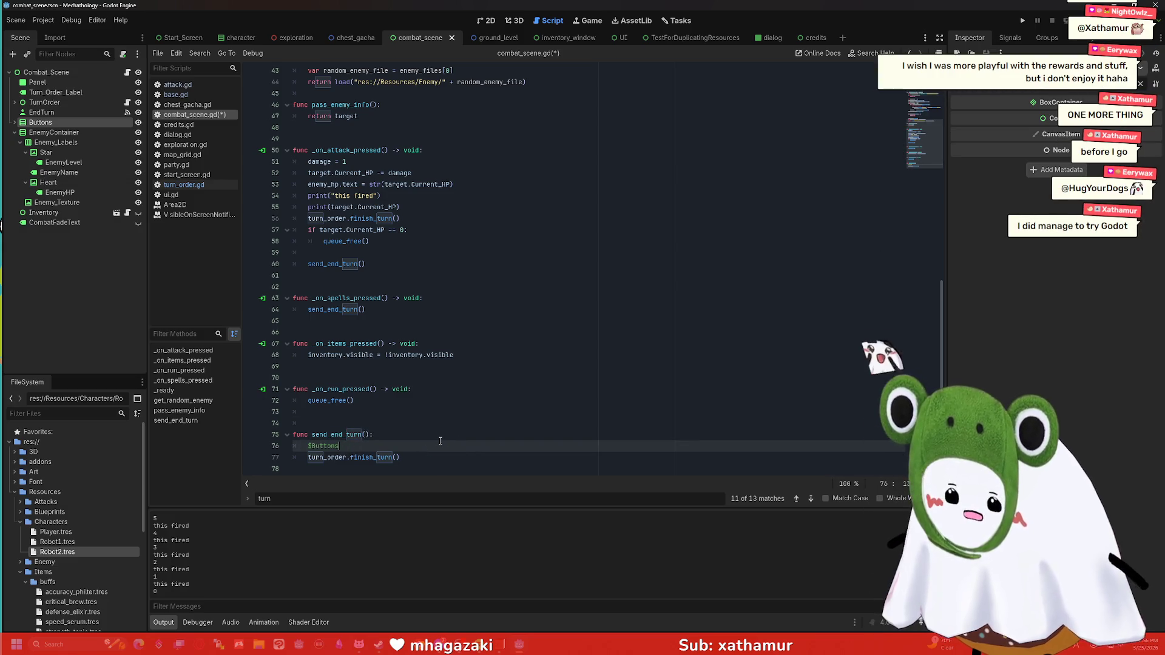
{"action": "left_click", "coordinate": [442, 442]}
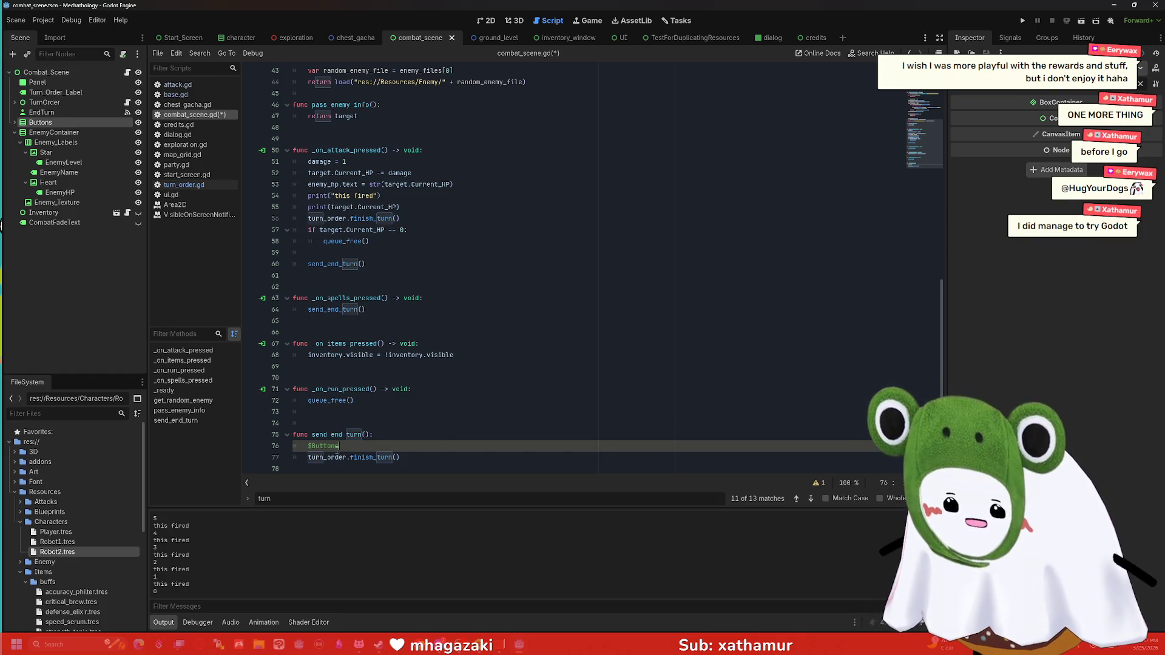
{"action": "scroll", "coordinate": [428, 261], "scroll_direction": "up", "scroll_amount": 10}
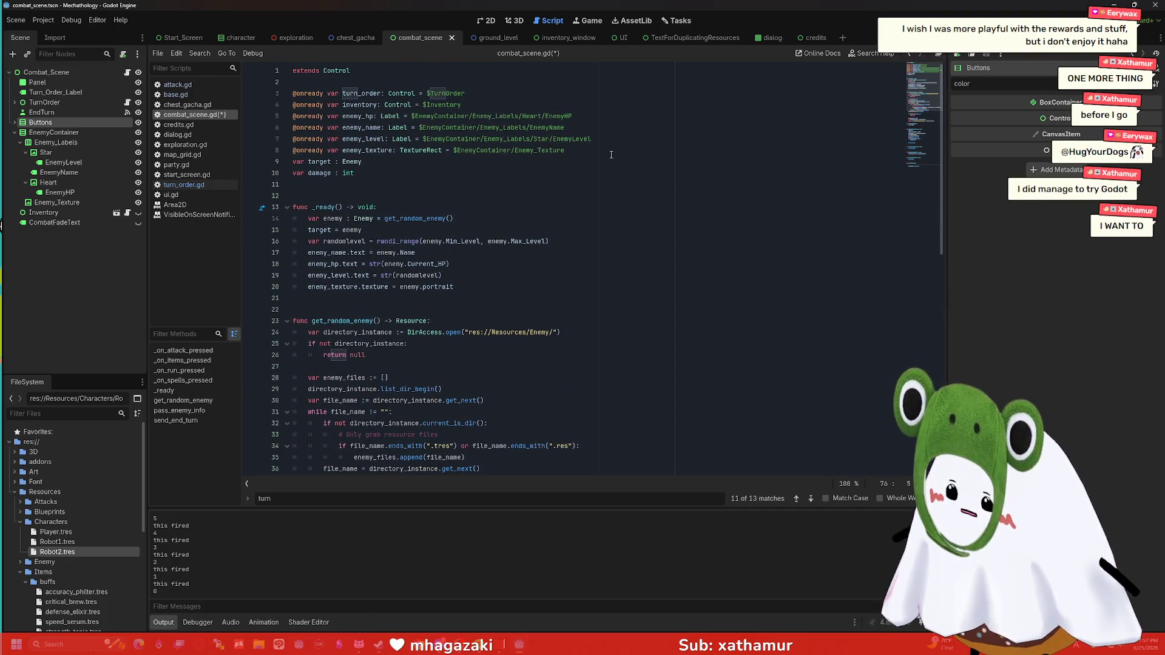
{"action": "left_click", "coordinate": [612, 152]}
{"action": "key", "text": "Return"}
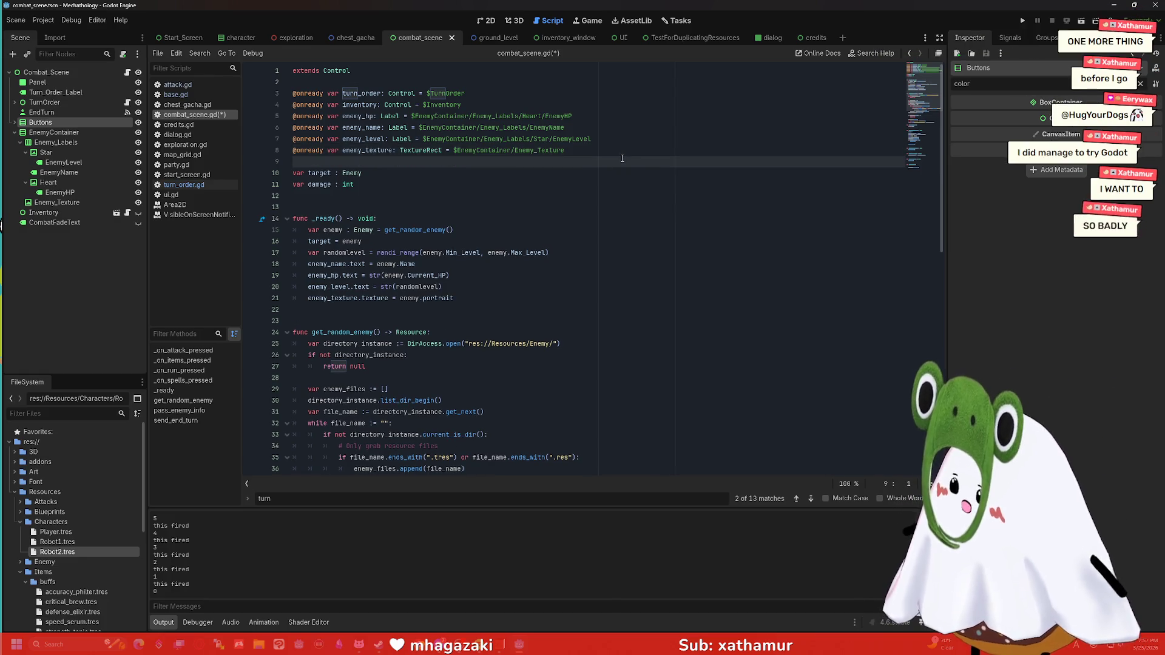
{"action": "mouse_move", "coordinate": [57, 125]}
{"action": "left_mouse_down"}
{"action": "mouse_move", "coordinate": [364, 128]}
{"action": "mouse_move", "coordinate": [409, 162]}
{"action": "left_mouse_up"}
{"action": "key", "text": "BackSpace"}
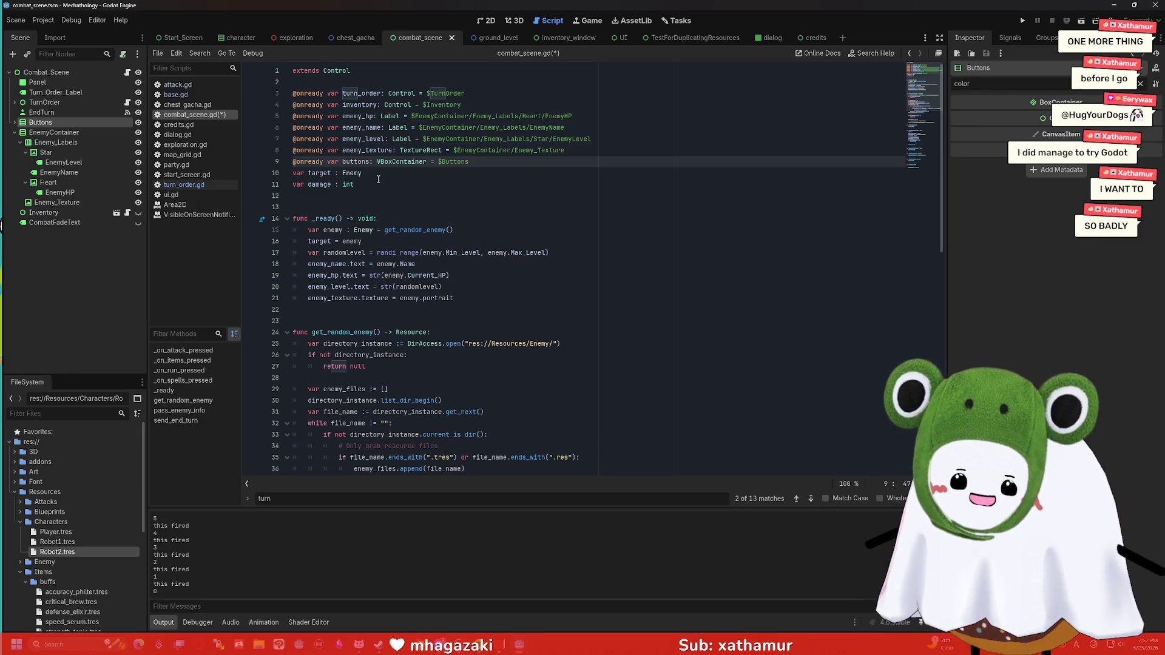
{"action": "scroll", "coordinate": [492, 200], "scroll_direction": "down", "scroll_amount": 10}
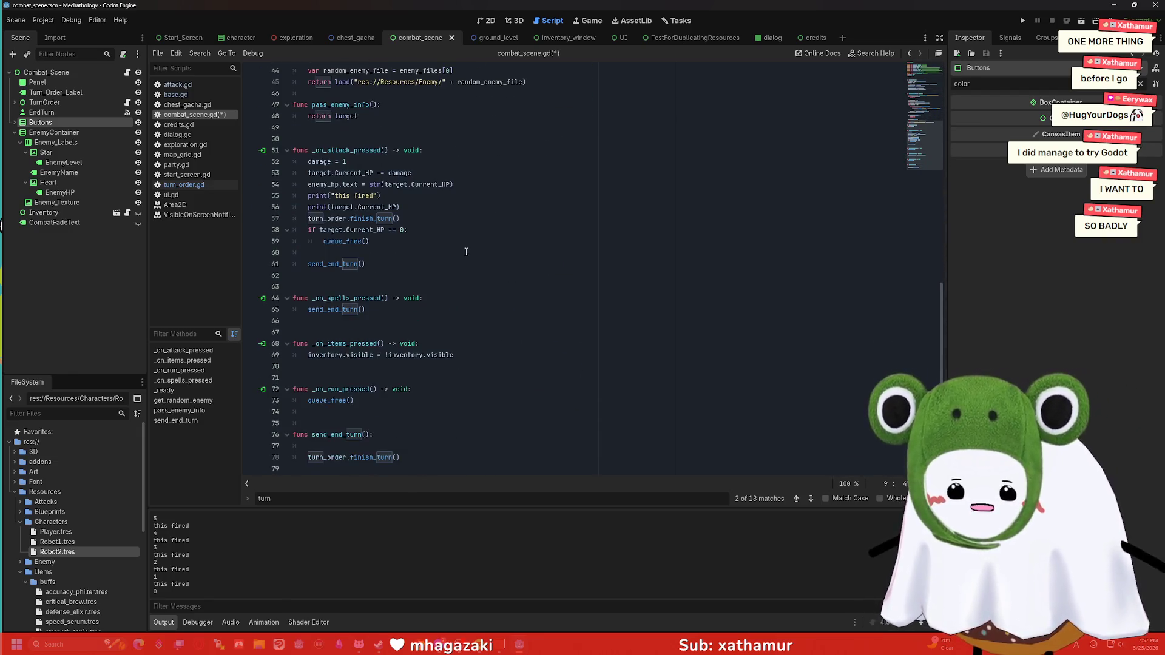
{"action": "left_click", "coordinate": [335, 447]}
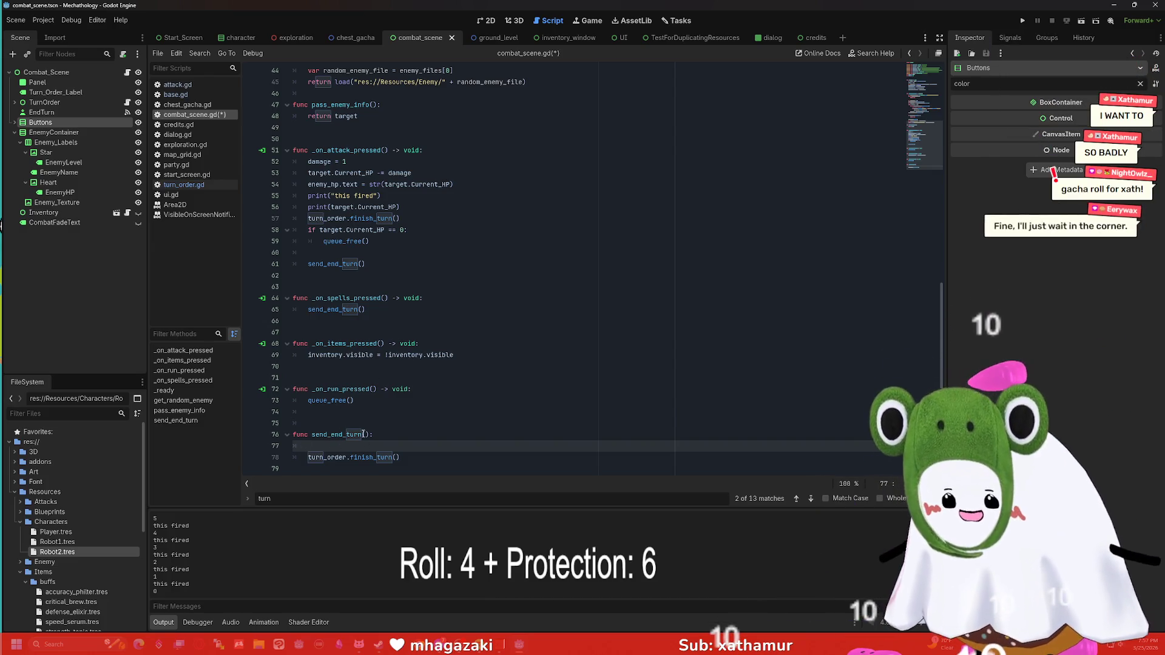
Step: Write the 'for i in buttons:' loop header in send_end_turn above turn_order.finish_turn()
{"action": "type", "text": "butt"}
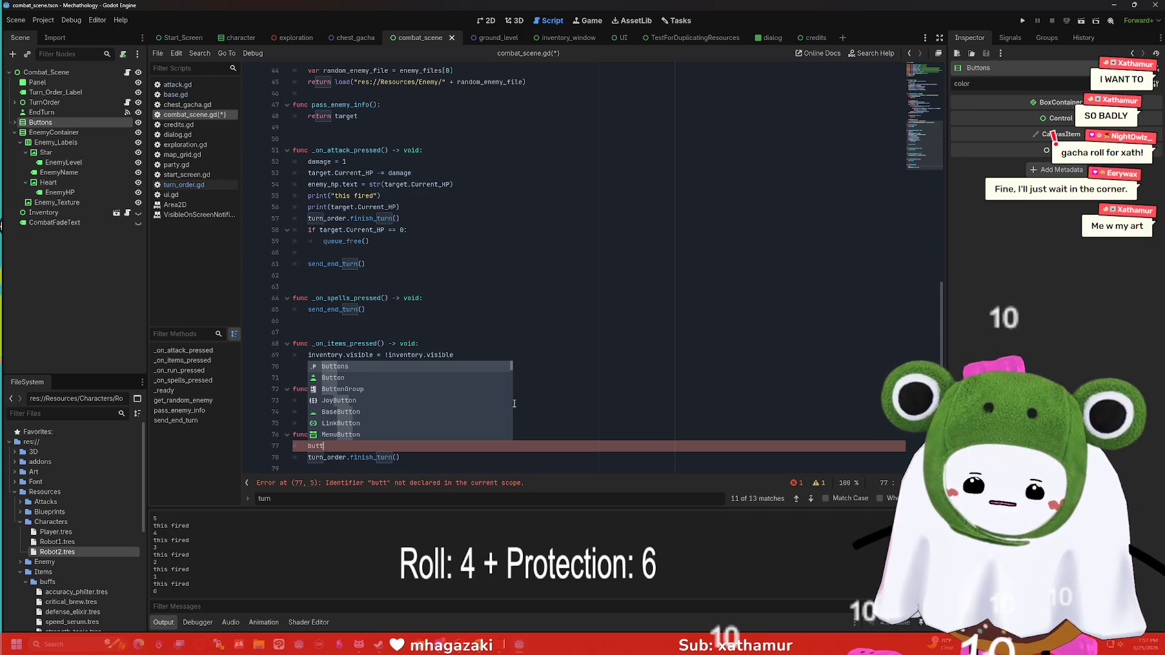
{"action": "left_click", "coordinate": [338, 447]}
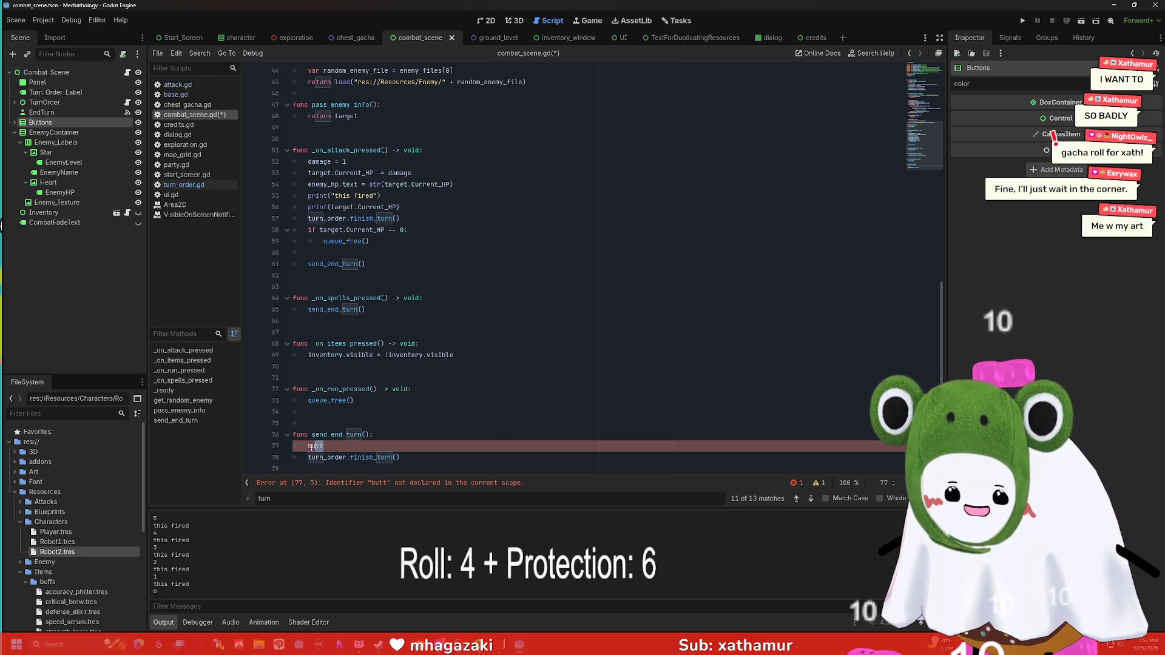
{"action": "left_click_drag", "start_coordinate": [325, 446], "coordinate": [308, 445]}
{"action": "key", "text": "BackSpace"}
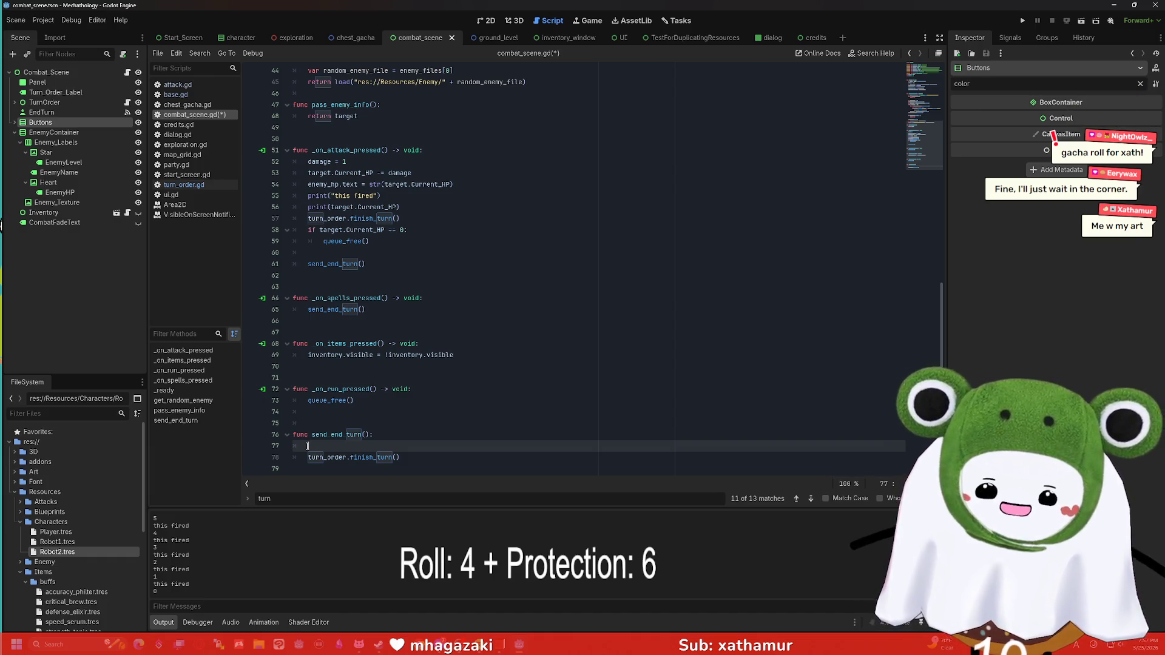
{"action": "type", "text": "buttons"}
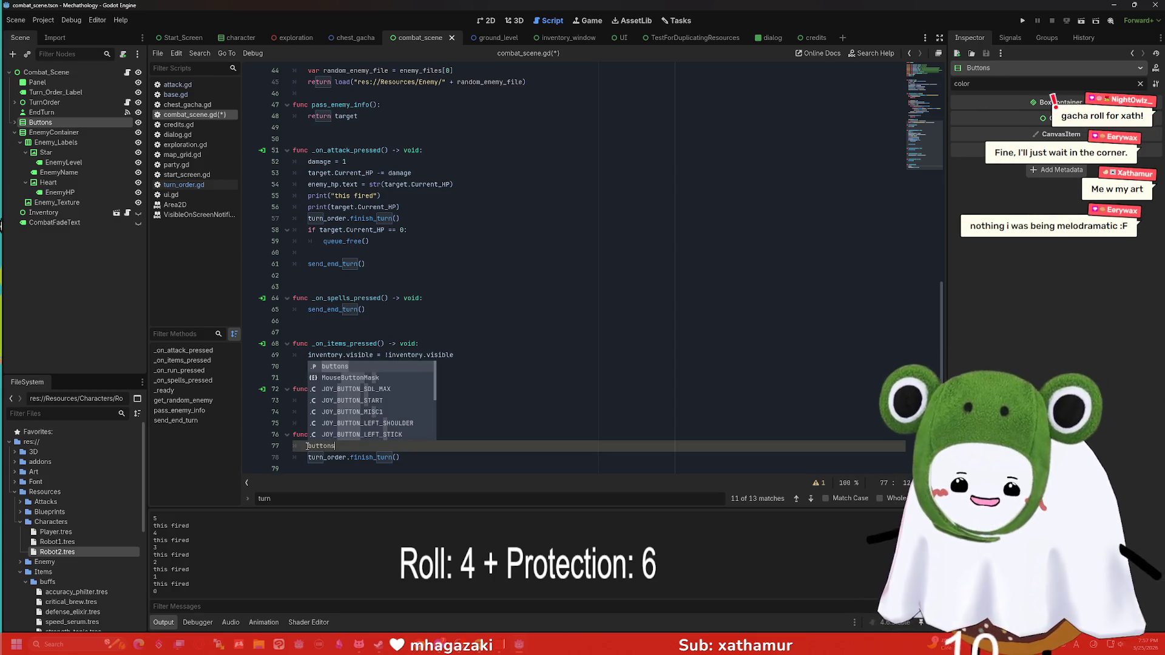
{"action": "type", "text": "."}
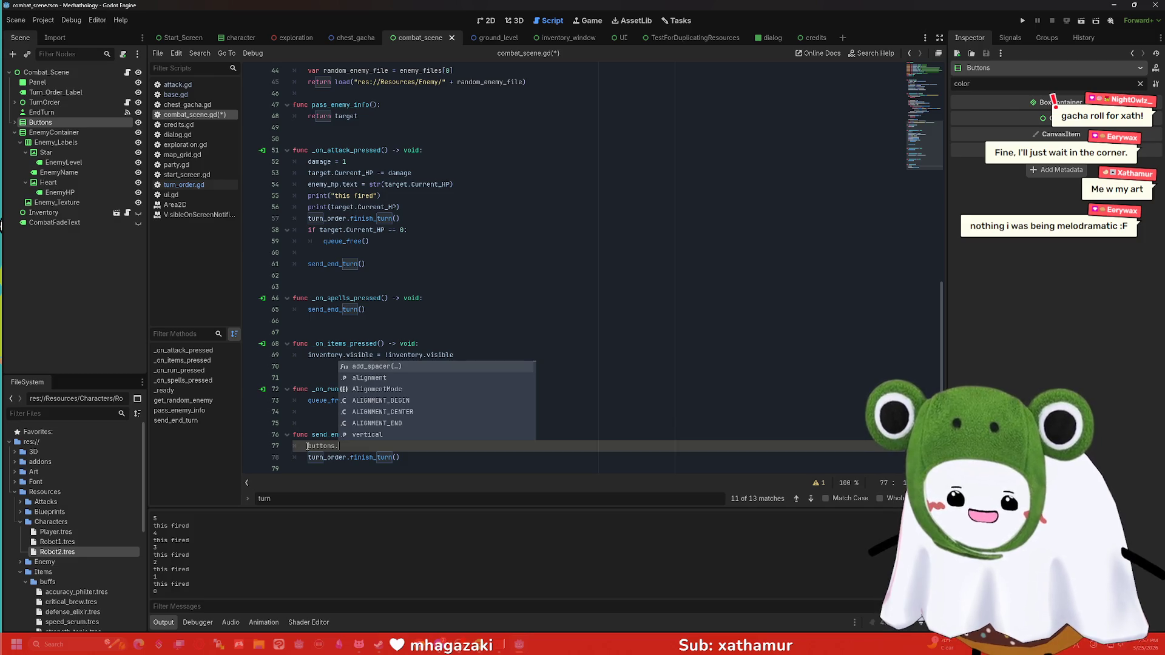
{"action": "key", "text": "BackSpace"}
{"action": "key", "text": "BackSpace"}
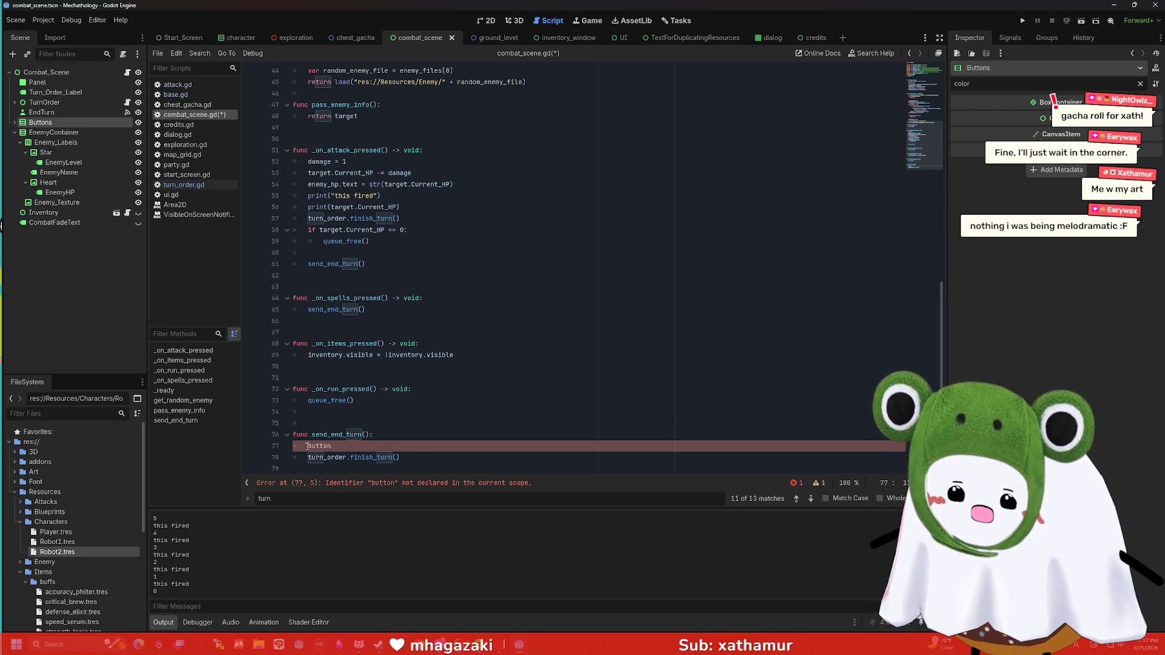
{"action": "key", "text": "BackSpace"}
{"action": "key", "text": "BackSpace"}
{"action": "key", "text": "BackSpace"}
{"action": "type", "text": "for i in bu"}
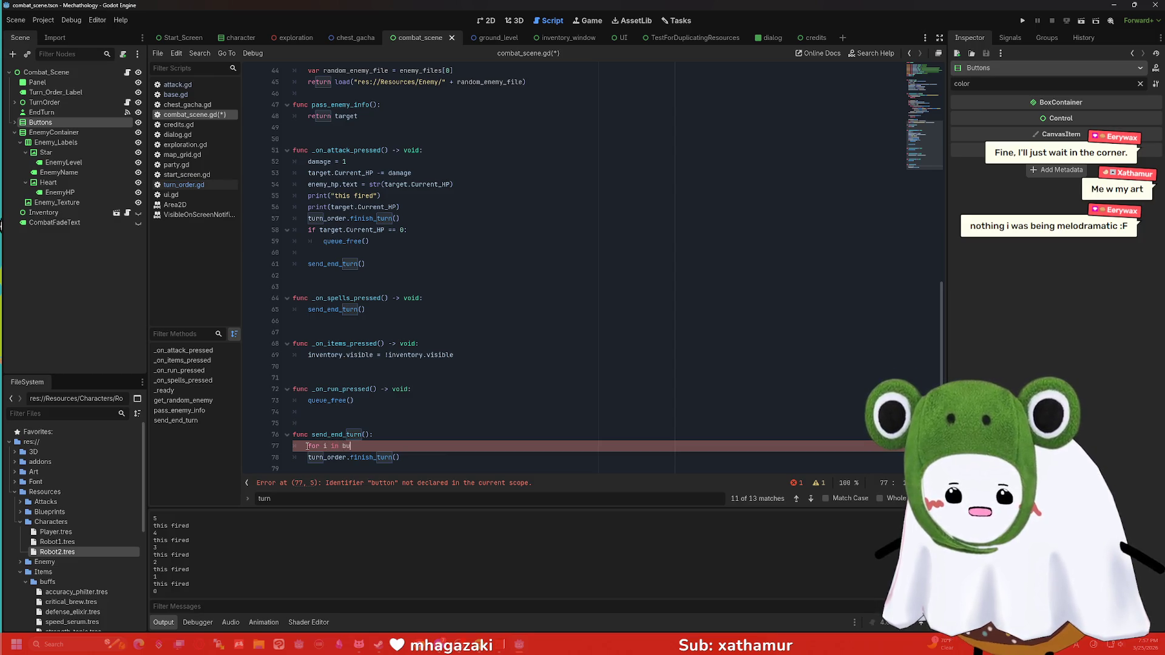
{"action": "type", "text": "ttons:"}
{"action": "key", "text": "Return"}
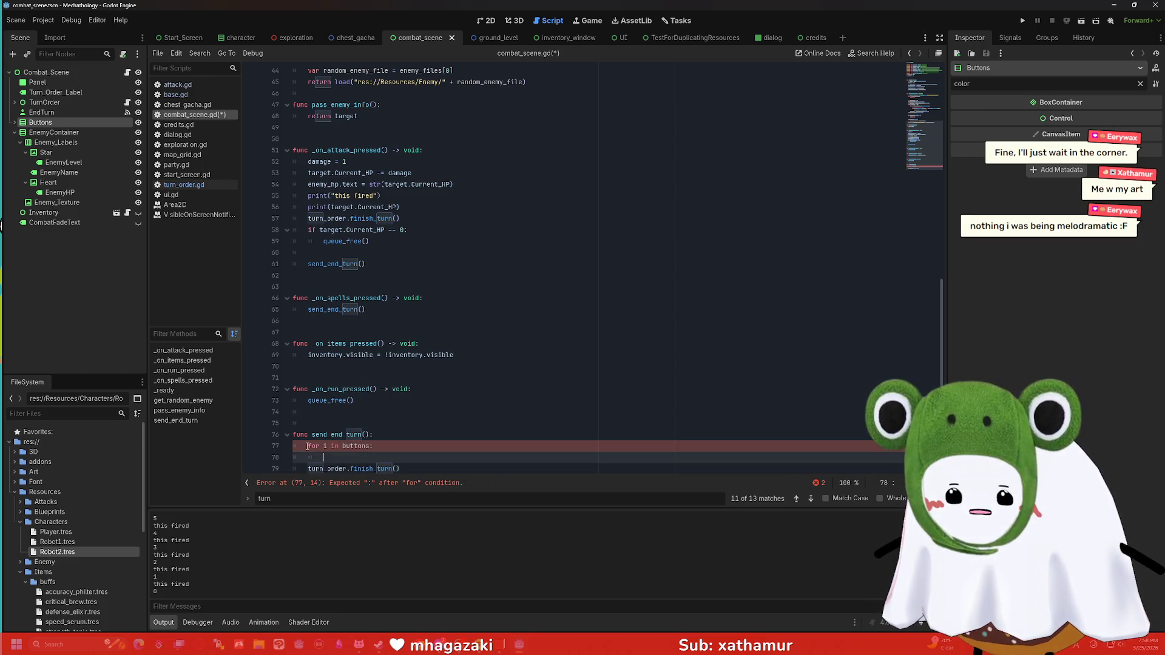
{"action": "key", "text": "BackSpace"}
{"action": "key", "text": "BackSpace"}
{"action": "key", "text": "BackSpace"}
{"action": "type", "text": ".child_"}
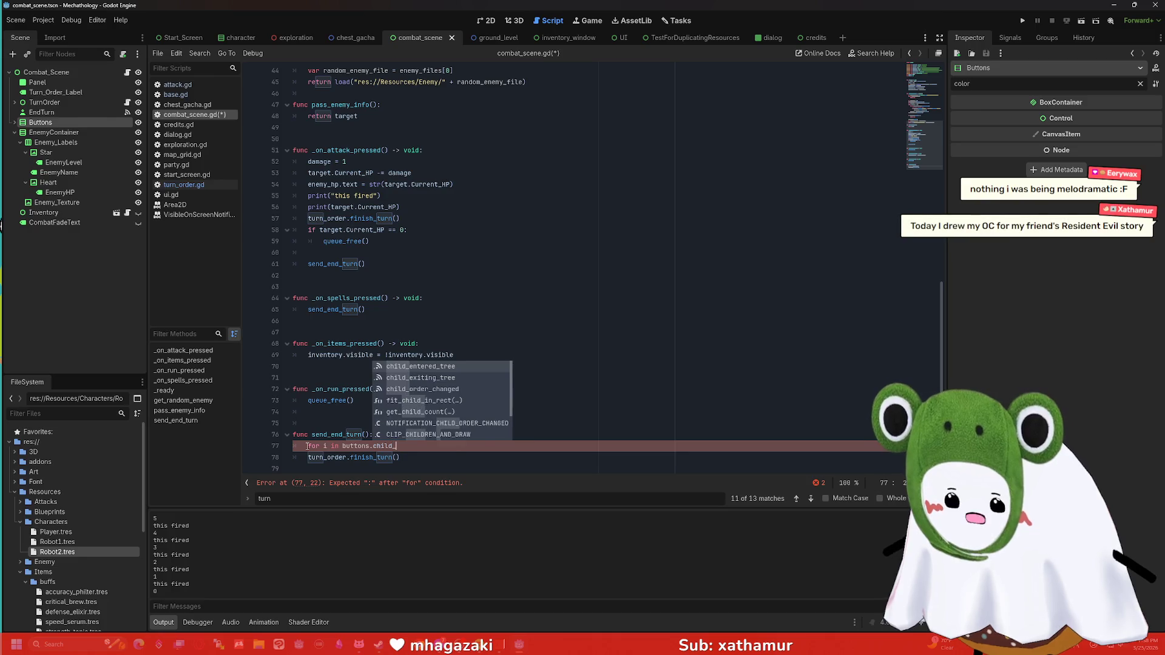
{"action": "key", "text": "BackSpace"}
{"action": "key", "text": "BackSpace"}
{"action": "key", "text": "BackSpace"}
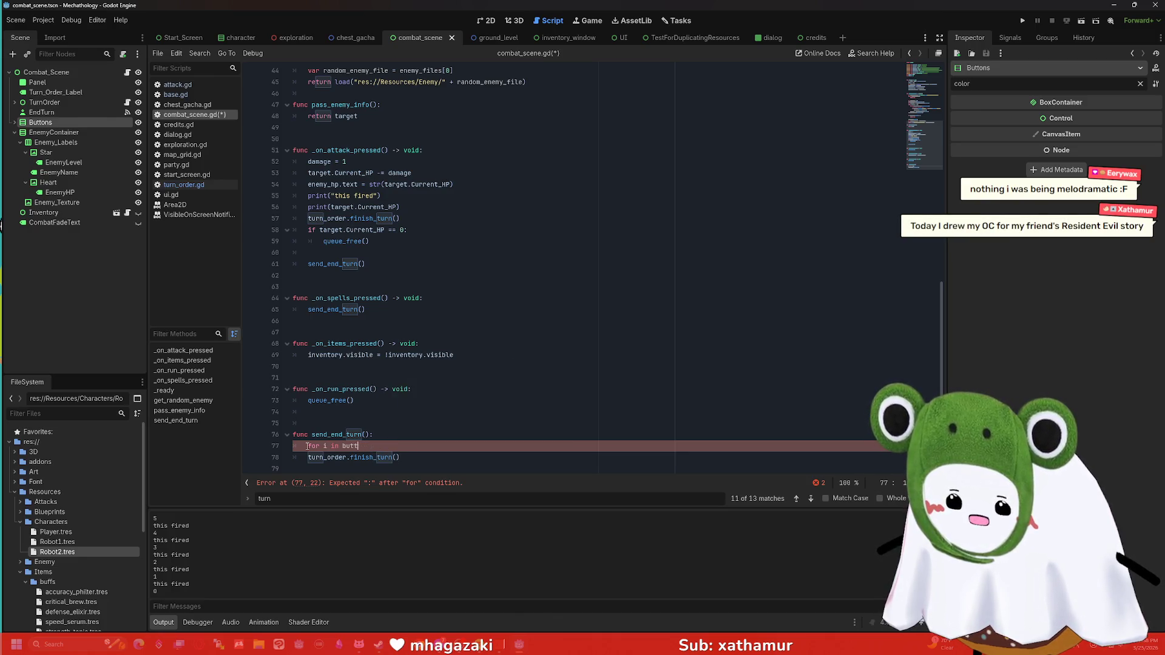
{"action": "type", "text": ":"}
{"action": "key", "text": "Return"}
{"action": "type", "text": "i.get"}
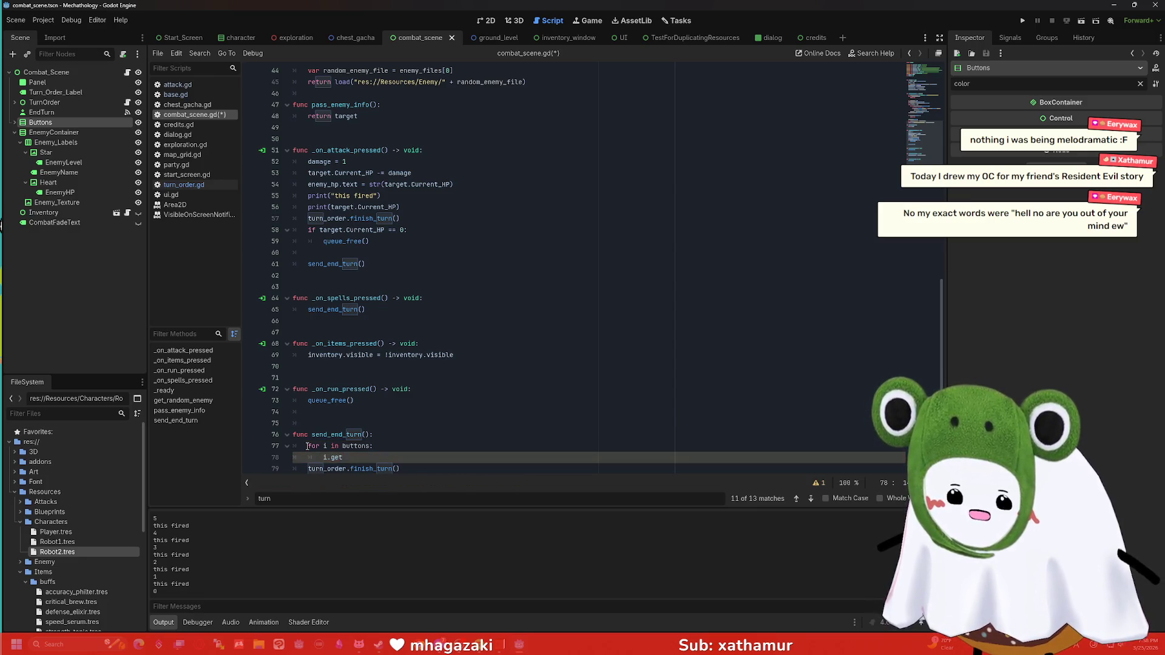
{"action": "key", "text": "BackSpace"}
{"action": "key", "text": "BackSpace"}
{"action": "key", "text": "BackSpace"}
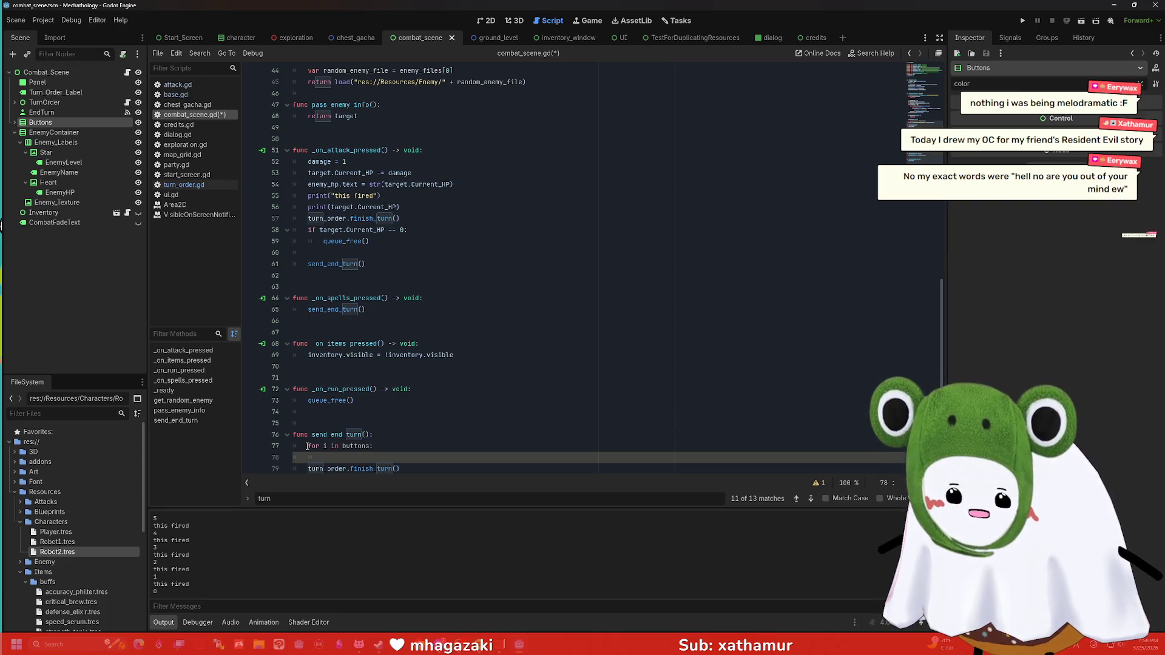
Step: Add the loop body line 'buttons.get_child(i).disable'
{"action": "left_click", "coordinate": [417, 452]}
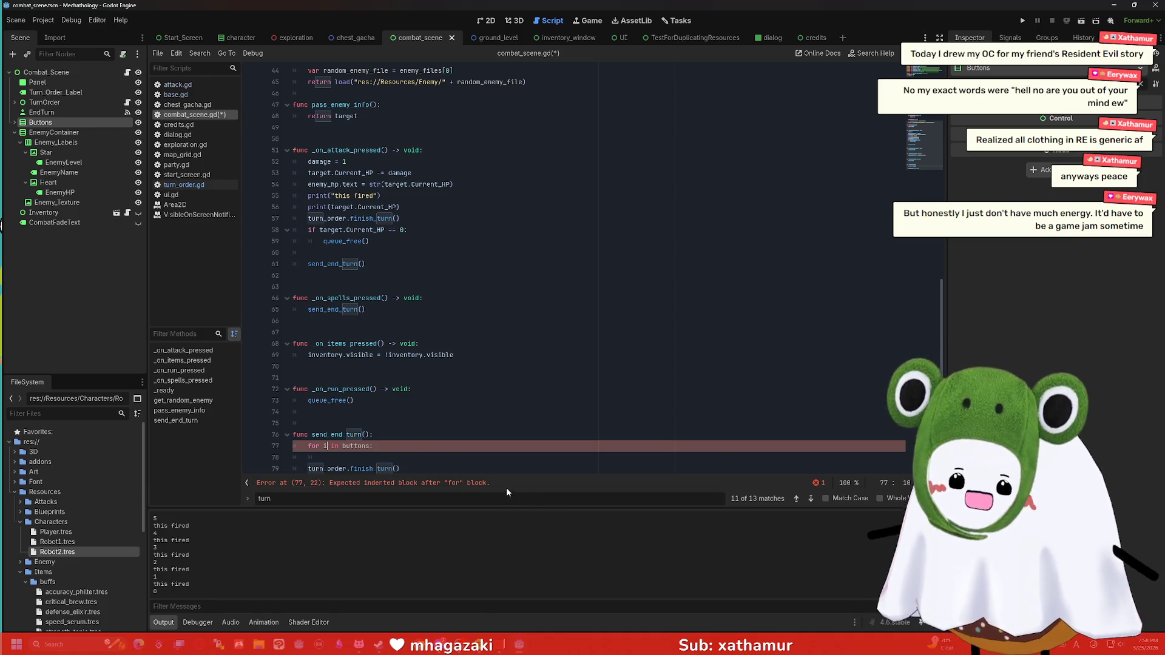
{"action": "left_click", "coordinate": [405, 456]}
{"action": "scroll", "coordinate": [417, 460], "scroll_direction": "down", "scroll_amount": 1}
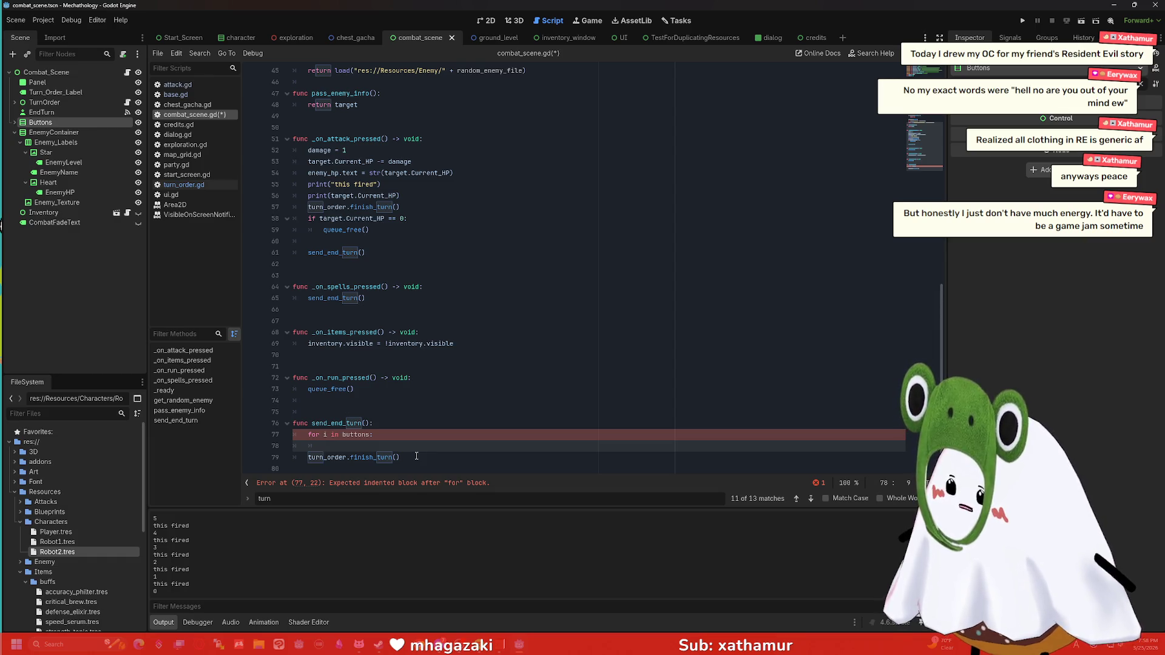
{"action": "type", "text": "$Buttons"}
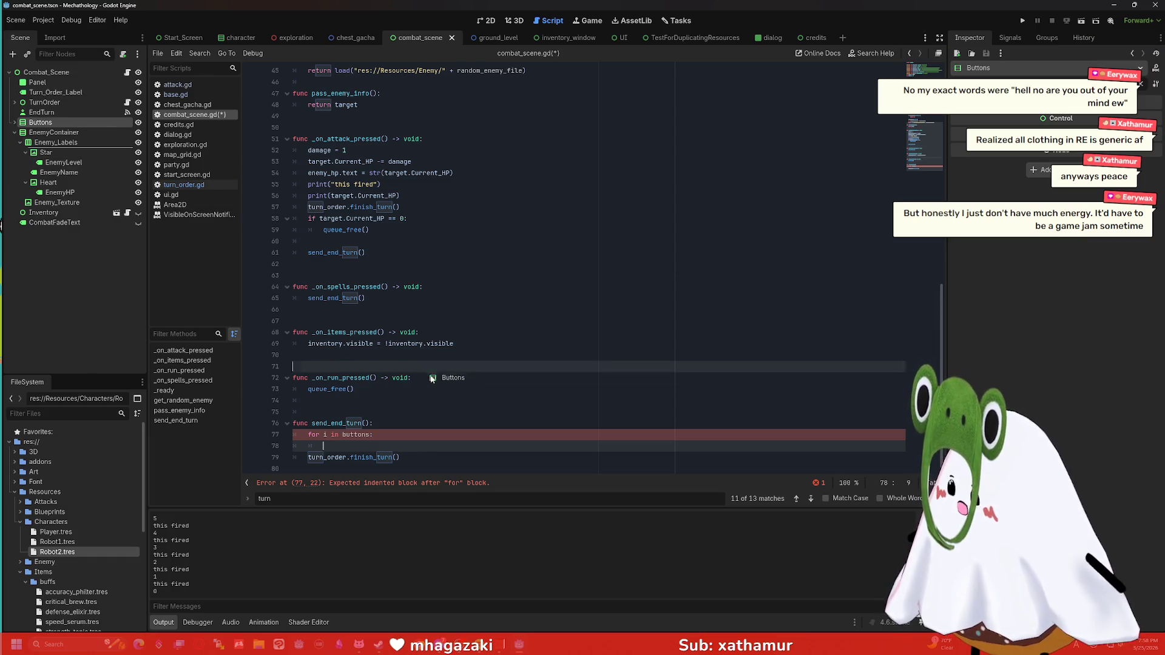
{"action": "type", "text": ".get"}
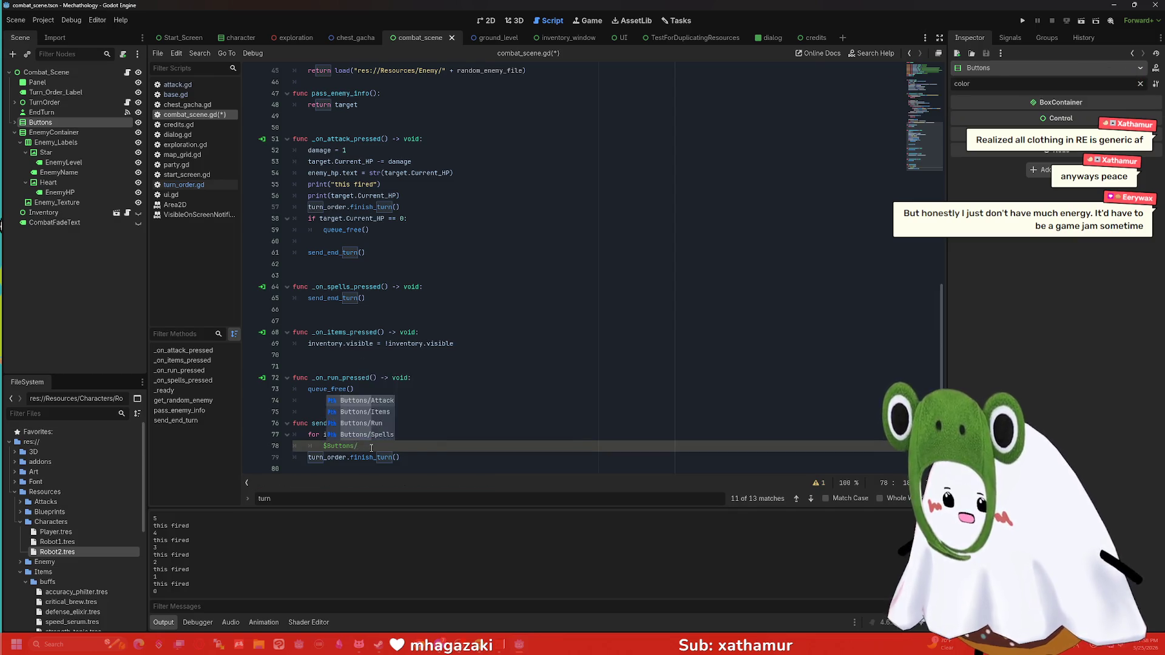
{"action": "type", "text": "_chil"}
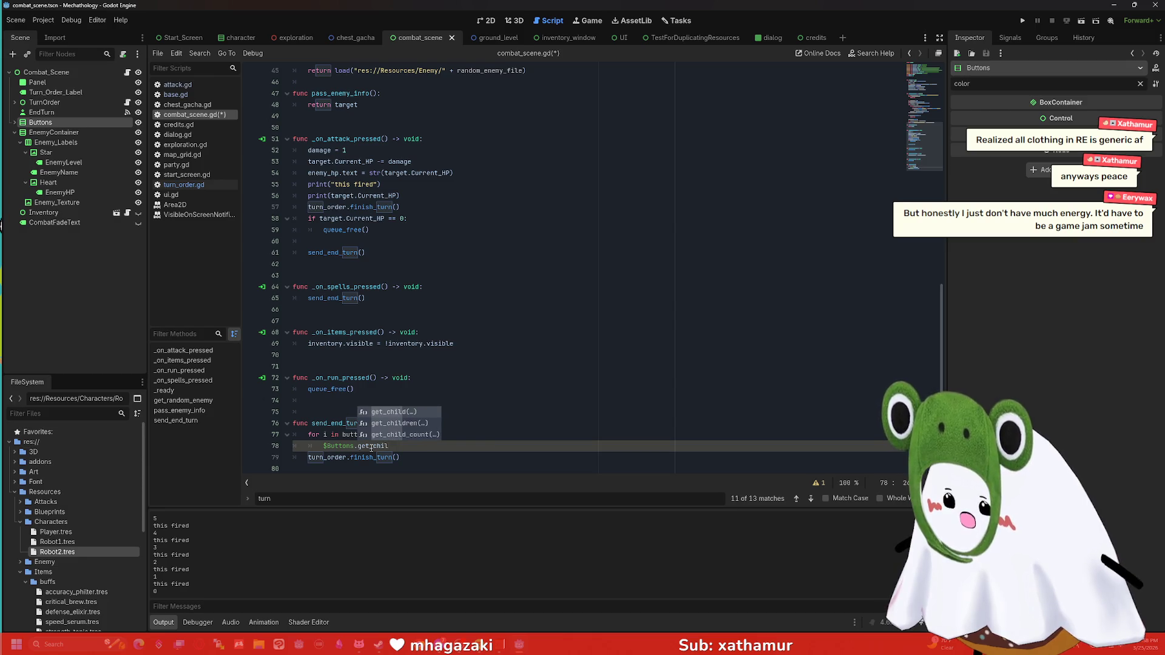
{"action": "key", "text": "Return"}
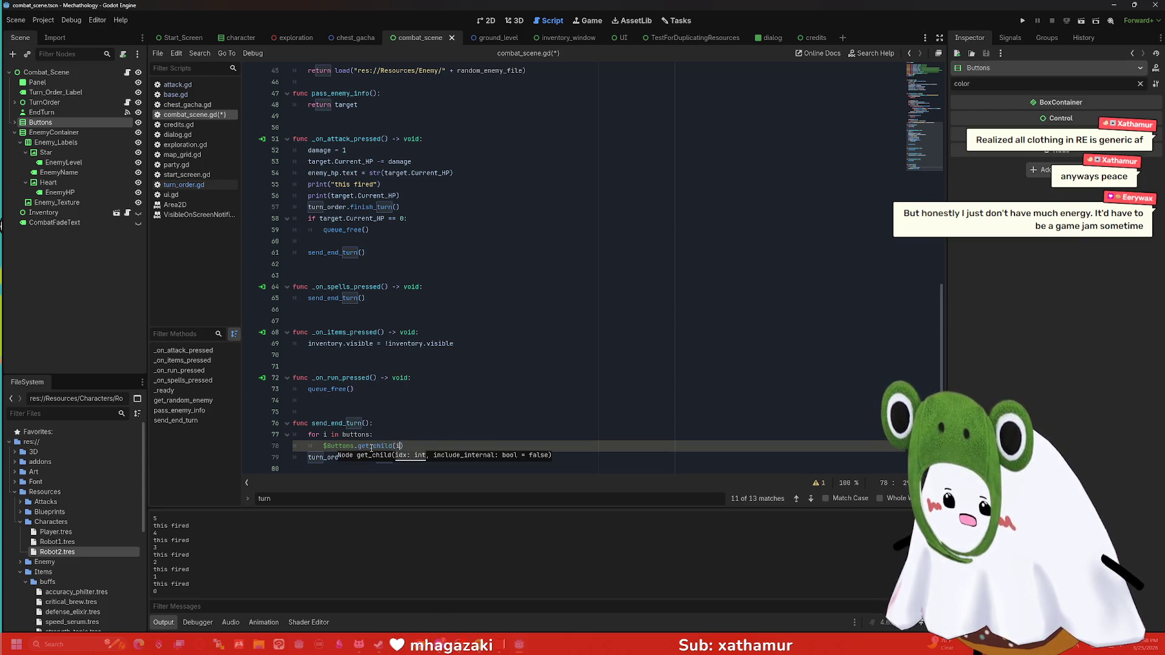
{"action": "double_click", "coordinate": [350, 446]}
{"action": "left_click", "coordinate": [324, 446], "text": "shift"}
{"action": "type", "text": "buttons"}
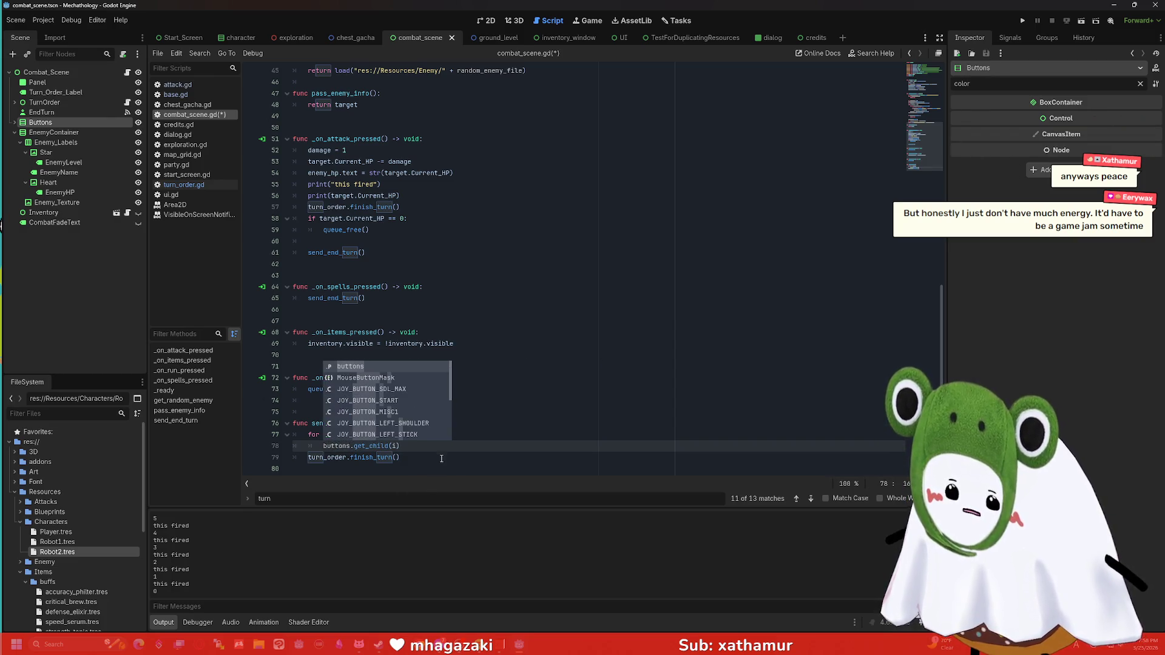
{"action": "key", "text": "Escape"}
{"action": "key", "text": "End"}
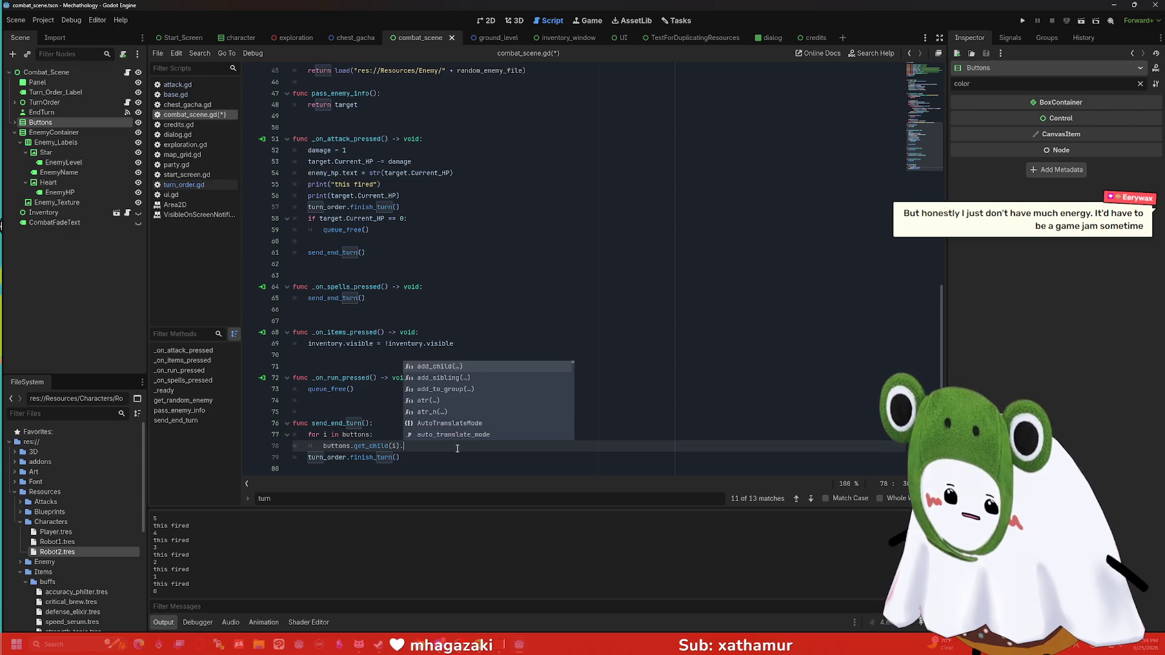
{"action": "type", "text": "disabled"}
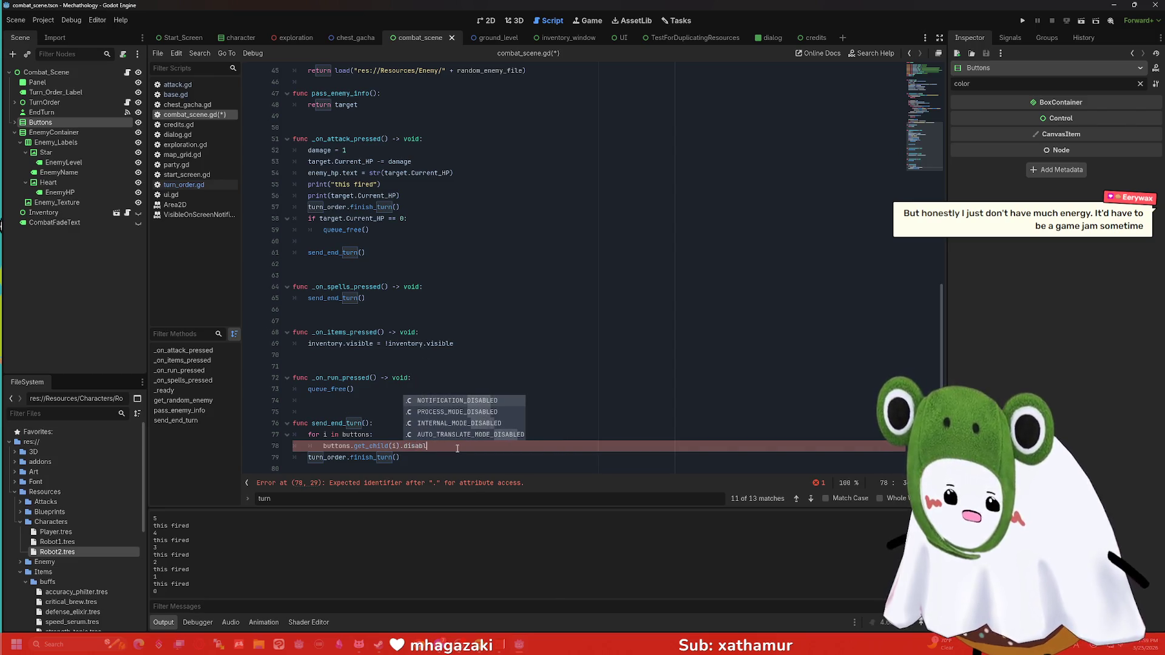
{"action": "key", "text": "BackSpace"}
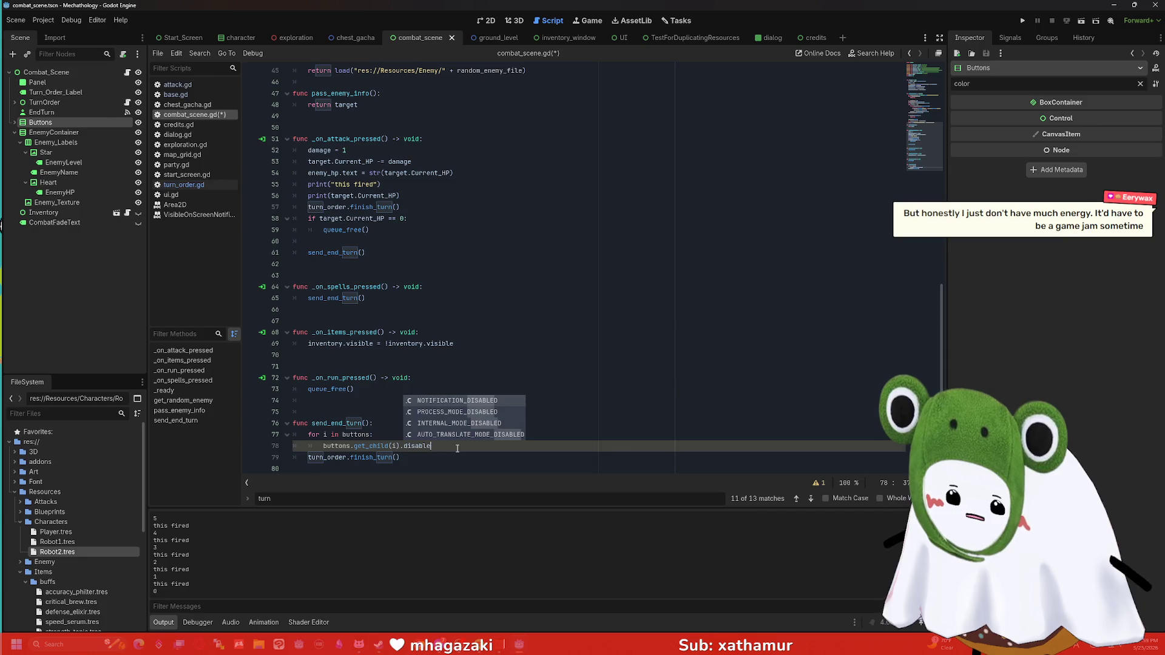
{"action": "left_click_drag", "start_coordinate": [457, 448], "coordinate": [260, 435]}
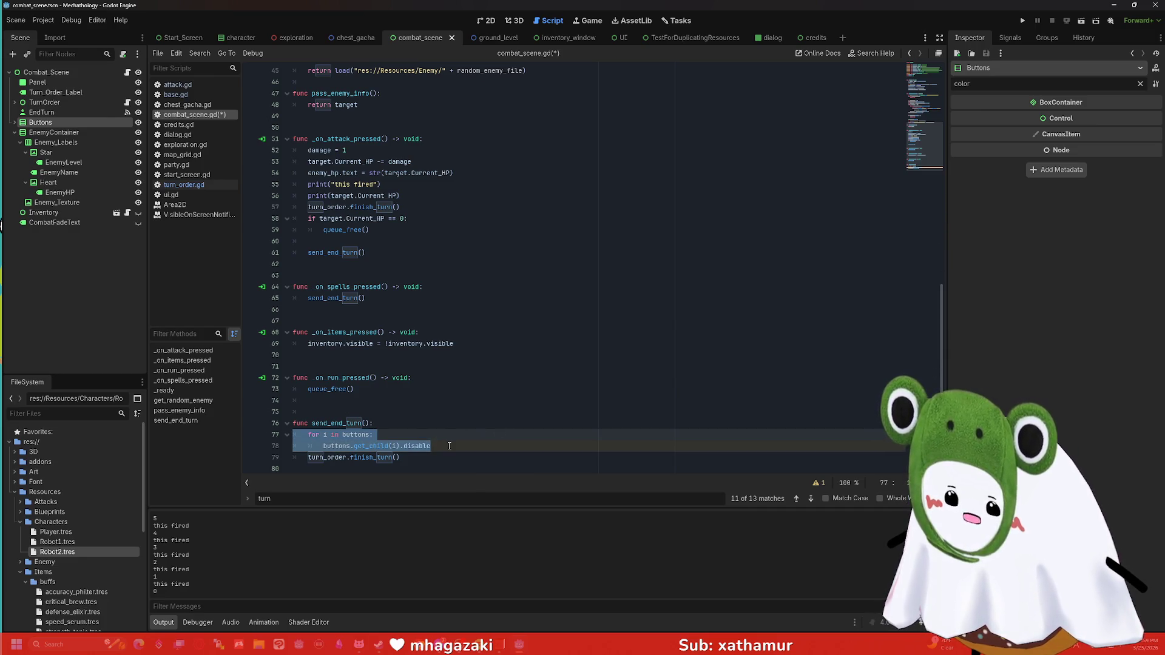
{"action": "left_click", "coordinate": [449, 446]}
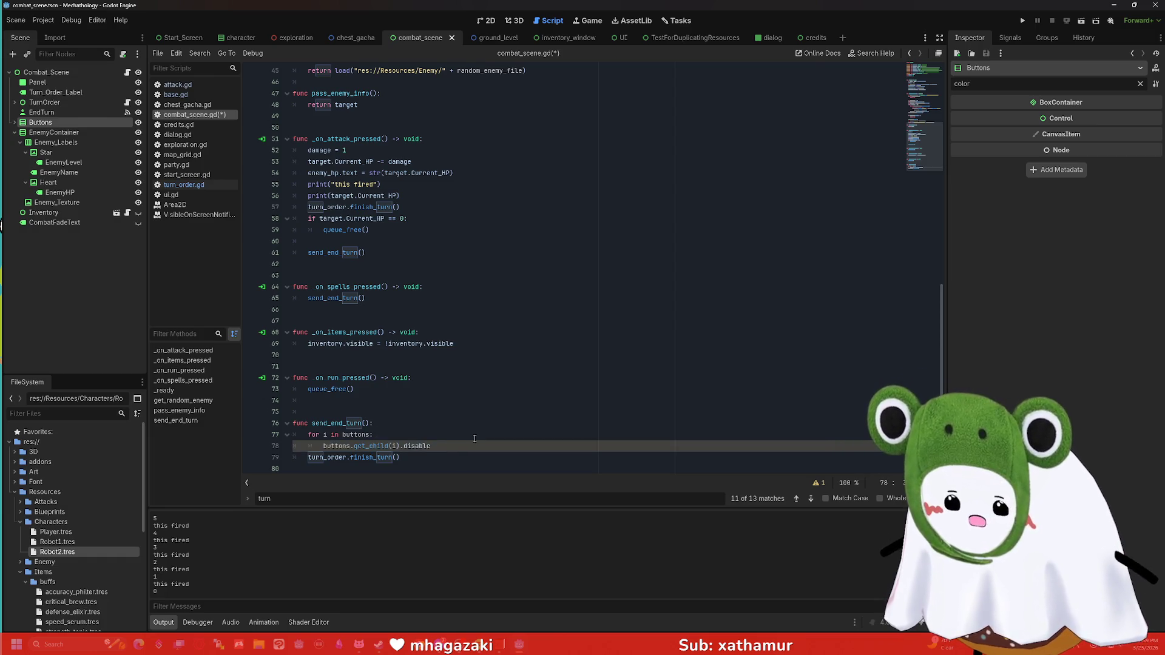
Step: Add blank lines around the loop and save combat_scene.gd
{"action": "key", "text": "Return"}
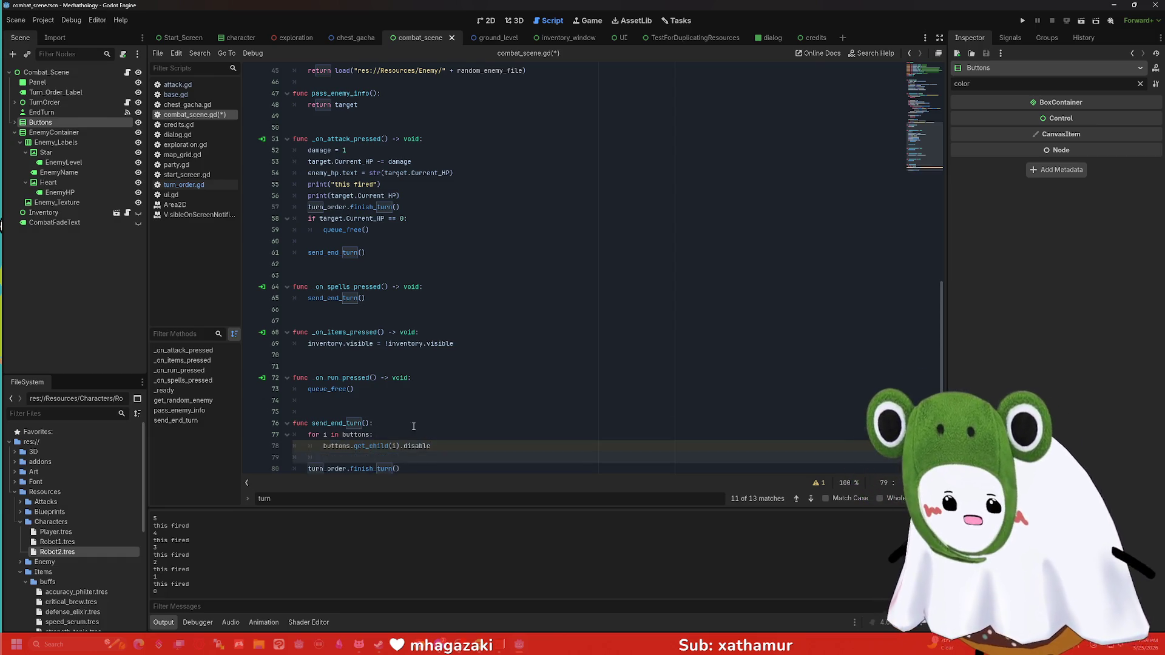
{"action": "key", "text": "Up"}
{"action": "key", "text": "Up"}
{"action": "key", "text": "Up"}
{"action": "key", "text": "End"}
{"action": "key", "text": "Return"}
{"action": "key", "text": "ctrl+s"}
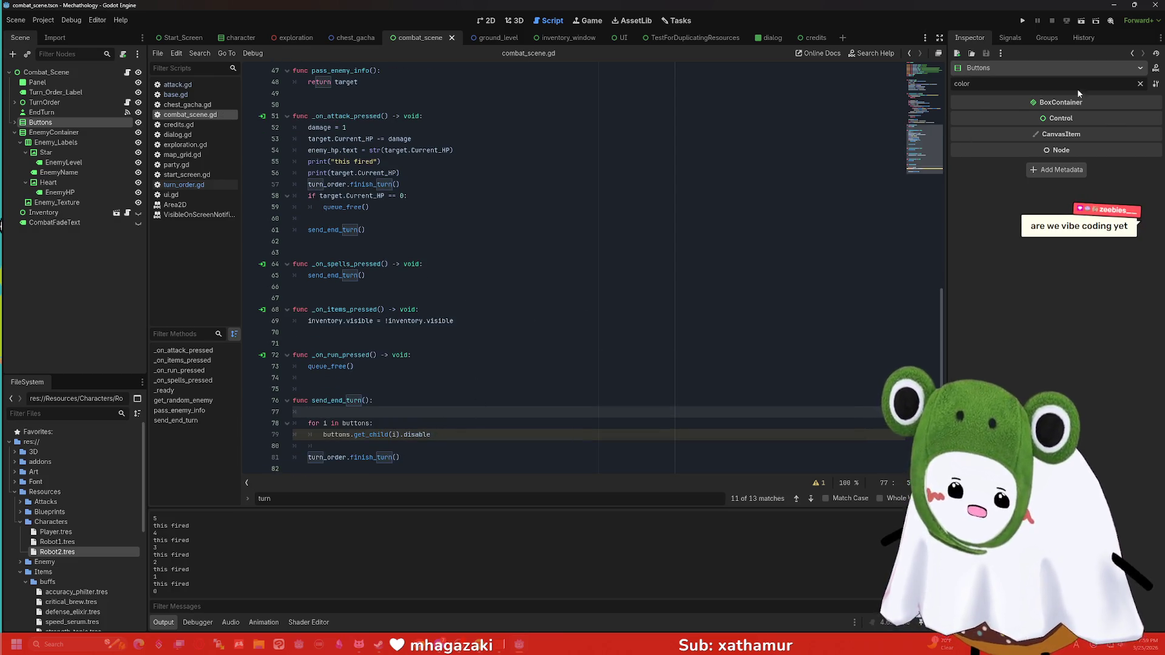
Step: Run the combat scene and attack, triggering the _iter_next error at line 78
{"action": "left_click", "coordinate": [1022, 22]}
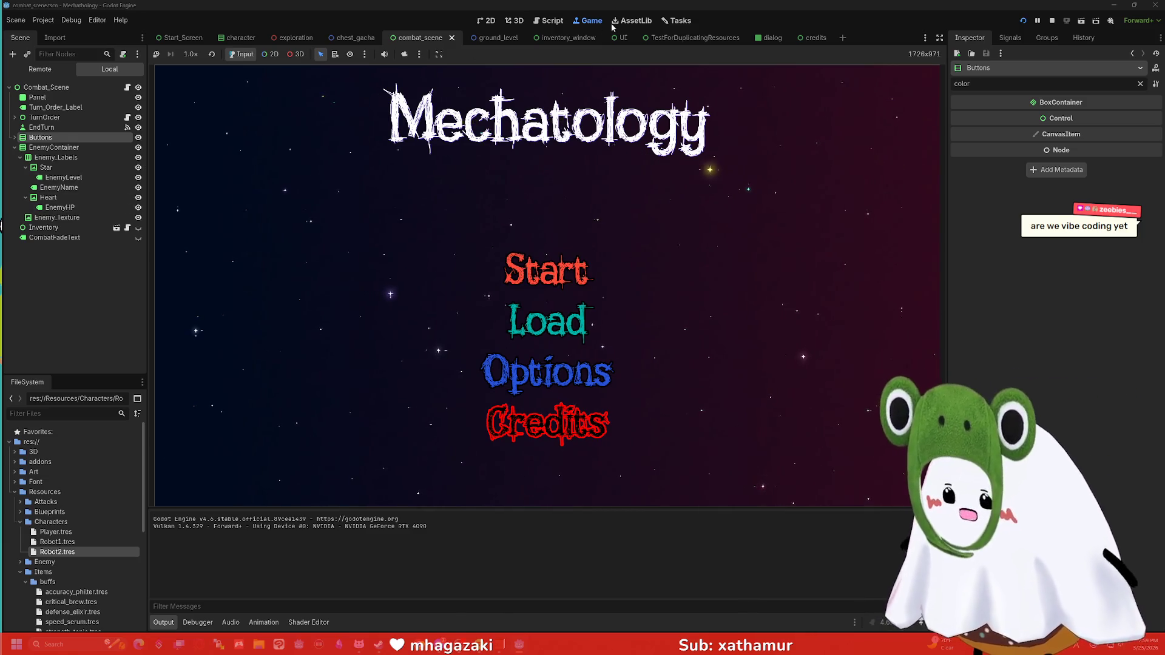
{"action": "left_click", "coordinate": [1052, 20]}
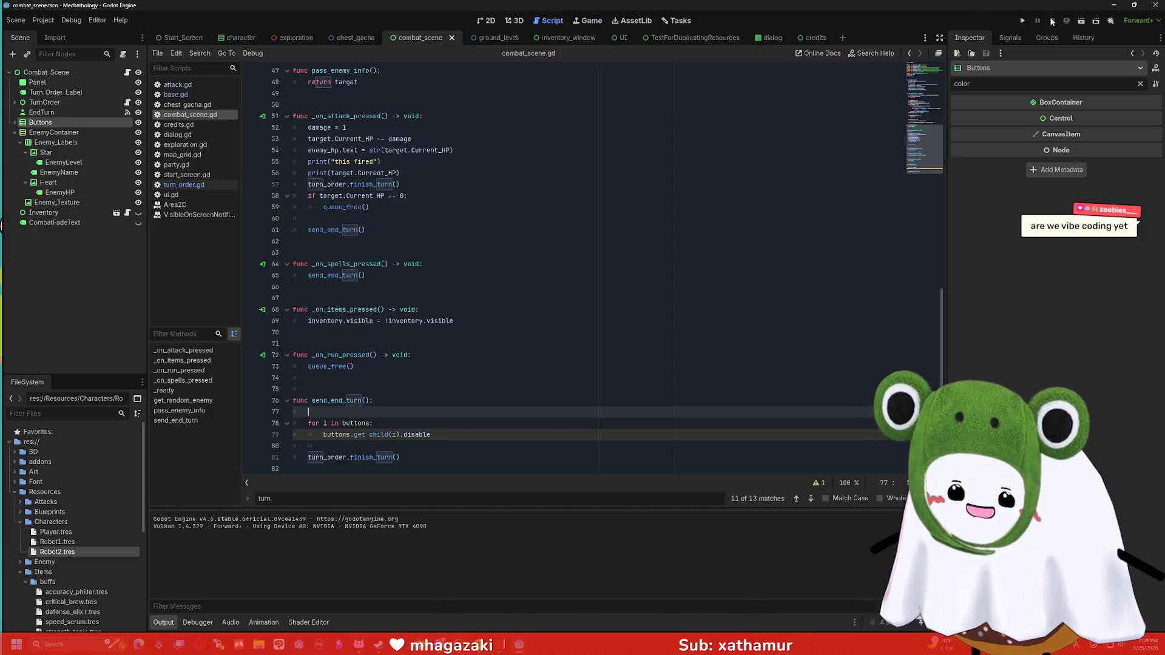
{"action": "left_click", "coordinate": [1081, 21]}
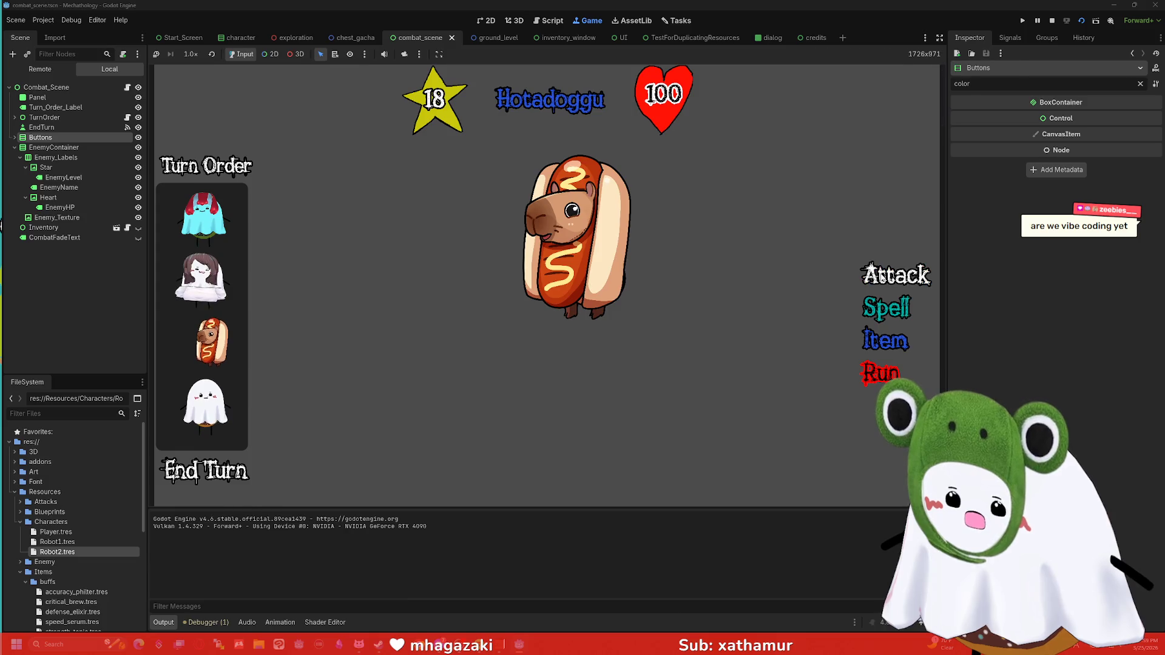
{"action": "left_click", "coordinate": [881, 274]}
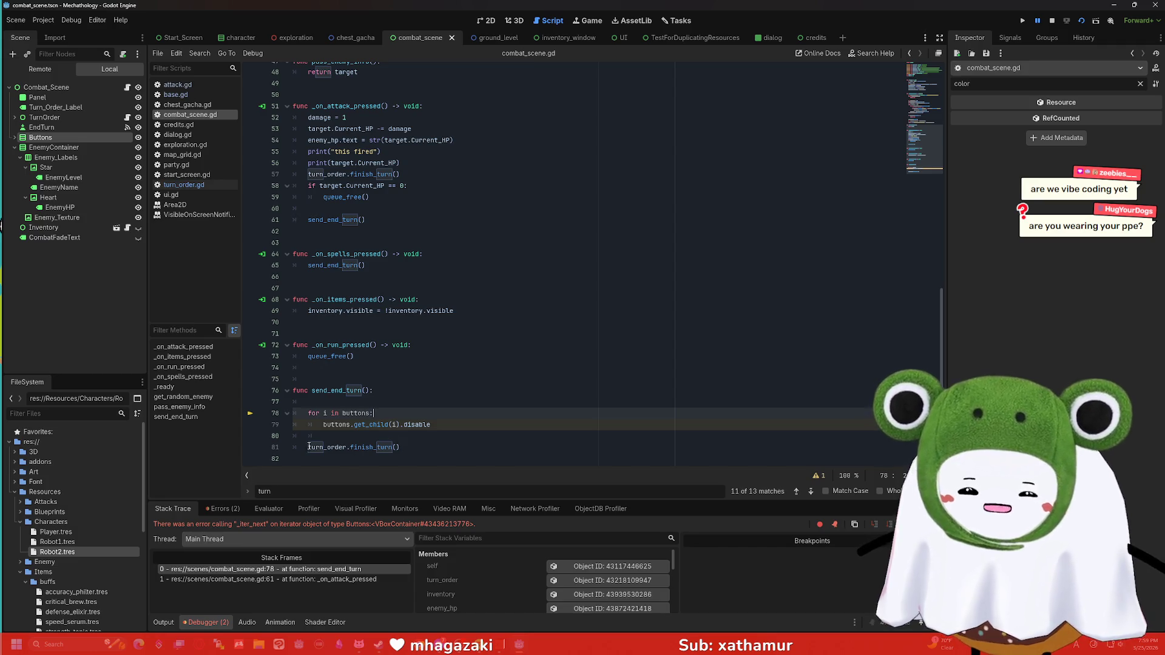
{"action": "key", "text": "Down"}
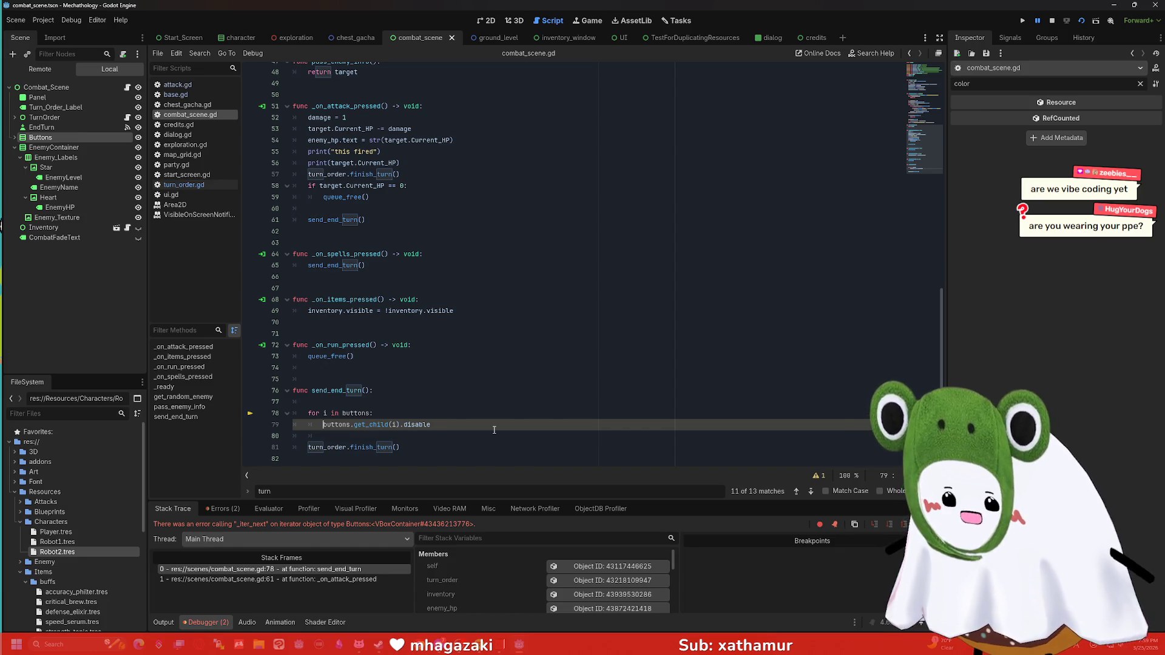
Step: Store buttons.get_child(i) in 'var button_canceller' and set button_canceller.disable = true
{"action": "type", "text": "var button"}
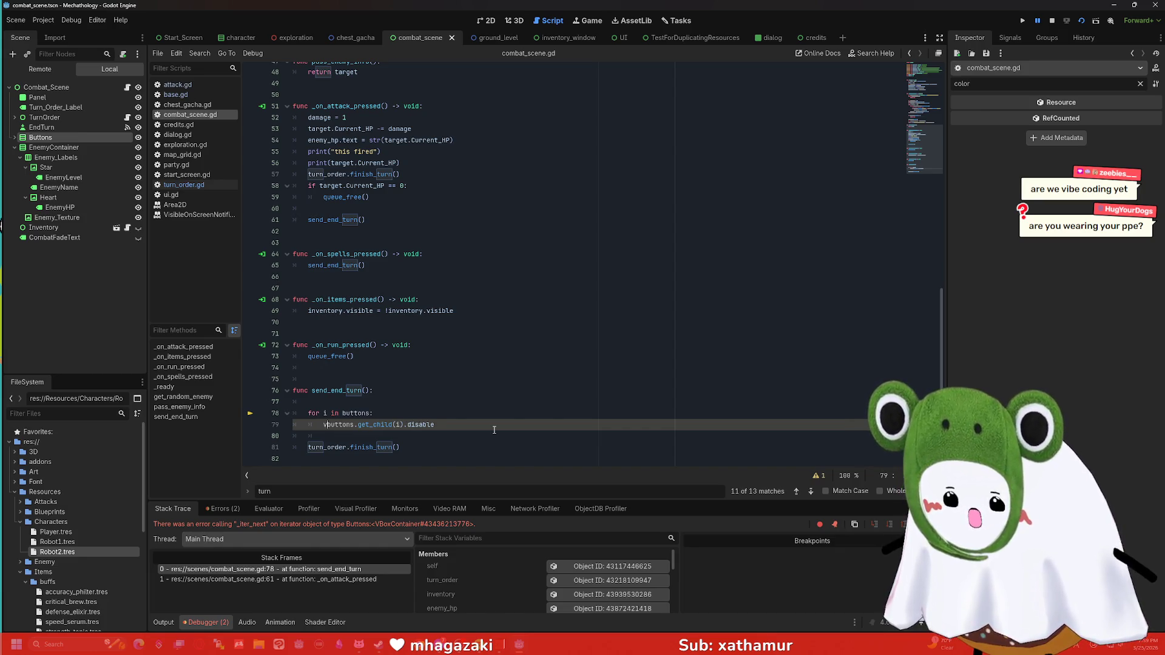
{"action": "type", "text": "_canceller "}
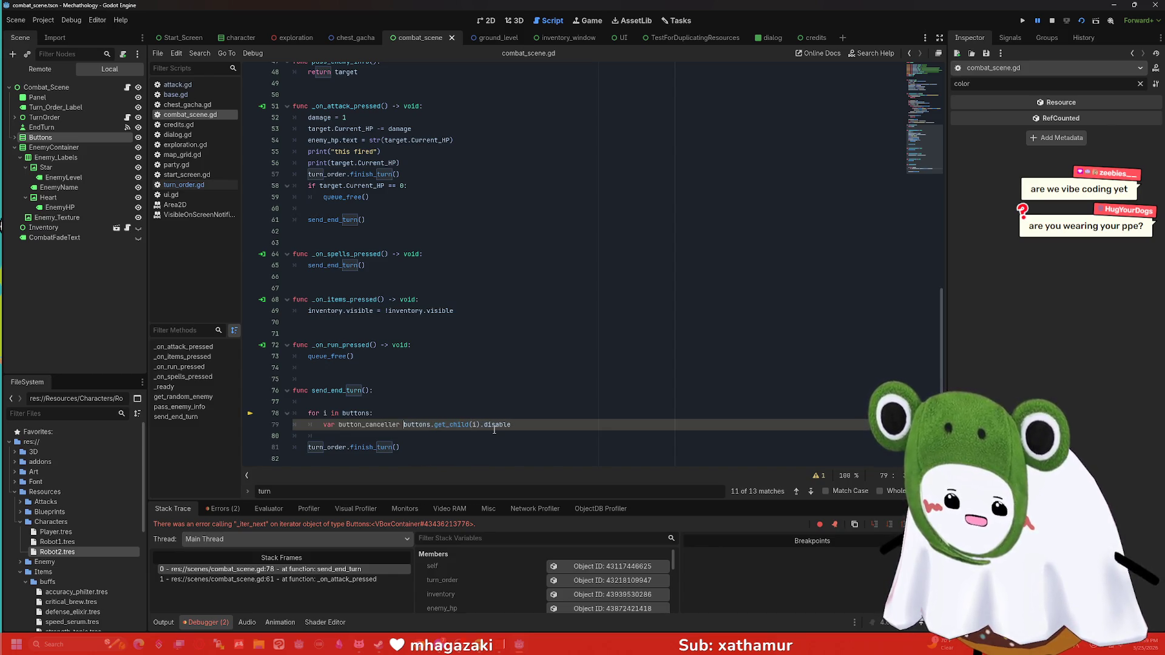
{"action": "type", "text": "="}
{"action": "key", "text": "End"}
{"action": "key", "text": "BackSpace"}
{"action": "key", "text": "BackSpace"}
{"action": "key", "text": "BackSpace"}
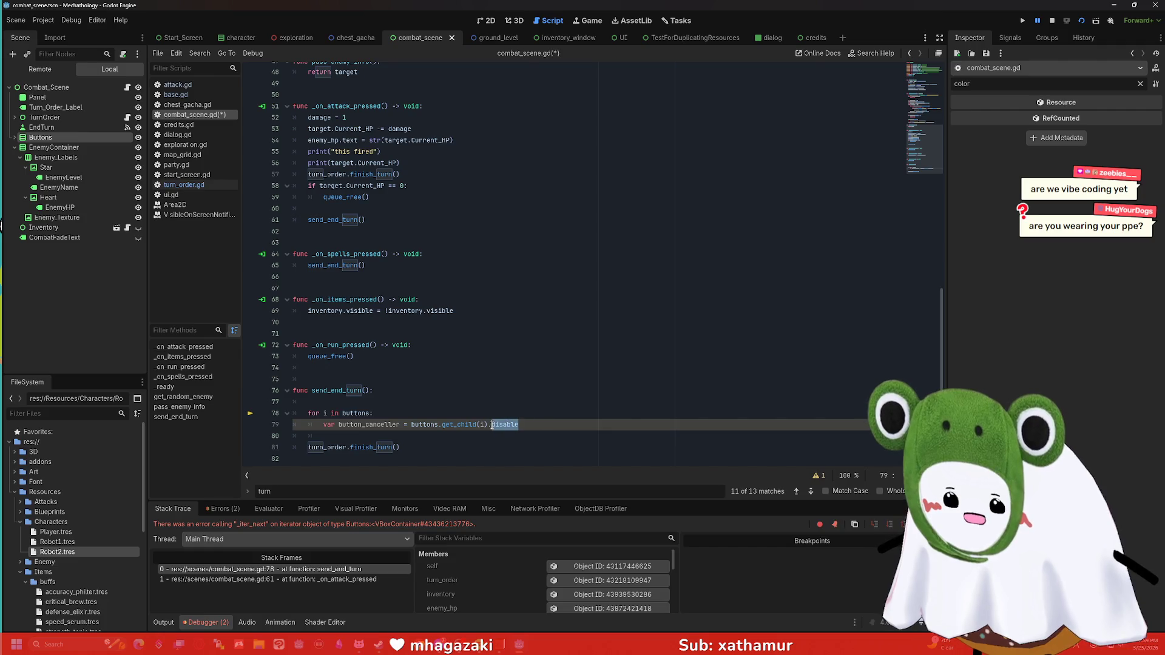
{"action": "key", "text": "Return"}
{"action": "type", "text": "button"}
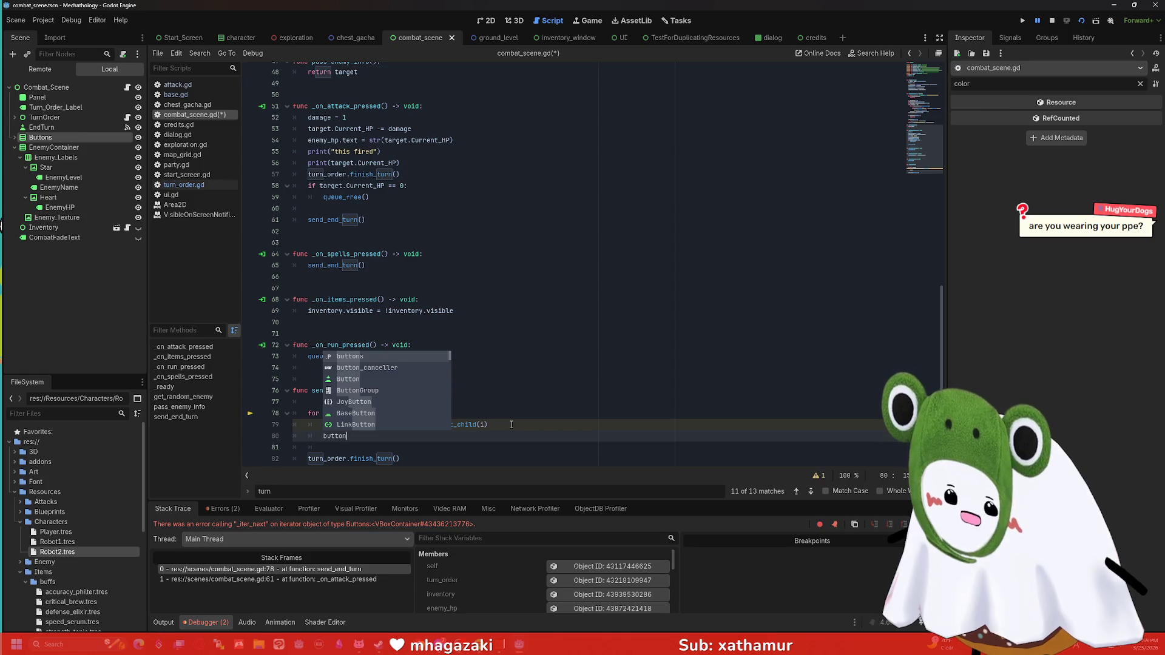
{"action": "key", "text": "Down"}
{"action": "key", "text": "Return"}
{"action": "type", "text": ".disabl"}
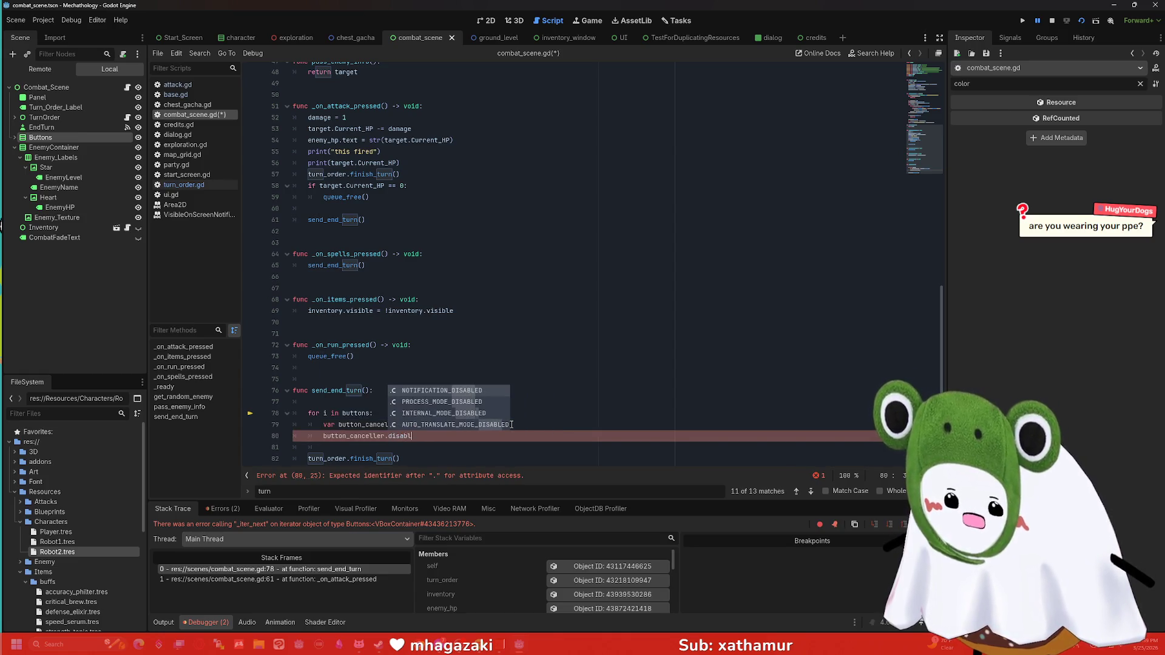
{"action": "type", "text": "e = true"}
{"action": "key", "text": "Return"}
{"action": "scroll", "coordinate": [499, 412], "scroll_direction": "down", "scroll_amount": 1}
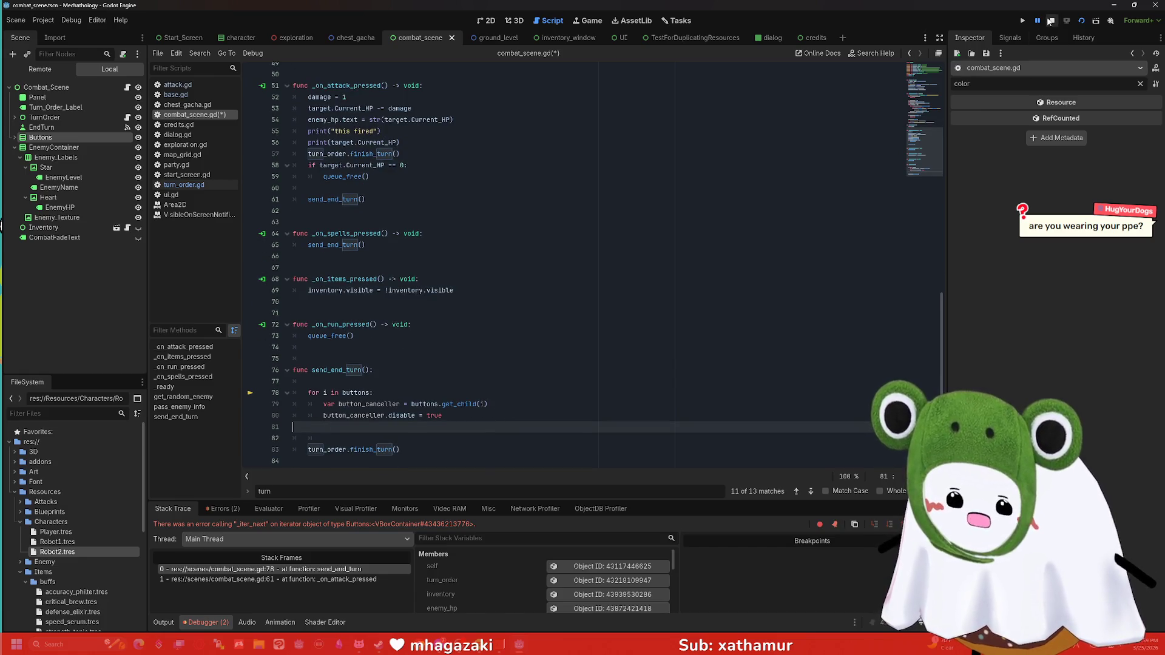
Step: Run the current scene and attack, breaking again on the _iter_next error at line 78
{"action": "left_click", "coordinate": [1079, 24]}
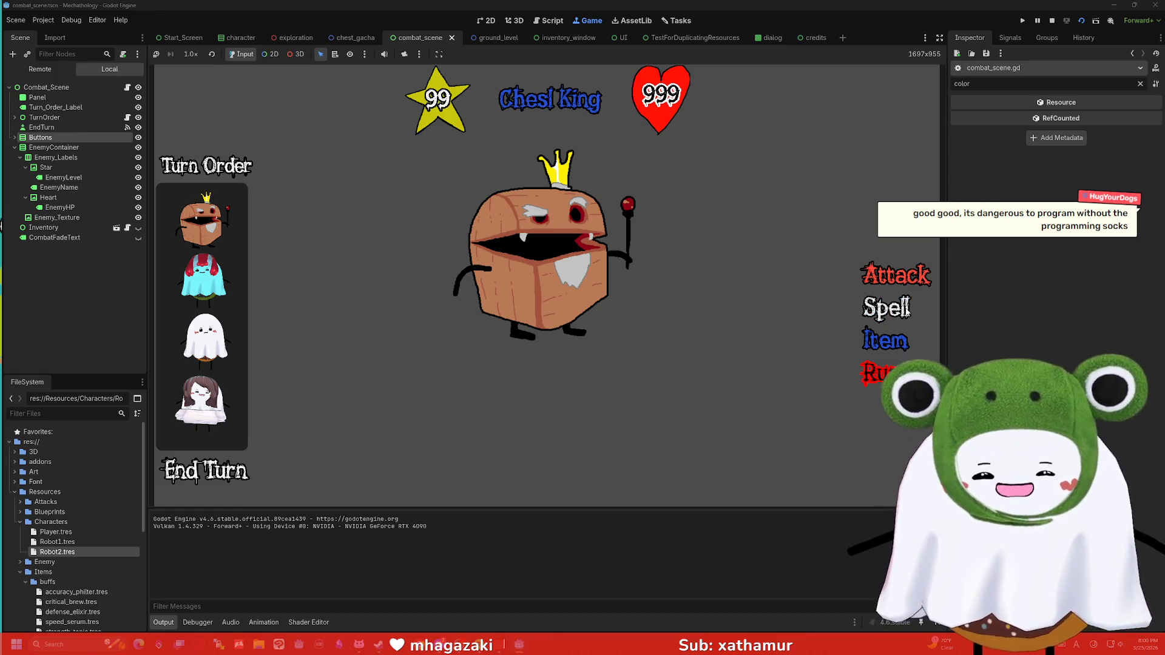
{"action": "left_click", "coordinate": [896, 274]}
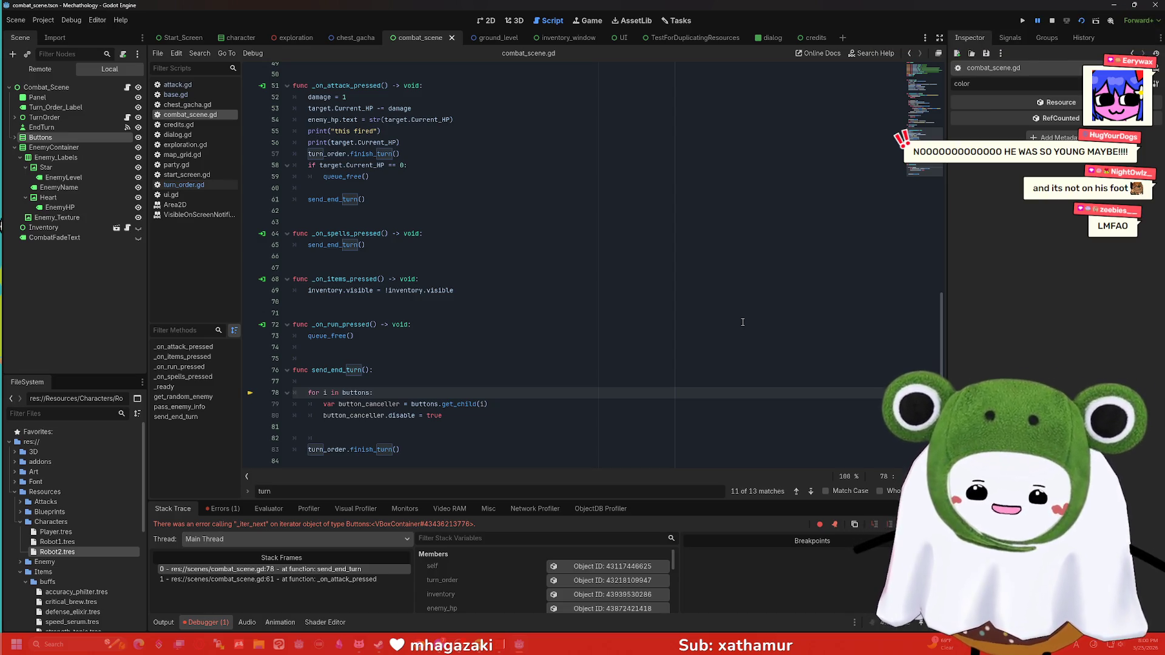
Step: Replace the disable statement on line 80 with the dragged-in $Buttons/Attack node path
{"action": "left_click", "coordinate": [501, 407]}
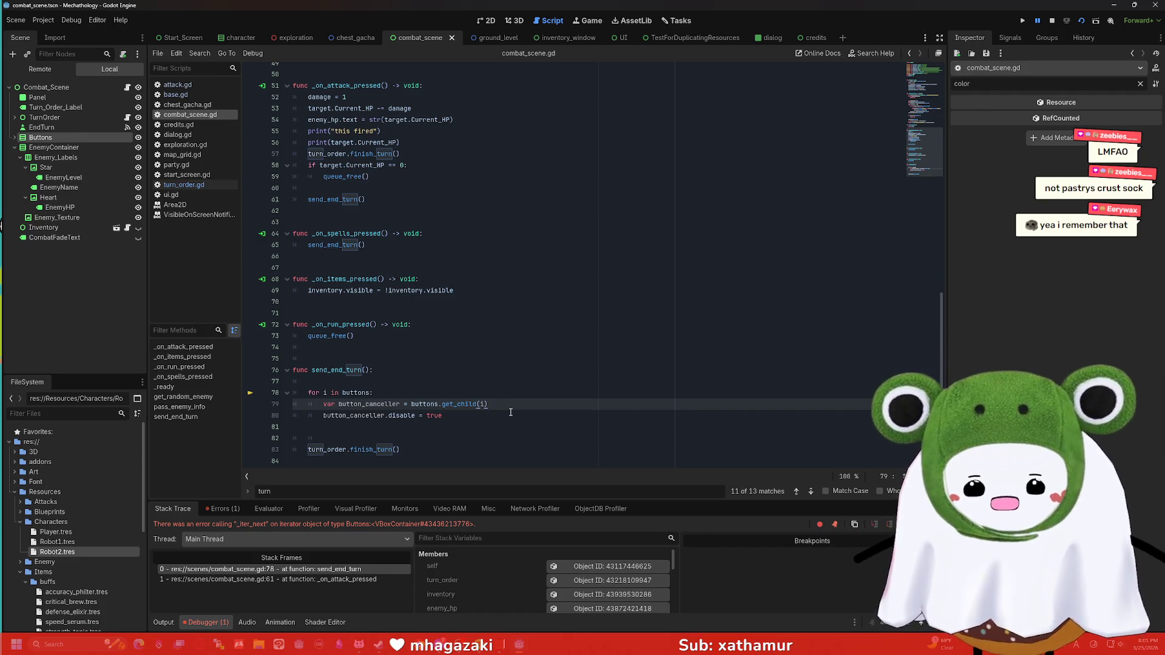
{"action": "left_click", "coordinate": [507, 415]}
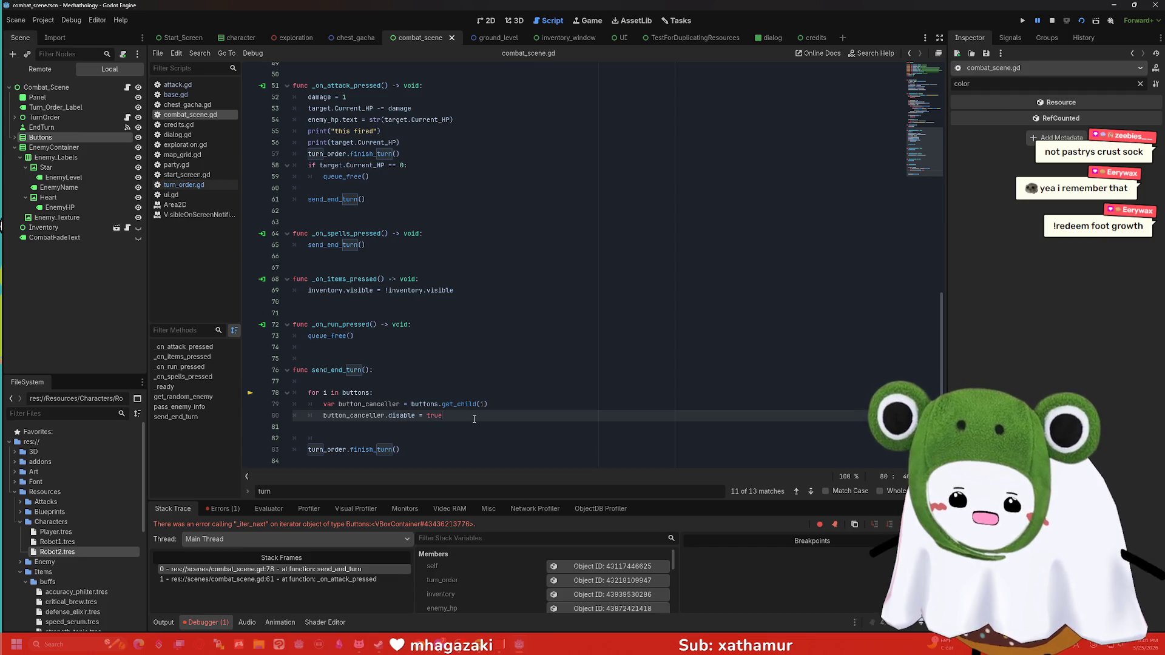
{"action": "left_click_drag", "start_coordinate": [488, 404], "coordinate": [414, 404]}
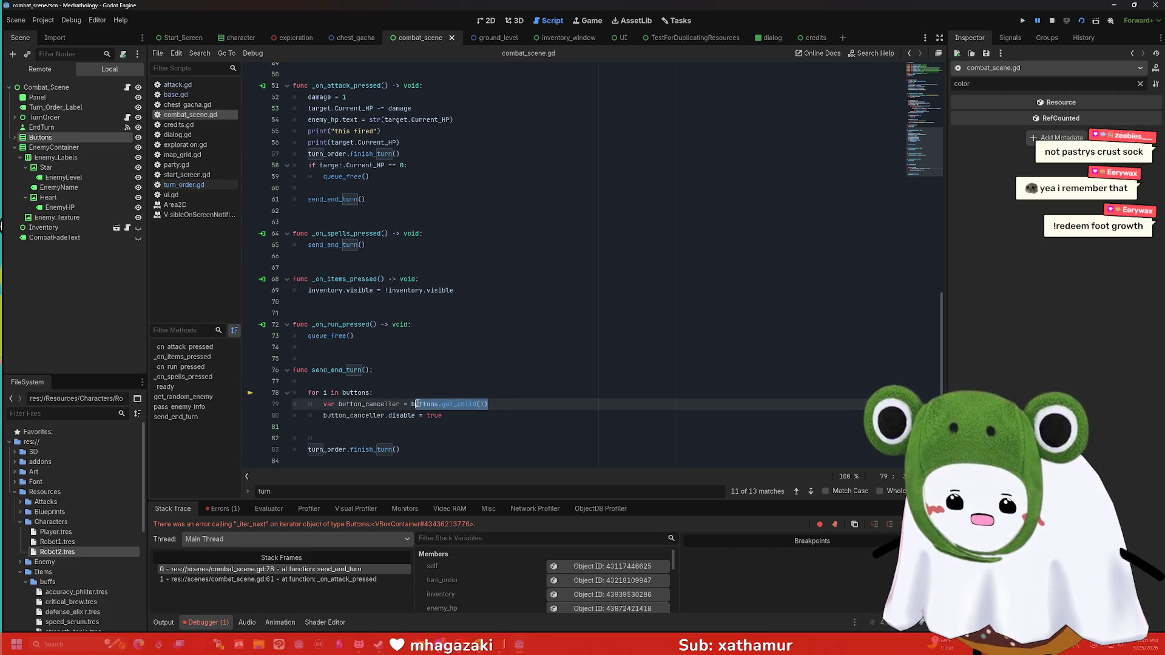
{"action": "left_click", "coordinate": [417, 404]}
{"action": "left_click", "coordinate": [434, 416]}
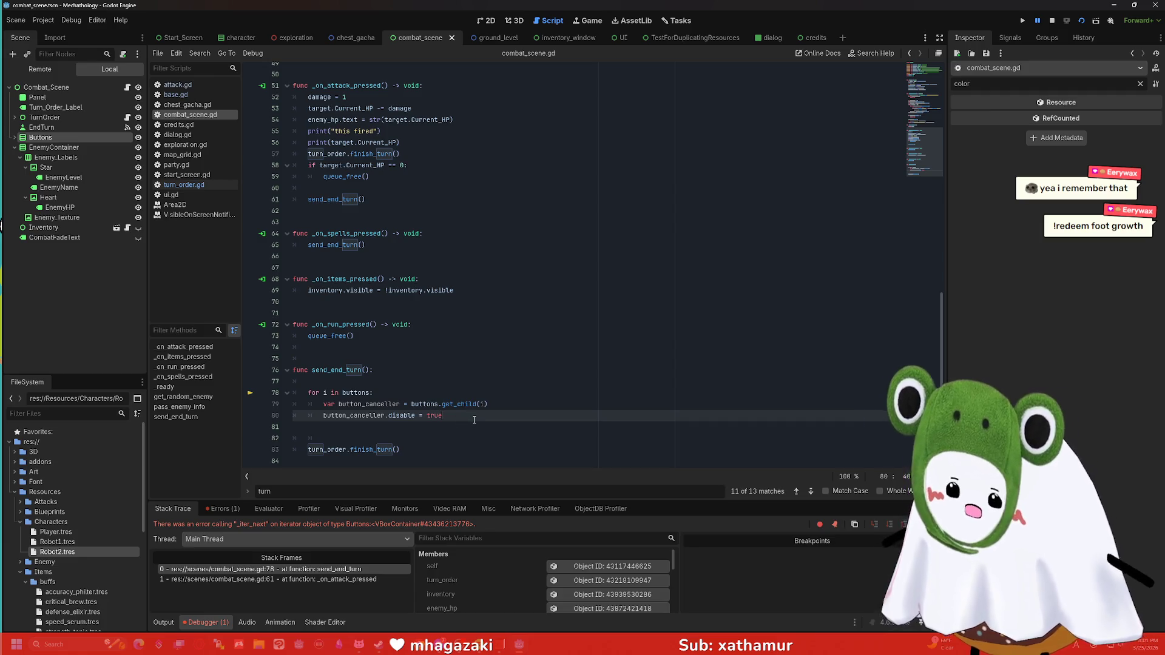
{"action": "left_click", "coordinate": [15, 137]}
{"action": "left_click_drag", "start_coordinate": [36, 151], "coordinate": [379, 428]}
{"action": "key", "text": "ctrl+z"}
{"action": "key", "text": "ctrl+z"}
{"action": "left_click_drag", "start_coordinate": [37, 149], "coordinate": [358, 434]}
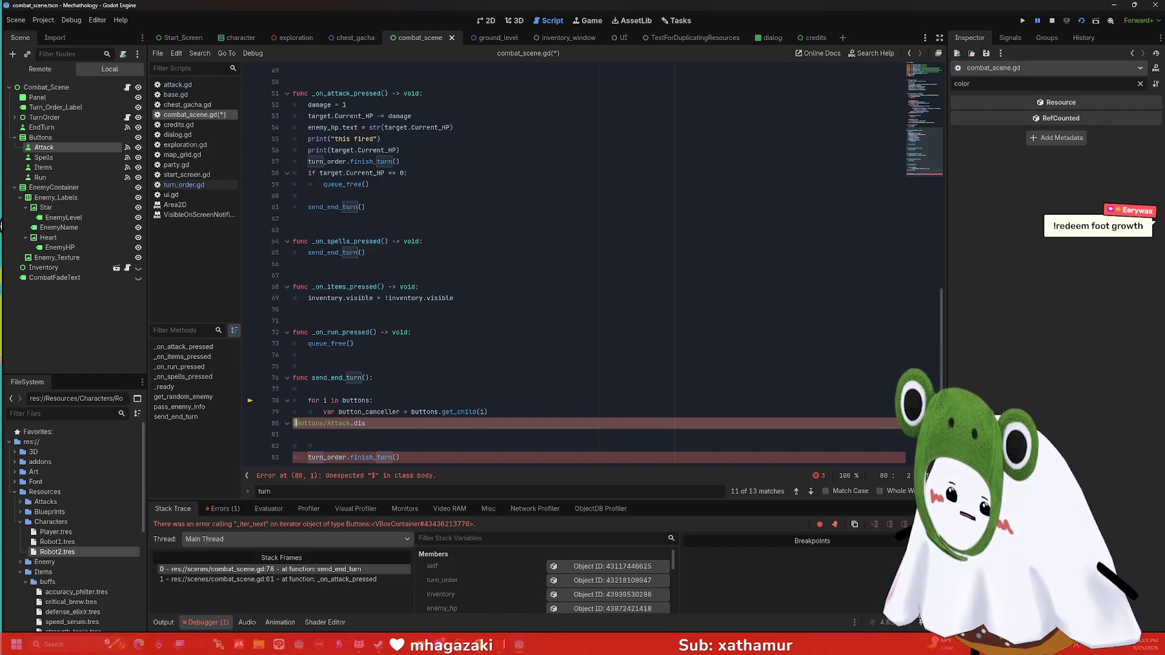
Step: Complete line 80 as '$Buttons/Attack.disabled = true'
{"action": "key", "text": "Tab"}
{"action": "left_click", "coordinate": [408, 422]}
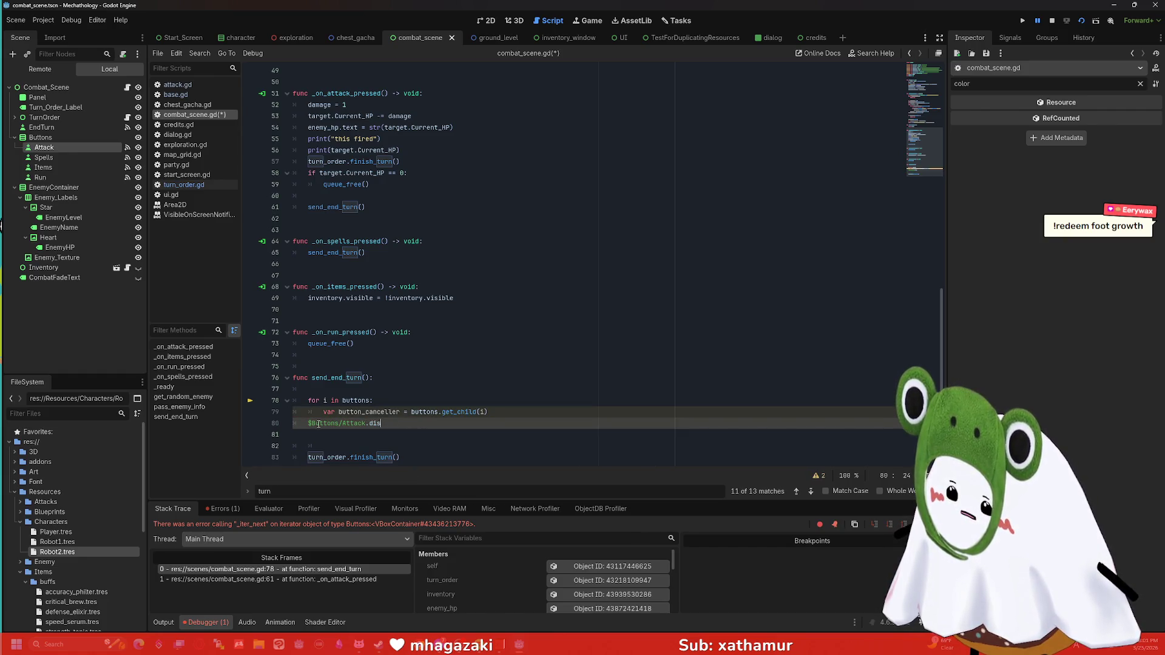
{"action": "key", "text": "Tab"}
{"action": "left_click", "coordinate": [428, 423]}
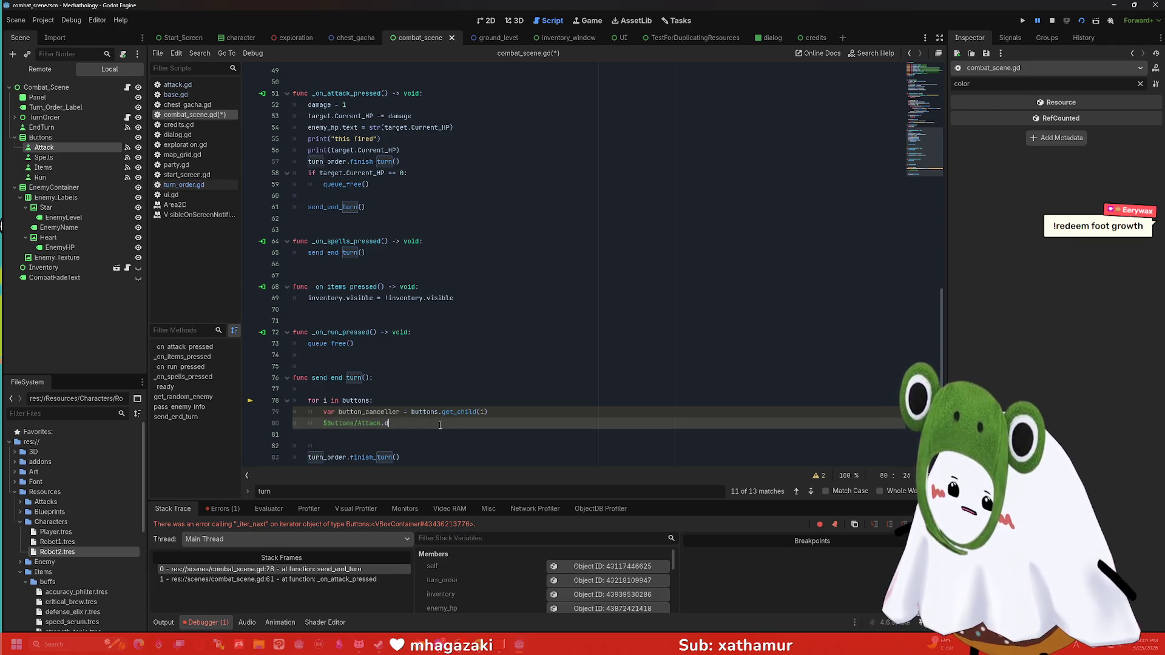
{"action": "type", "text": "dis"}
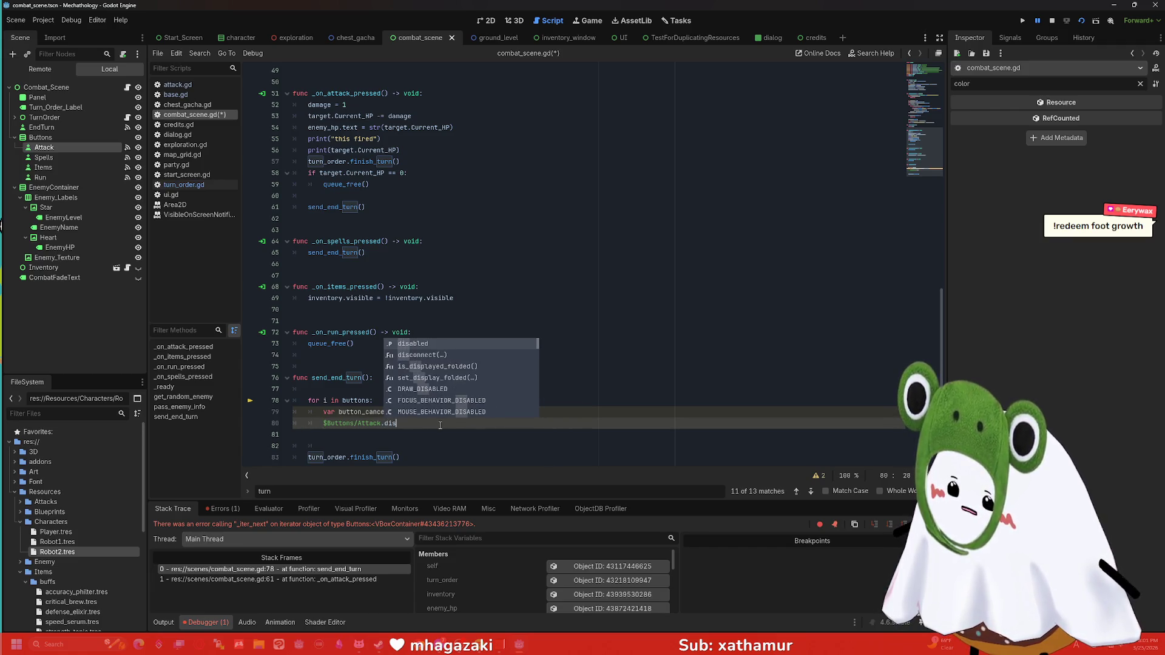
{"action": "key", "text": "Return"}
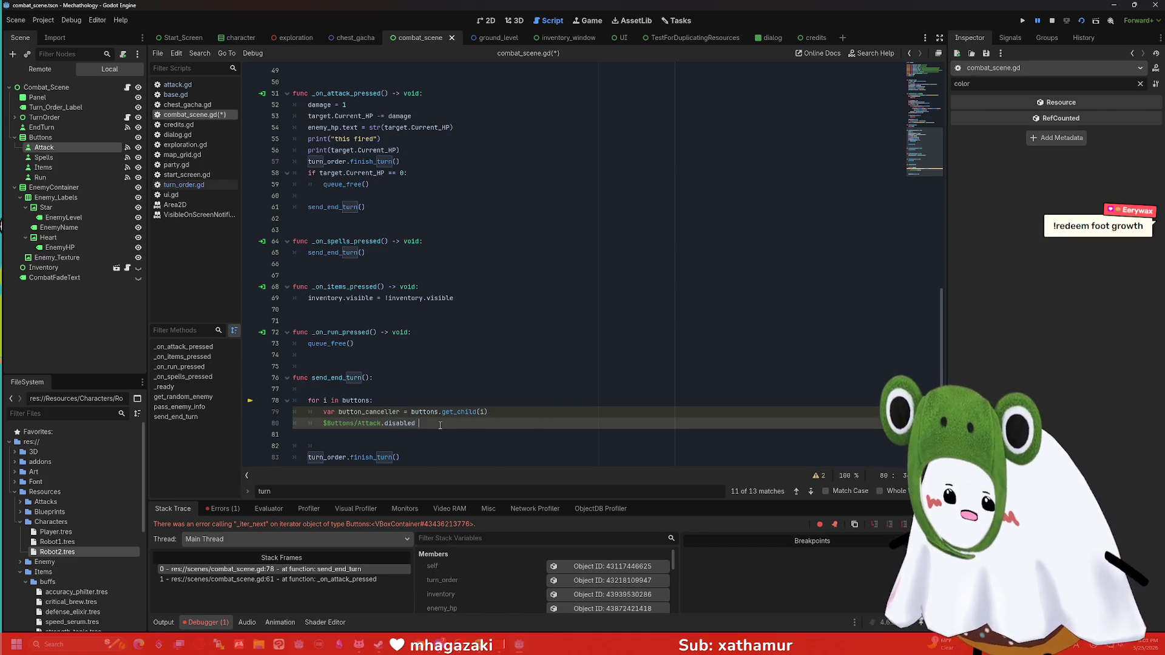
{"action": "type", "text": "= tru"}
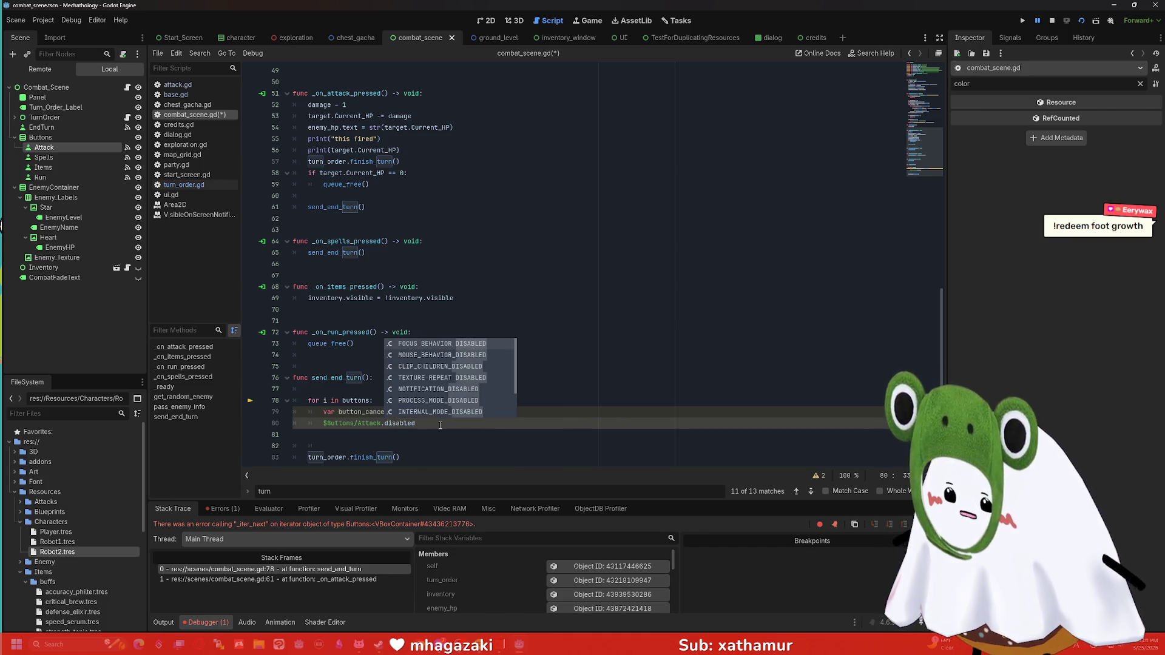
{"action": "key", "text": "Return"}
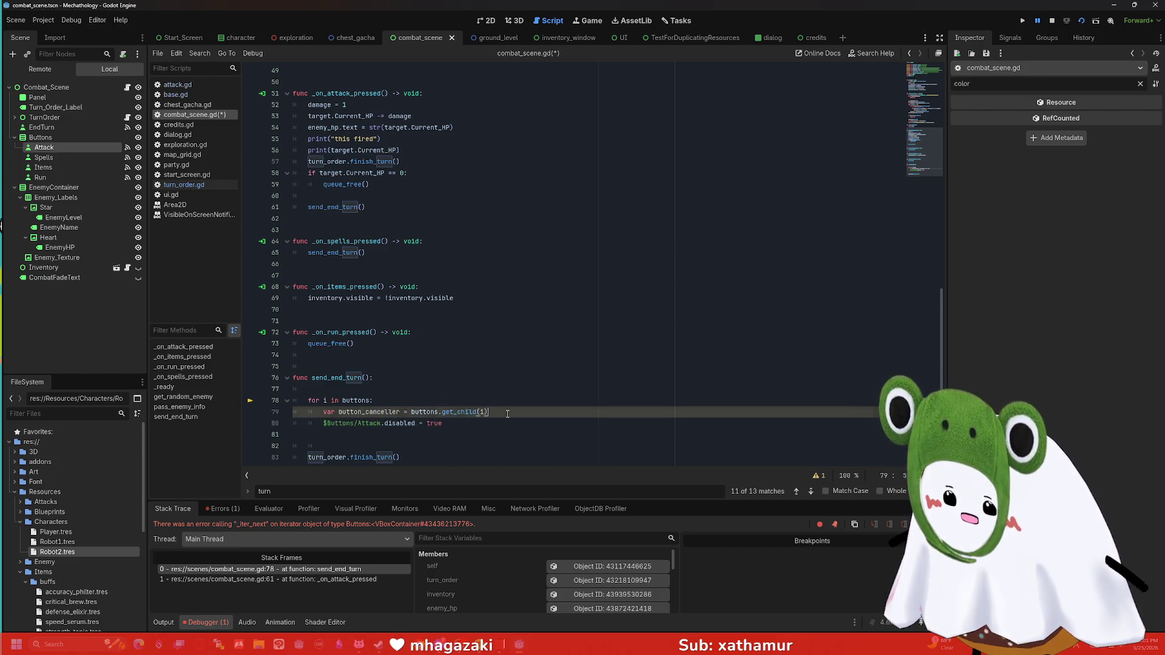
Step: Delete the for loop lines, then test-run the scene and stop it
{"action": "left_click_drag", "start_coordinate": [508, 413], "coordinate": [308, 401]}
{"action": "key", "text": "BackSpace"}
{"action": "left_click", "coordinate": [324, 402]}
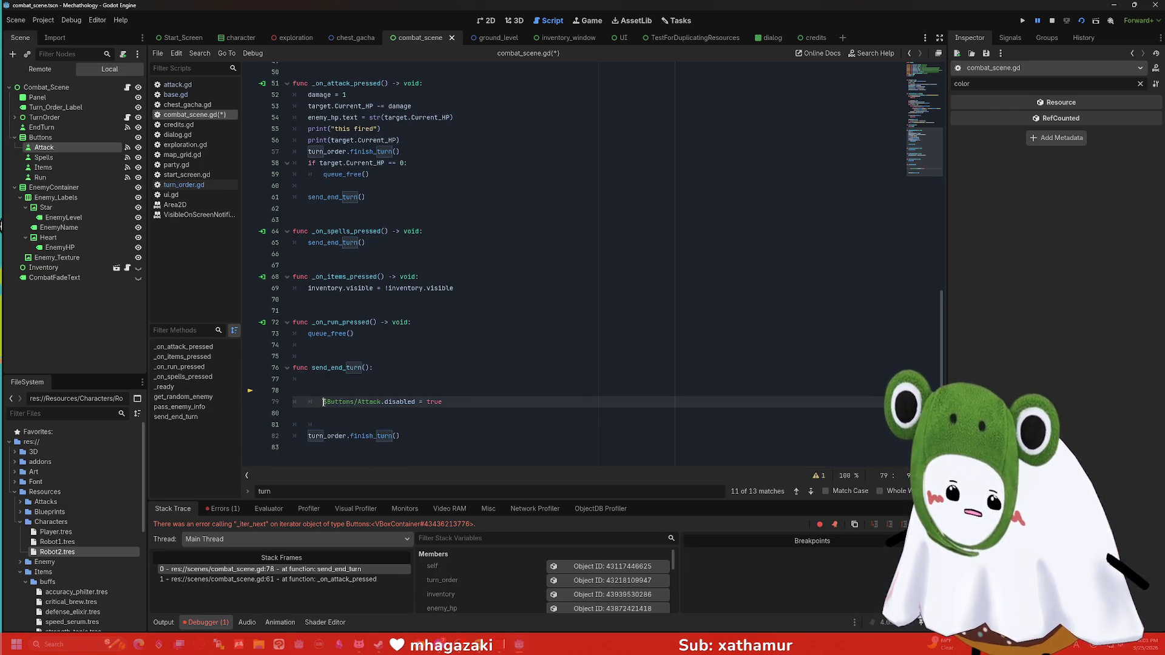
{"action": "left_click", "coordinate": [1081, 21]}
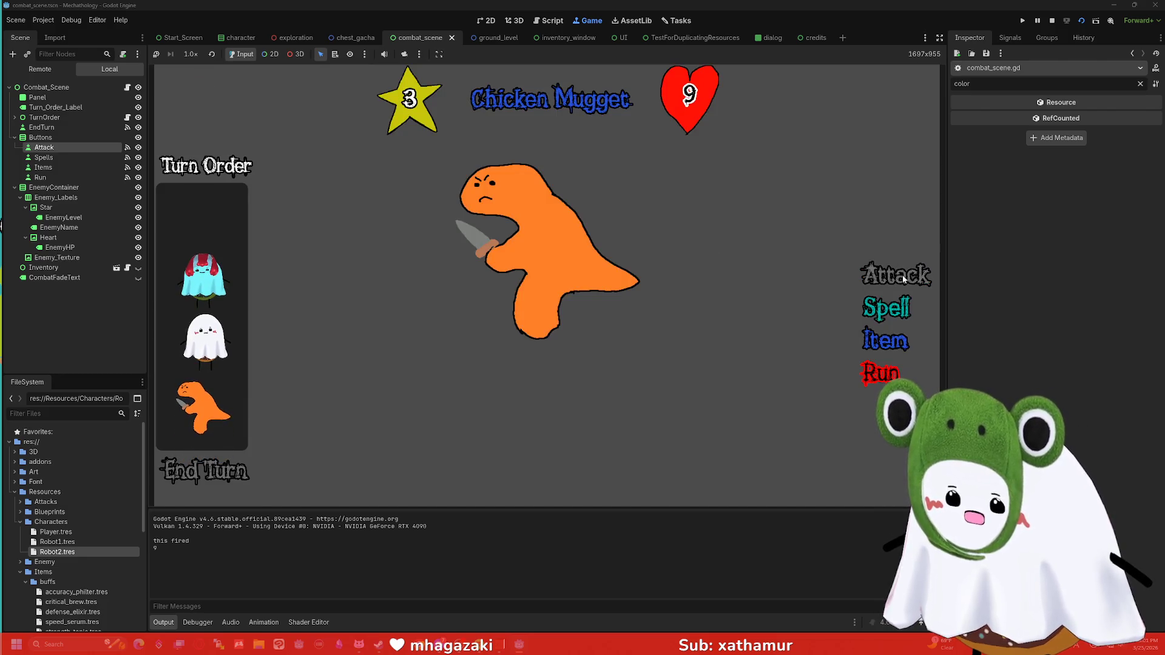
{"action": "left_click", "coordinate": [1051, 21]}
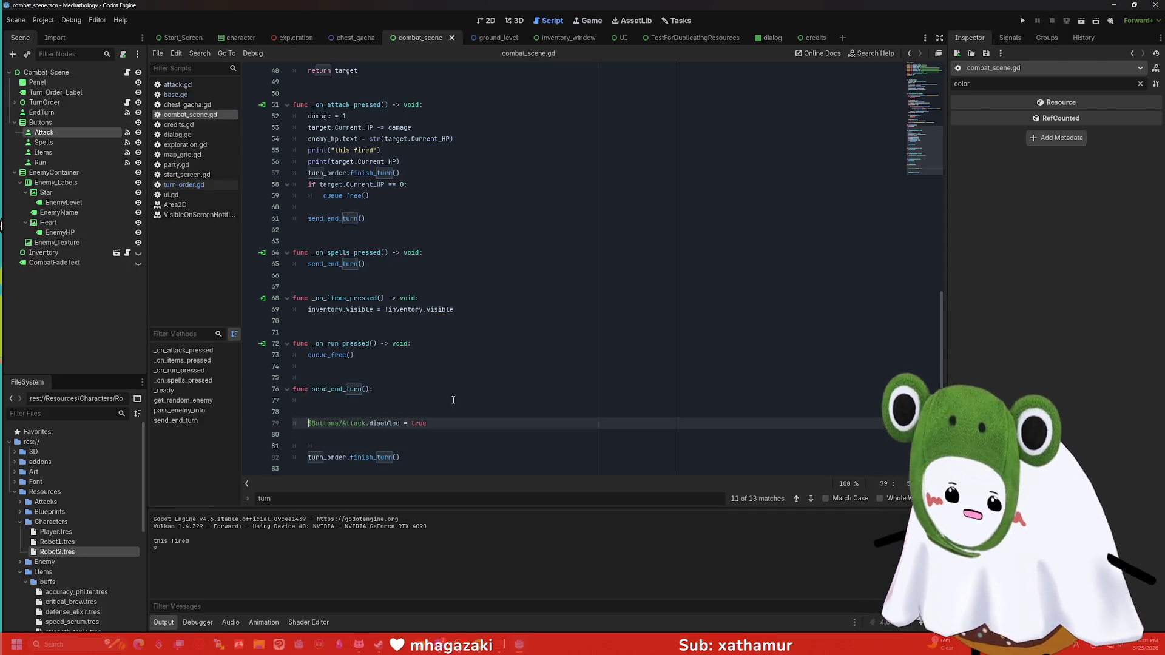
Step: Restore the loop and change line 80 to 'button_canceller.disabled = true'
{"action": "key", "text": "ctrl+z"}
{"action": "key", "text": "ctrl+z"}
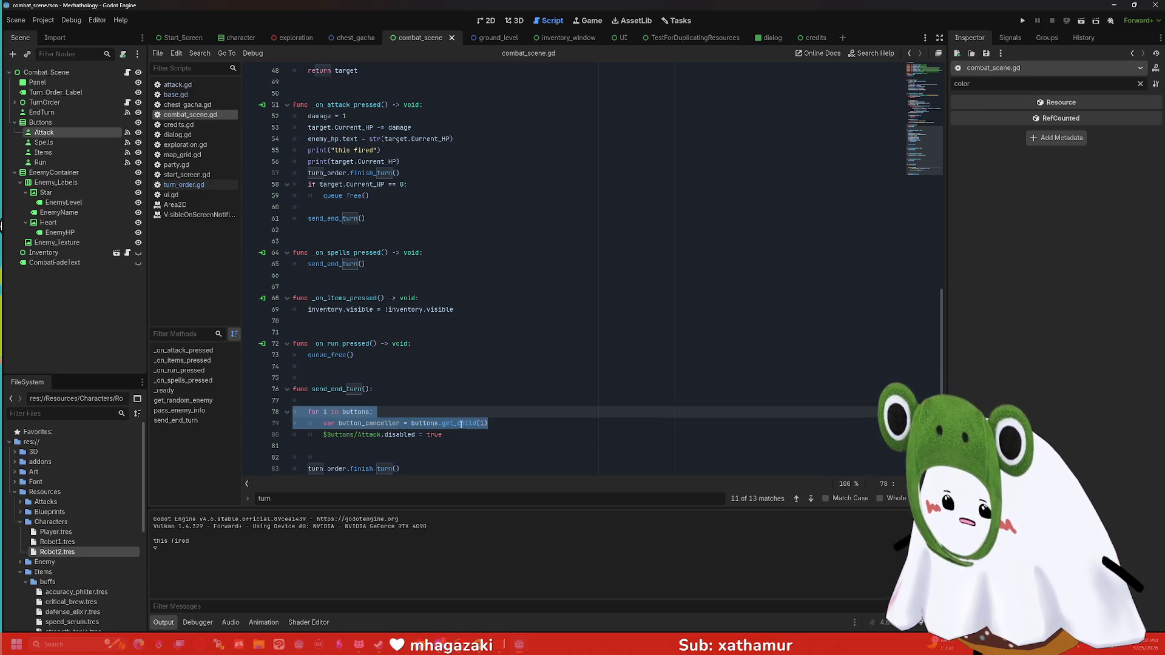
{"action": "left_click_drag", "start_coordinate": [443, 435], "coordinate": [321, 436]}
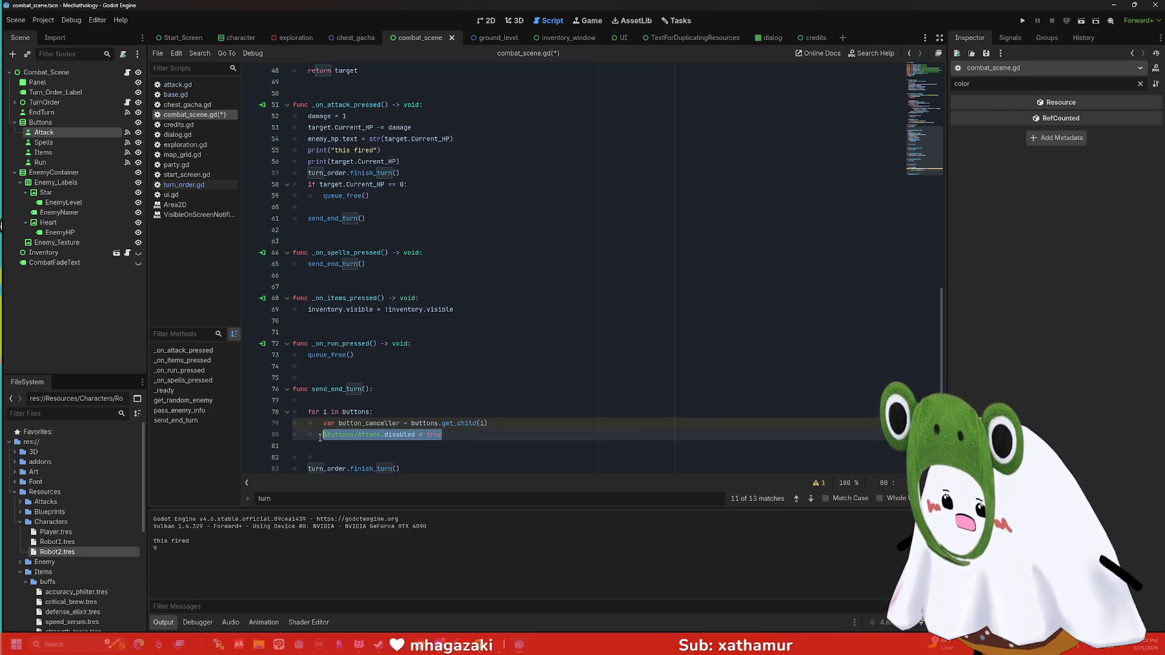
{"action": "type", "text": "button."}
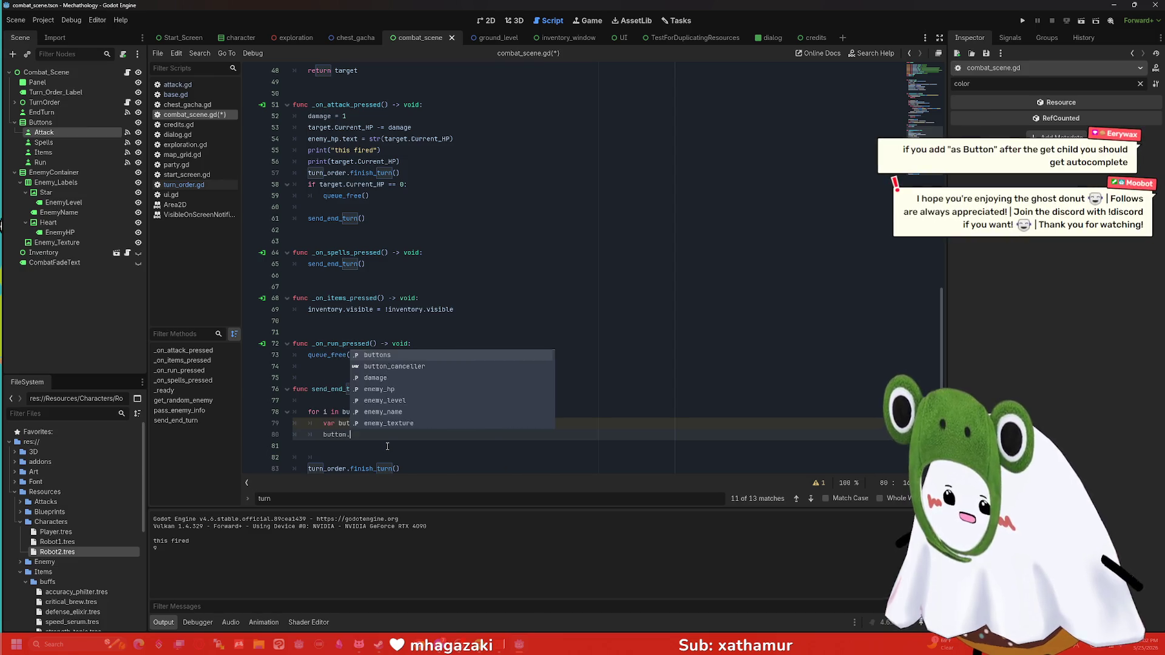
{"action": "key", "text": "BackSpace"}
{"action": "type", "text": "_c"}
{"action": "key", "text": "Return"}
{"action": "type", "text": ".disabled "}
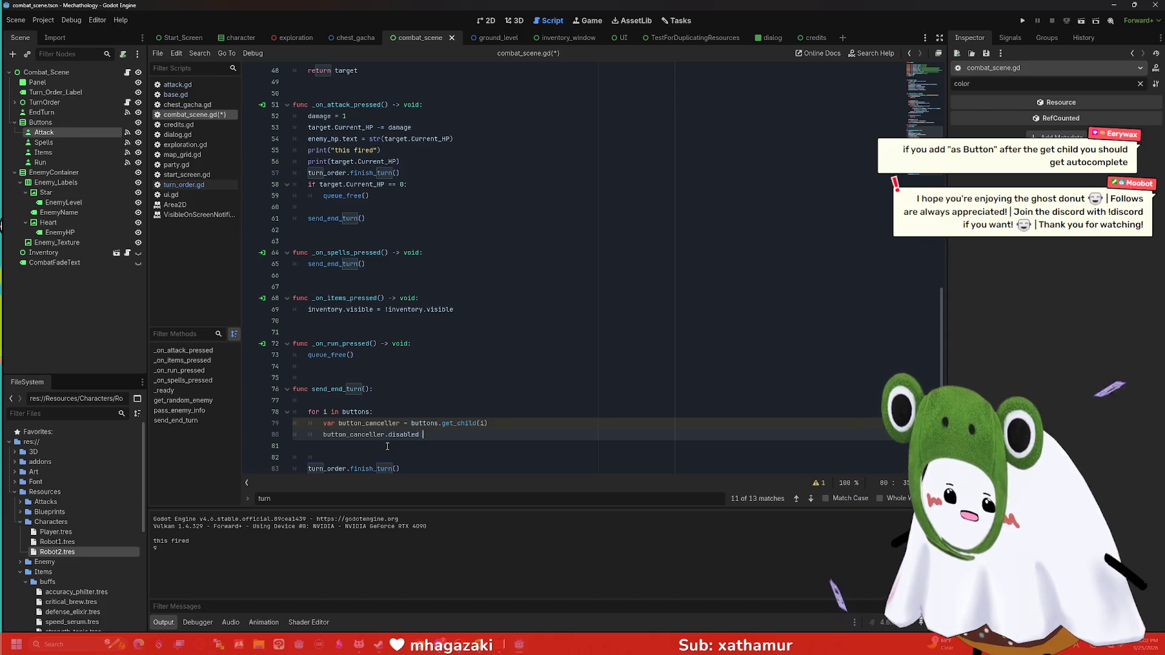
{"action": "type", "text": "= true"}
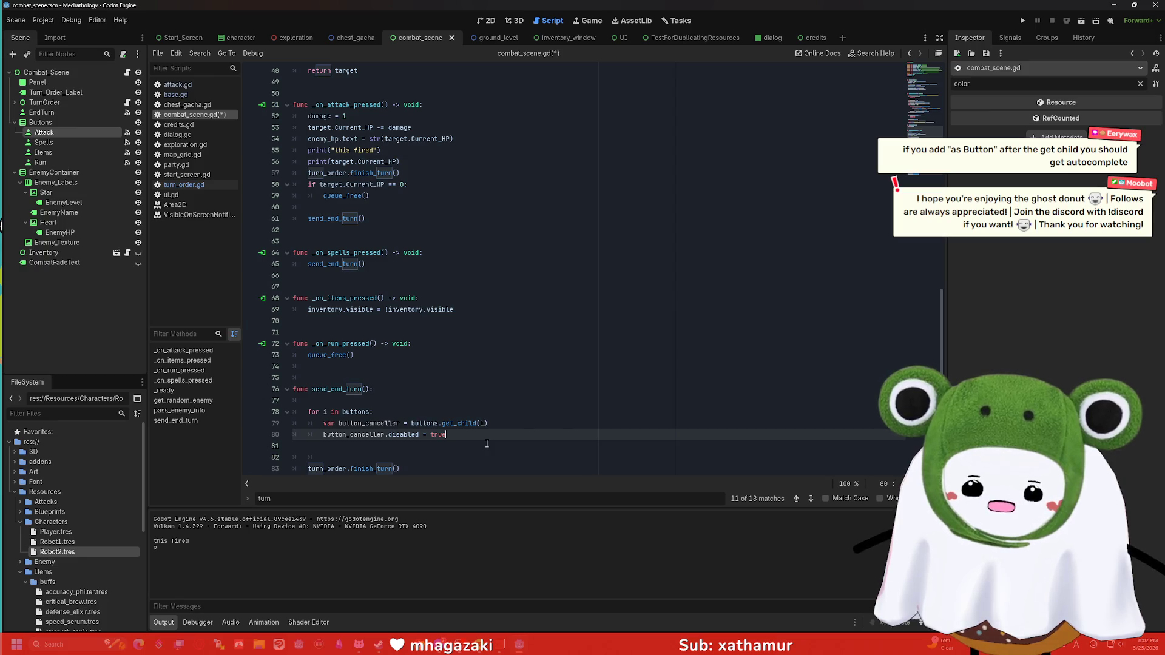
Step: Append 'as Button' after get_child(i) on line 79 and run the scene with F6
{"action": "left_click", "coordinate": [400, 423]}
{"action": "type", "text": "as Button"}
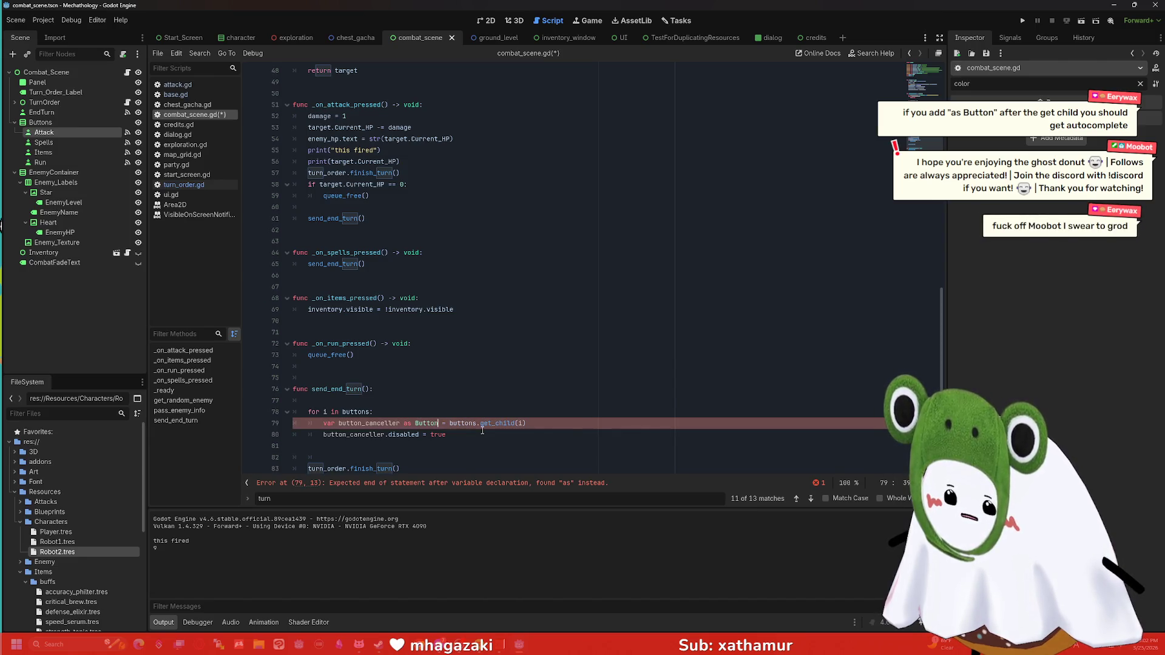
{"action": "key", "text": "BackSpace"}
{"action": "key", "text": "BackSpace"}
{"action": "key", "text": "BackSpace"}
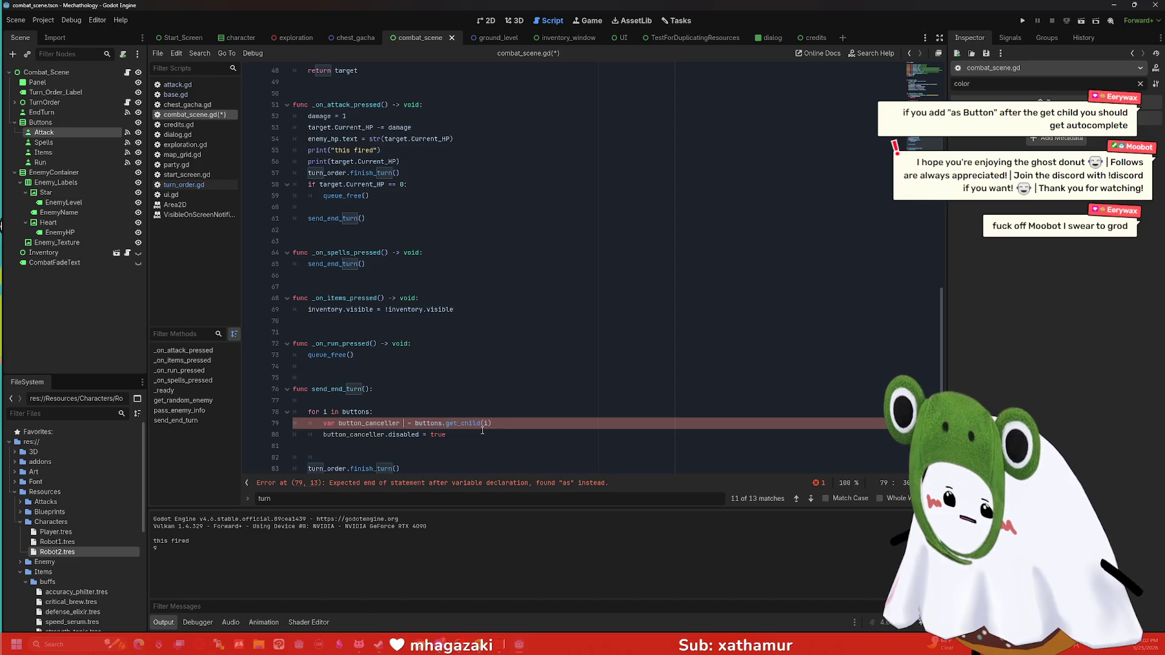
{"action": "left_click", "coordinate": [485, 425]}
{"action": "type", "text": "as Button"}
{"action": "key", "text": "F6"}
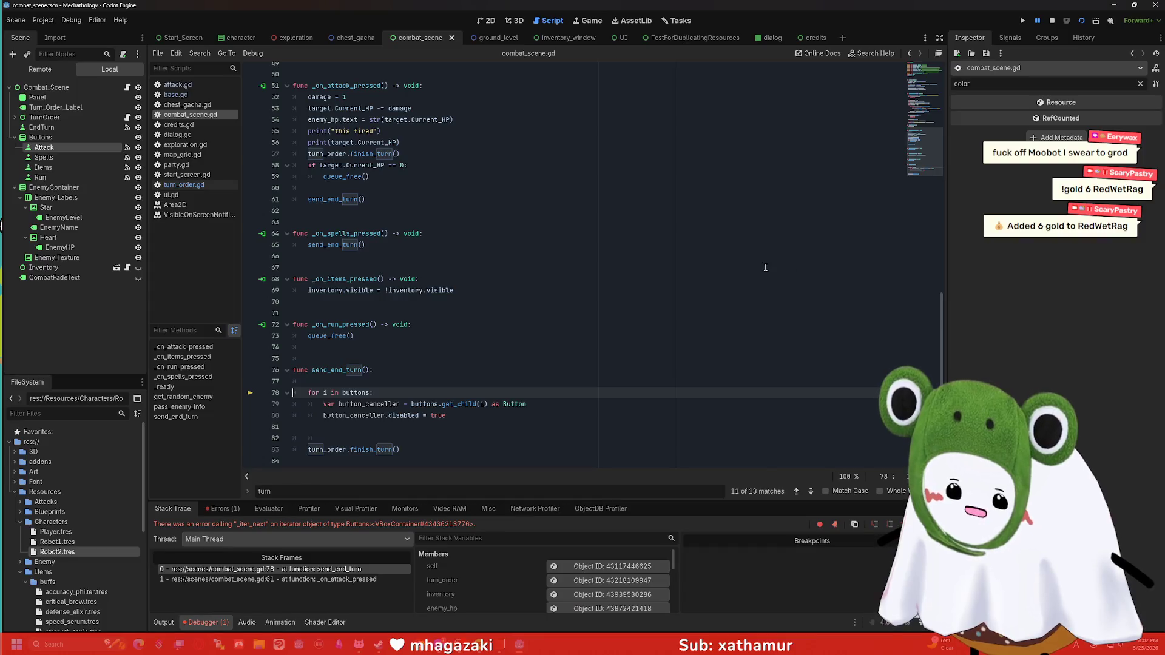
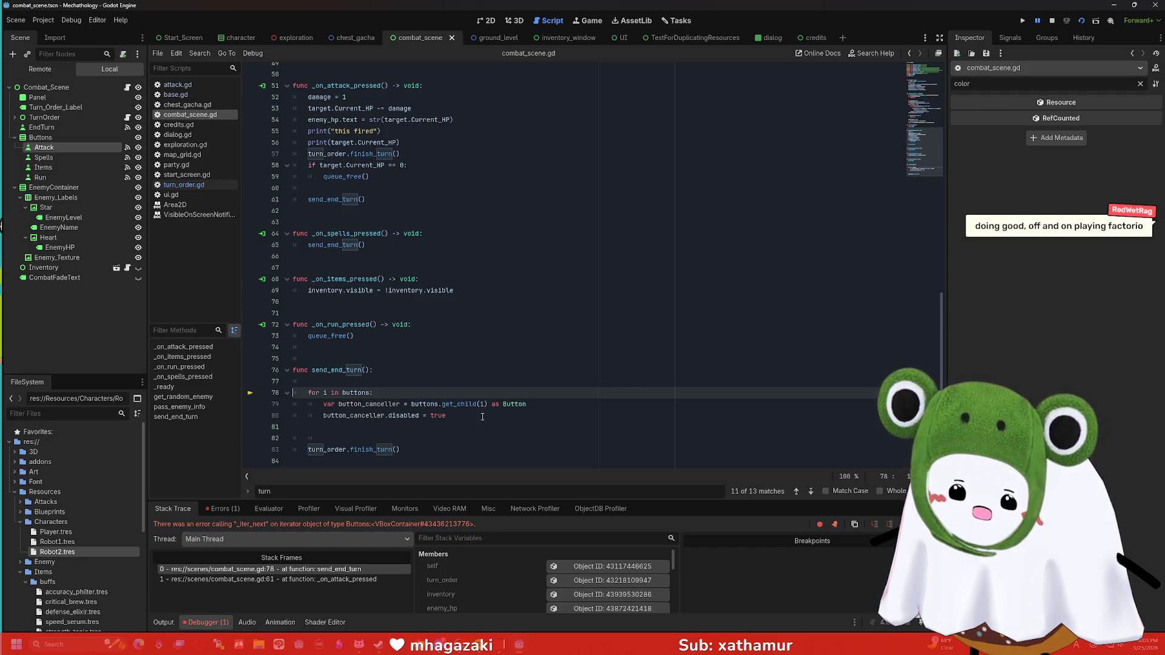
Step: Merge line 79 into 'buttons.get_child(i).disabled = true', delete 'button_canceller = ', and run with F5
{"action": "left_click", "coordinate": [484, 416]}
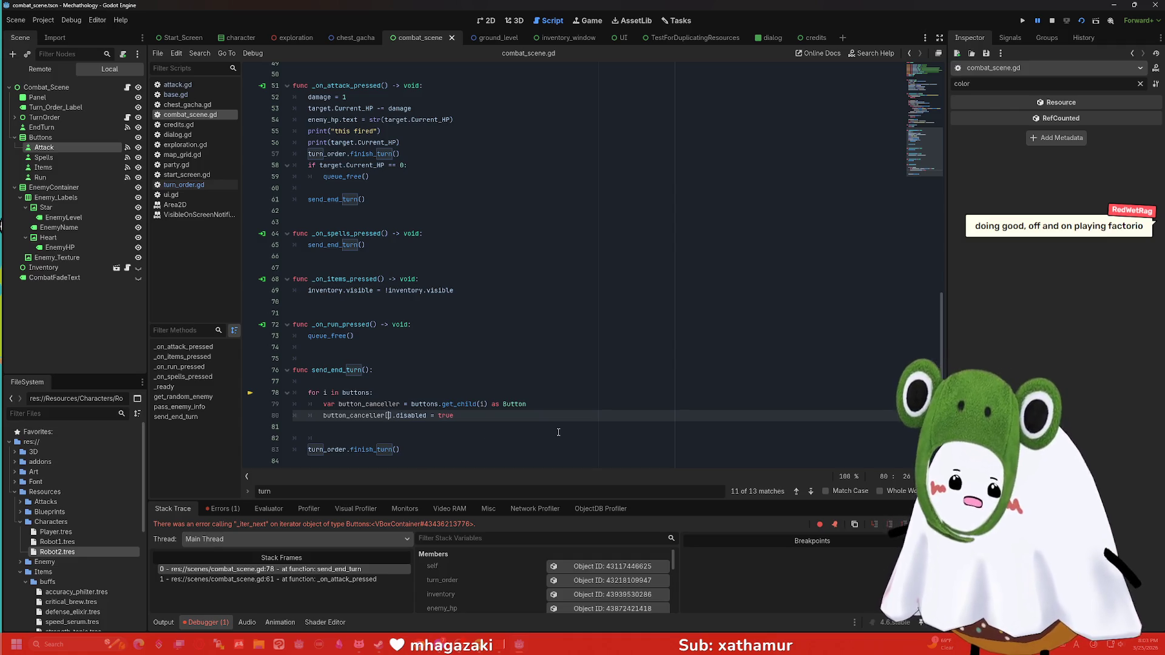
{"action": "key", "text": "End"}
{"action": "mouse_move", "coordinate": [465, 407]}
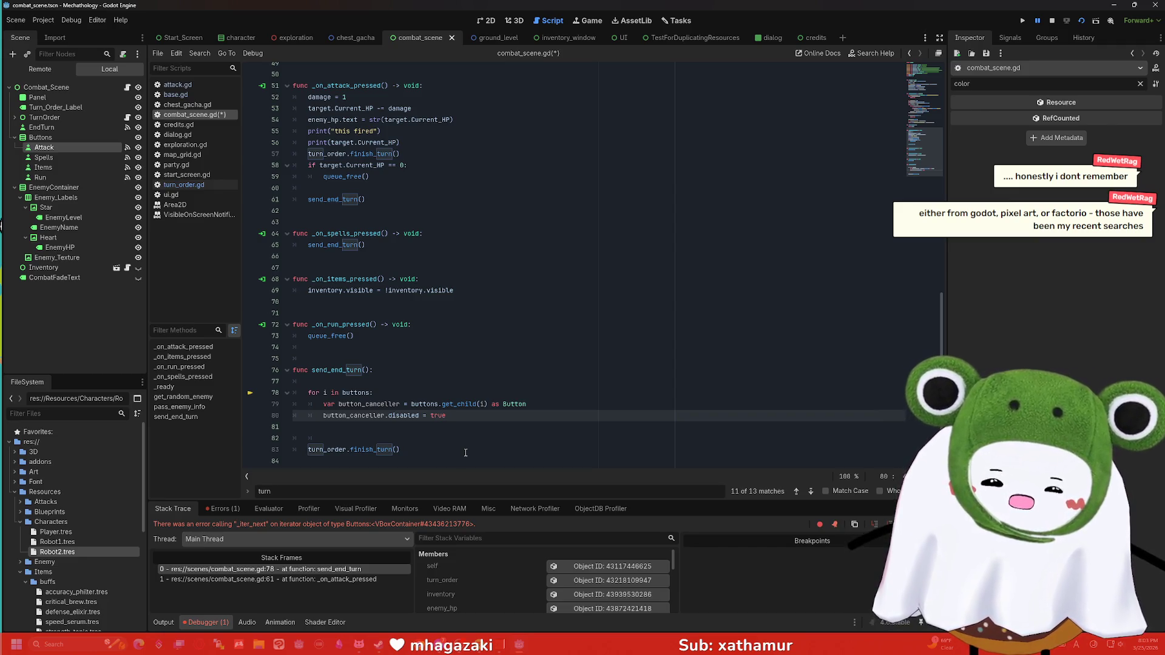
{"action": "key", "text": "ctrl+z"}
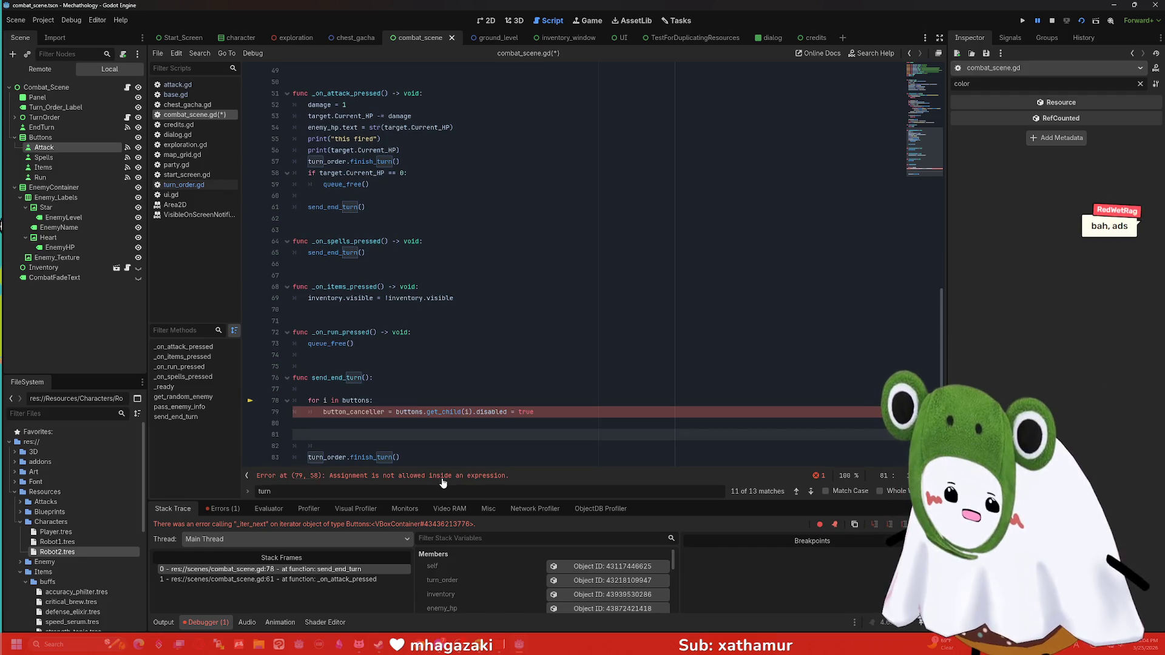
{"action": "left_click_drag", "start_coordinate": [395, 412], "coordinate": [323, 418]}
{"action": "key", "text": "BackSpace"}
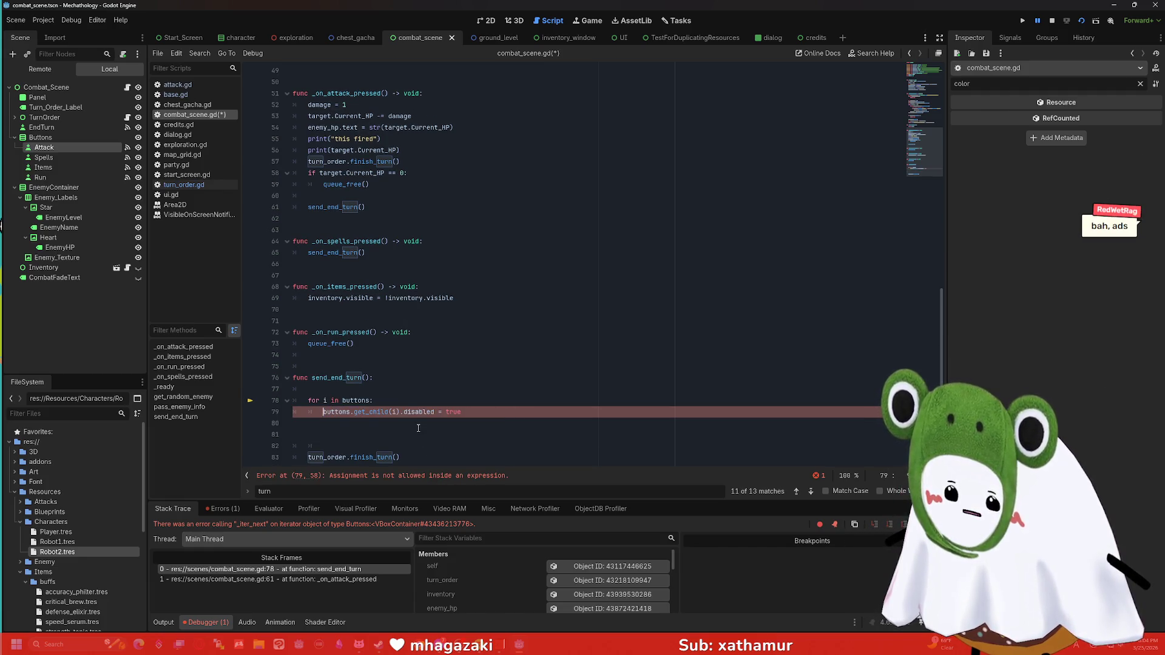
{"action": "left_click", "coordinate": [493, 411]}
{"action": "key", "text": "F5"}
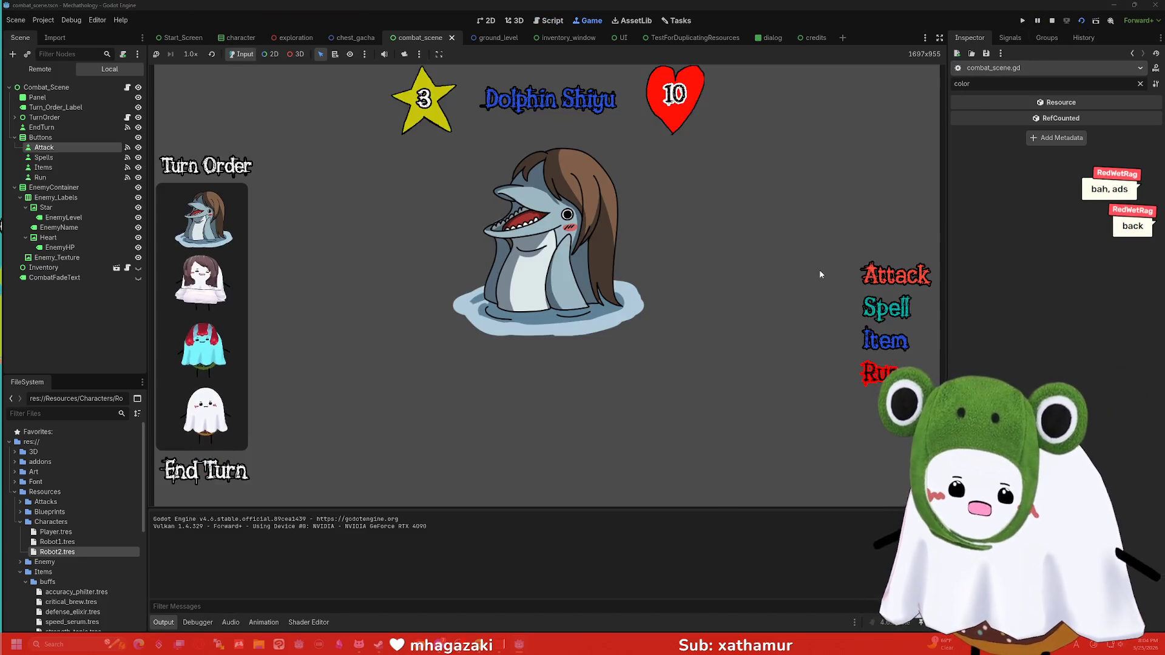
Step: Press Attack in the running game, then change line 78's loop to iterate over range(buttons)
{"action": "left_click", "coordinate": [885, 276]}
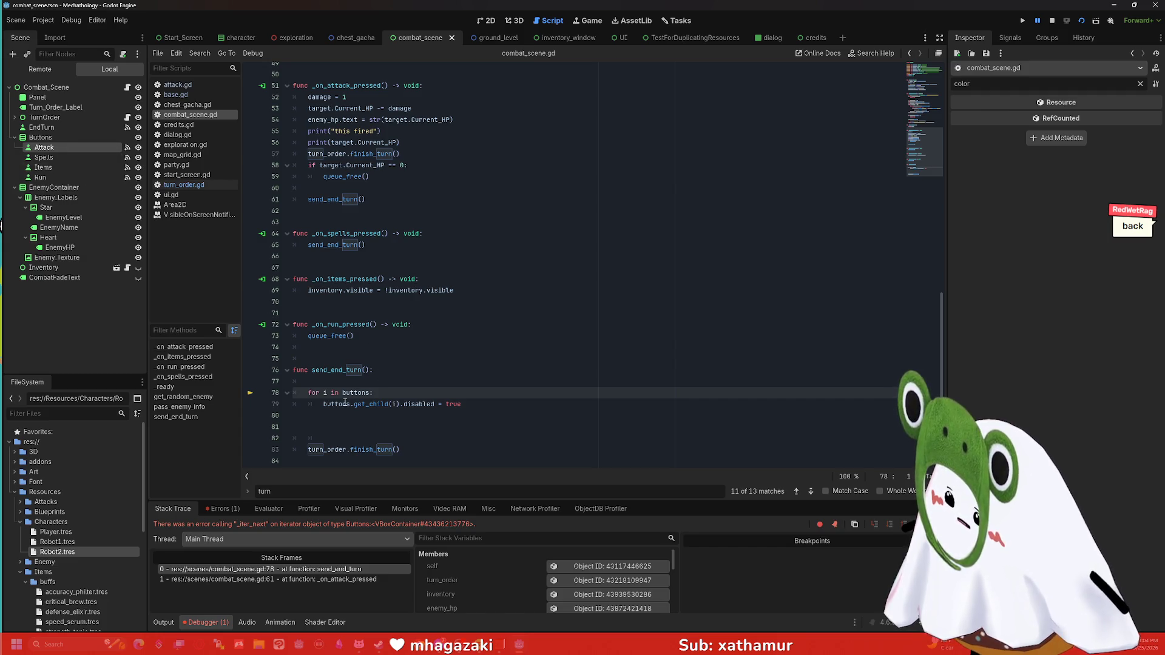
{"action": "left_click_drag", "start_coordinate": [370, 393], "coordinate": [342, 394]}
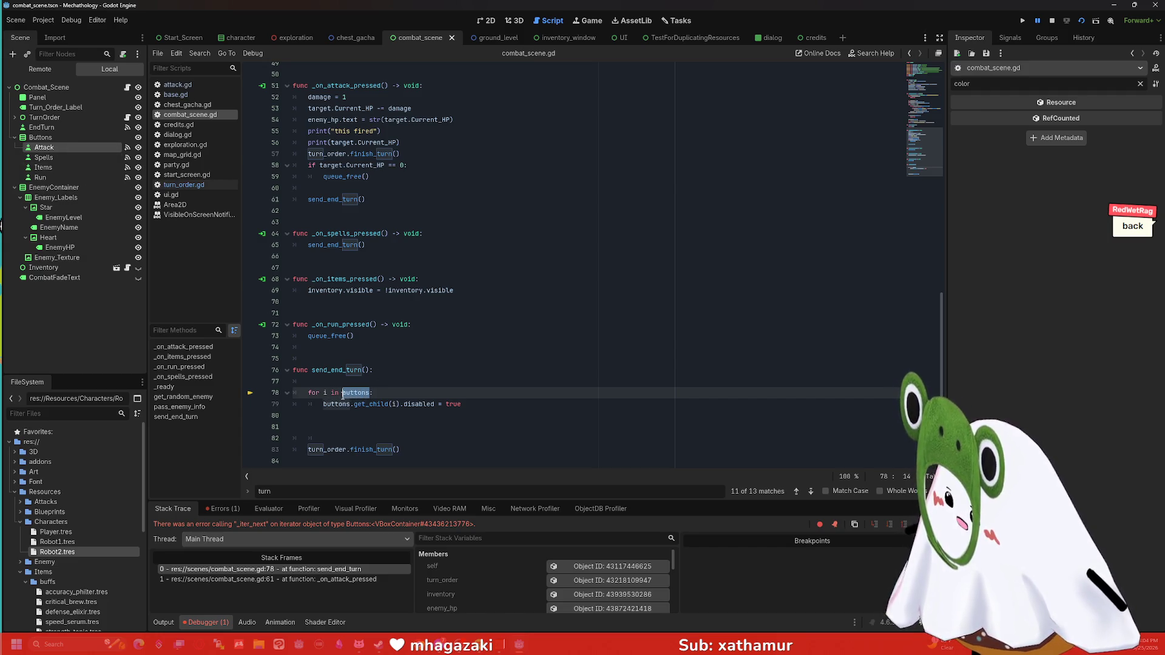
{"action": "key", "text": "Left"}
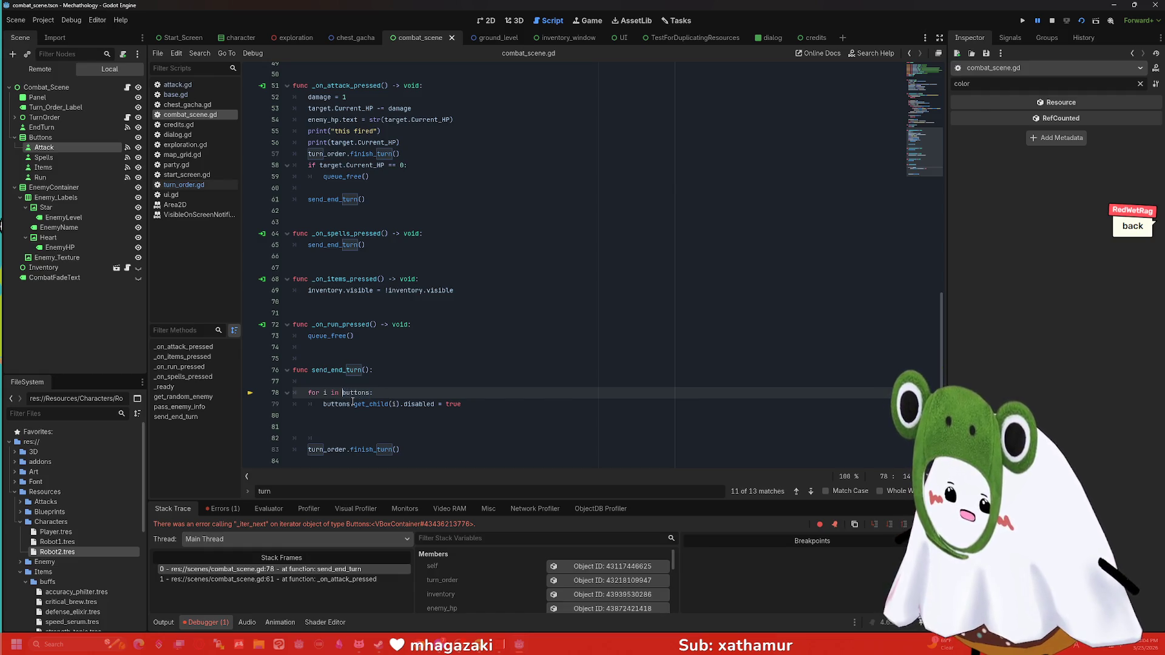
{"action": "type", "text": "range("}
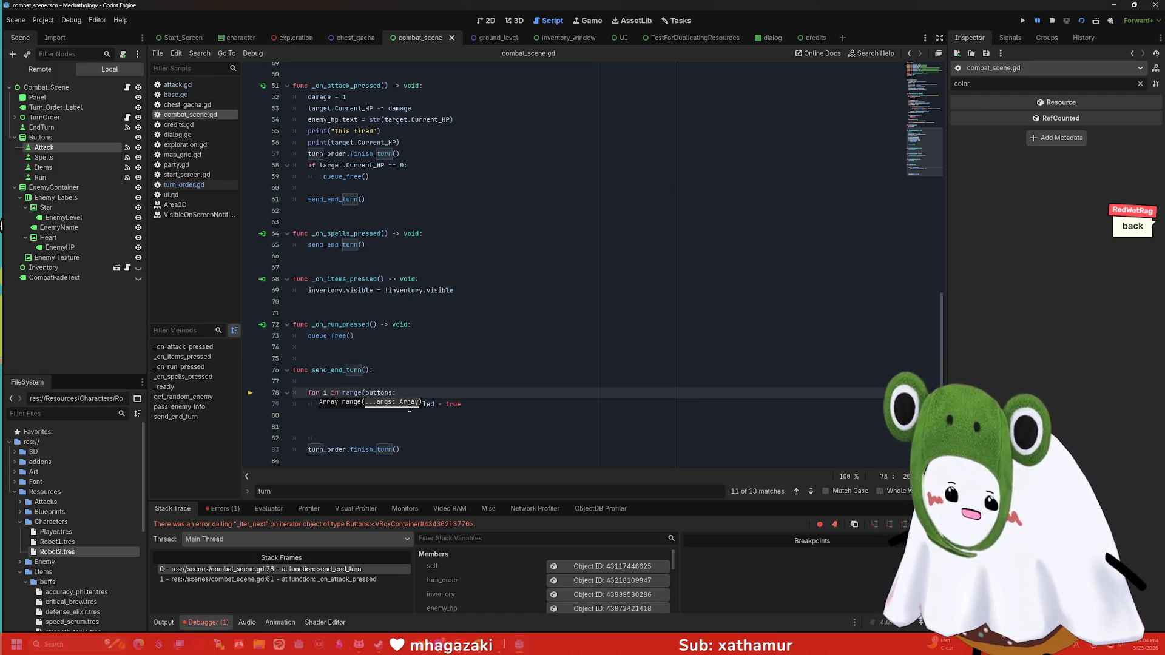
{"action": "left_click", "coordinate": [396, 393]}
{"action": "type", "text": ")"}
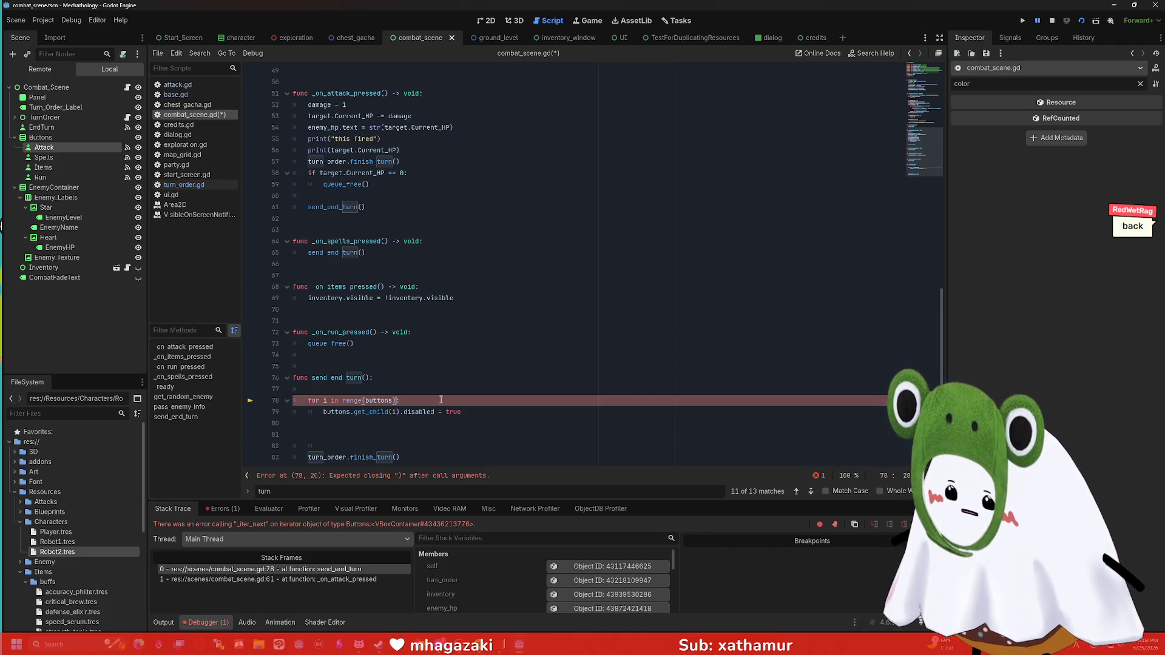
Step: Rerun the project and press Attack, hitting the Object-to-int error, then select the Run node
{"action": "left_click", "coordinate": [1081, 20]}
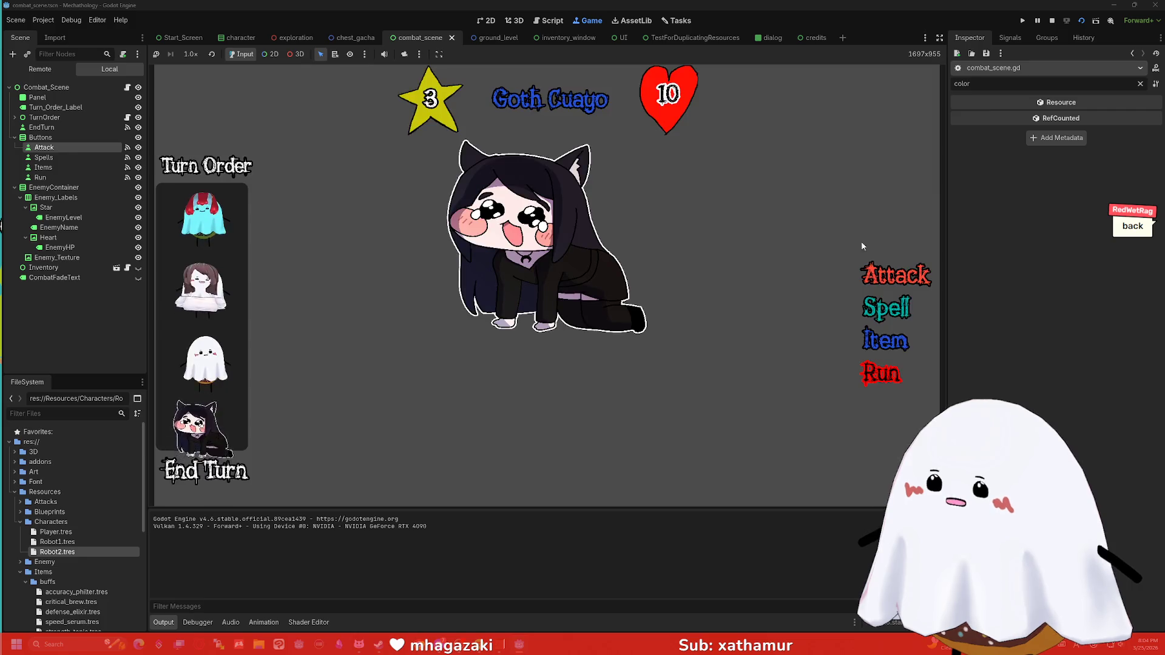
{"action": "left_click", "coordinate": [896, 278]}
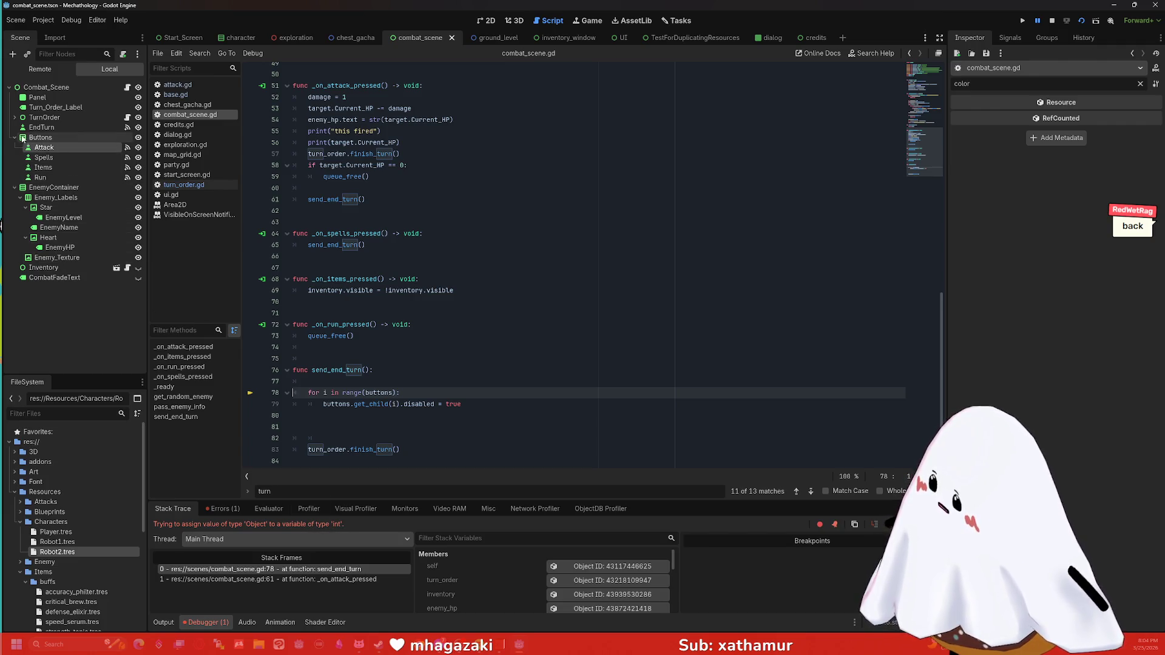
{"action": "left_click", "coordinate": [40, 177]}
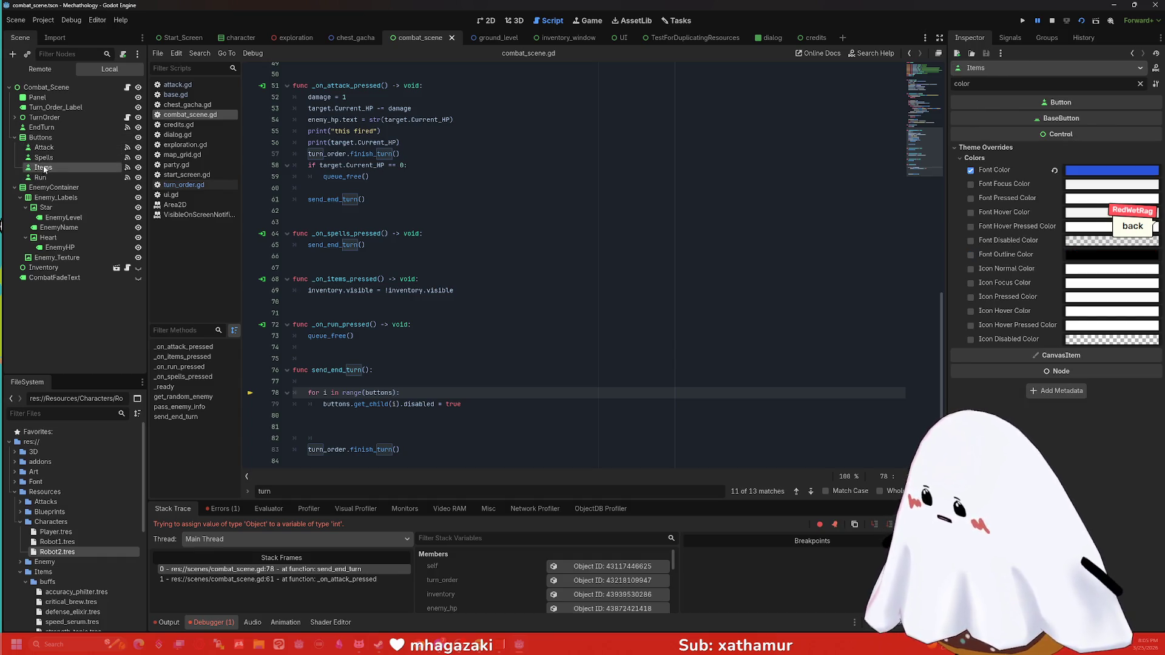
Step: Clear the Attack node's Inspector filter, change line 78 to 'for i in 4:', and rerun the scene
{"action": "left_click", "coordinate": [43, 147]}
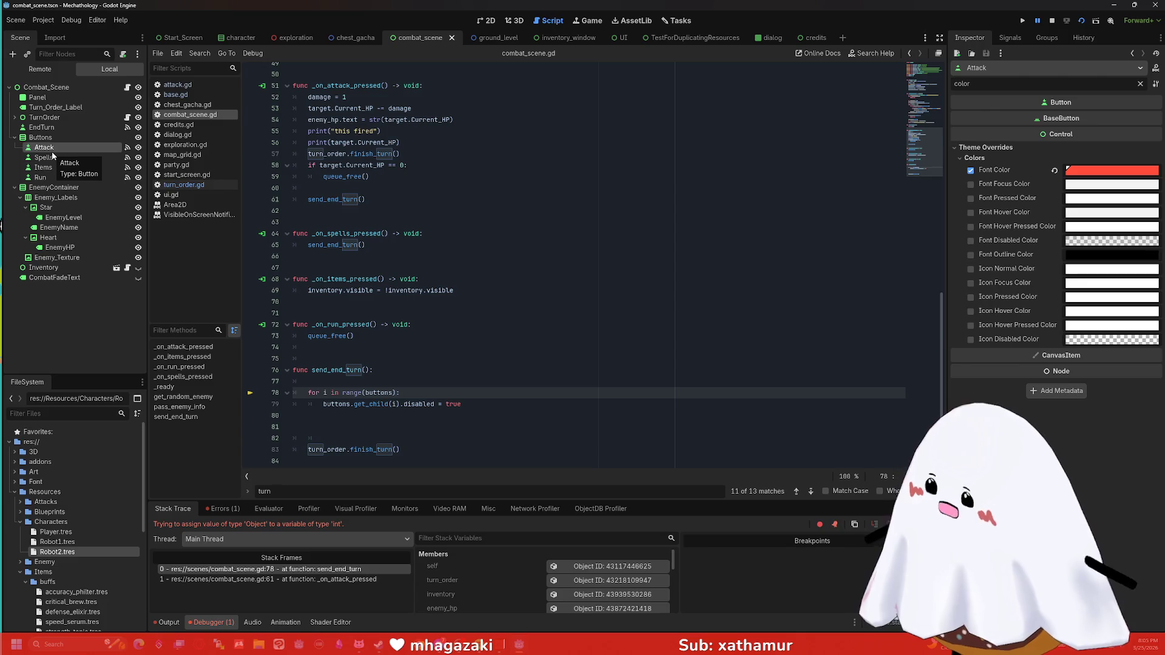
{"action": "left_click", "coordinate": [1140, 84]}
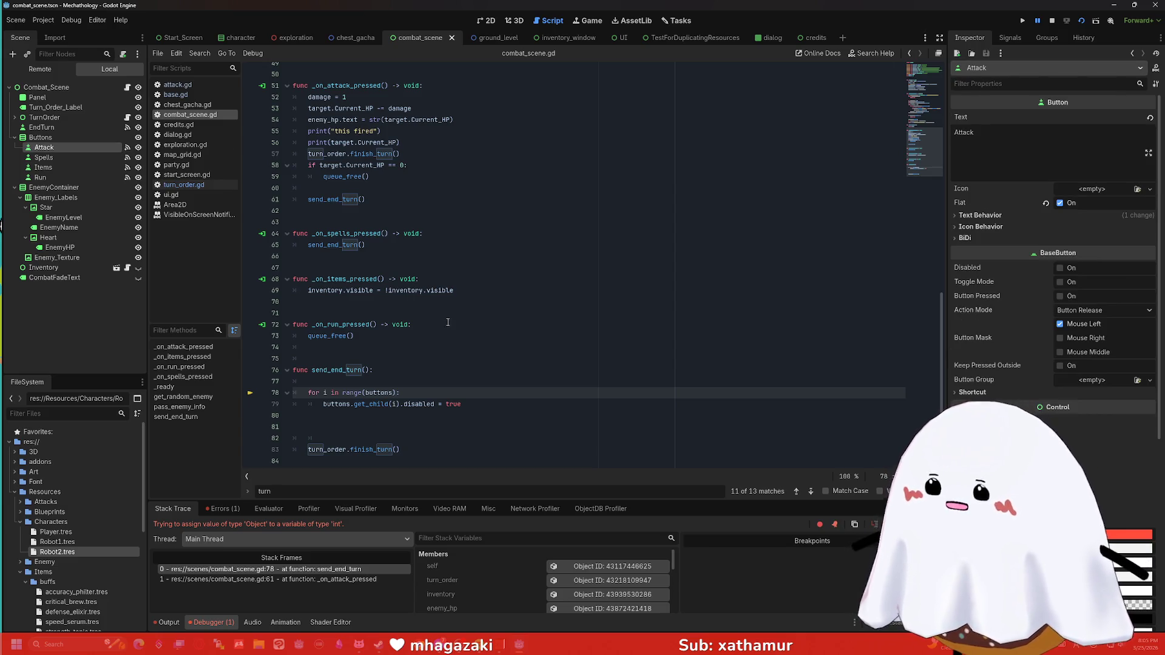
{"action": "left_click_drag", "start_coordinate": [398, 392], "coordinate": [340, 393]}
{"action": "type", "text": "4:"}
{"action": "left_click", "coordinate": [507, 405]}
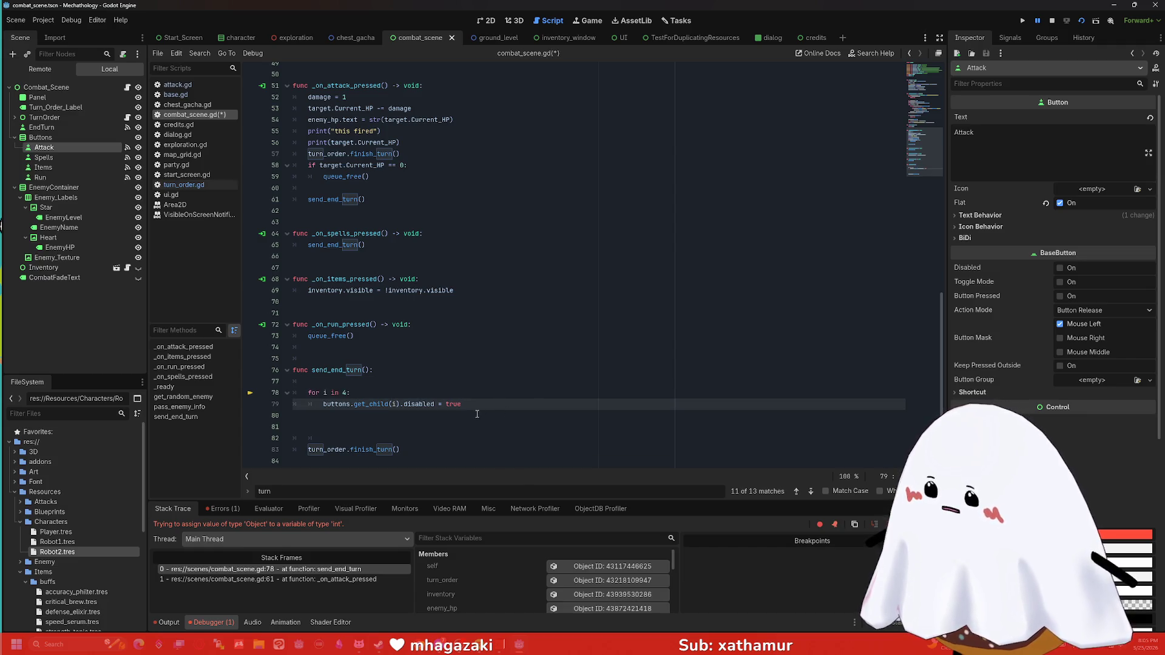
{"action": "key", "text": "F6"}
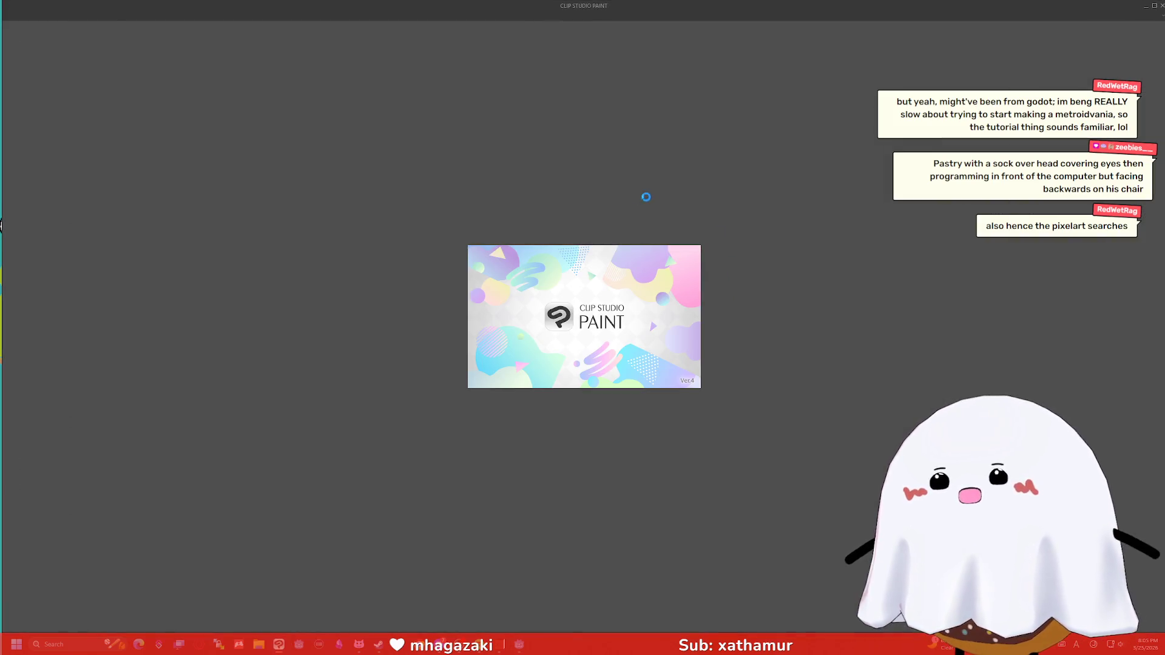
Step: Once Clip Studio Paint's empty workspace loads, open its File menu
{"action": "left_click", "coordinate": [67, 112]}
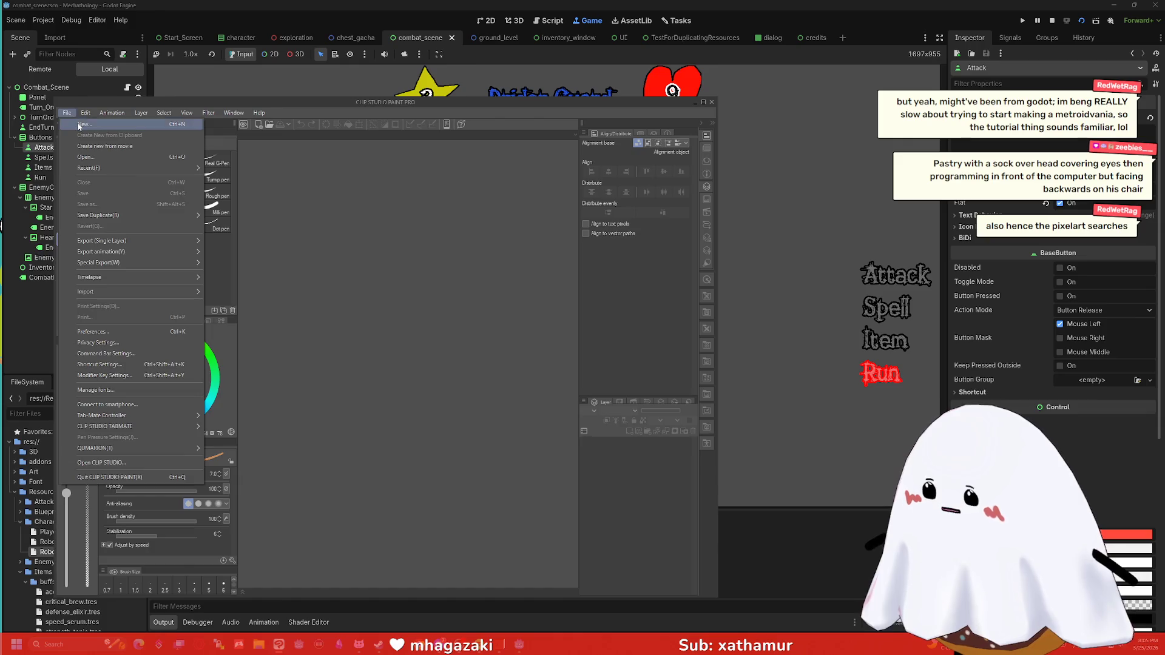
Step: Cancel the new-canvas setup and open the recent BackgroundForTwitch.png instead
{"action": "left_click", "coordinate": [79, 125]}
{"action": "left_click", "coordinate": [633, 227]}
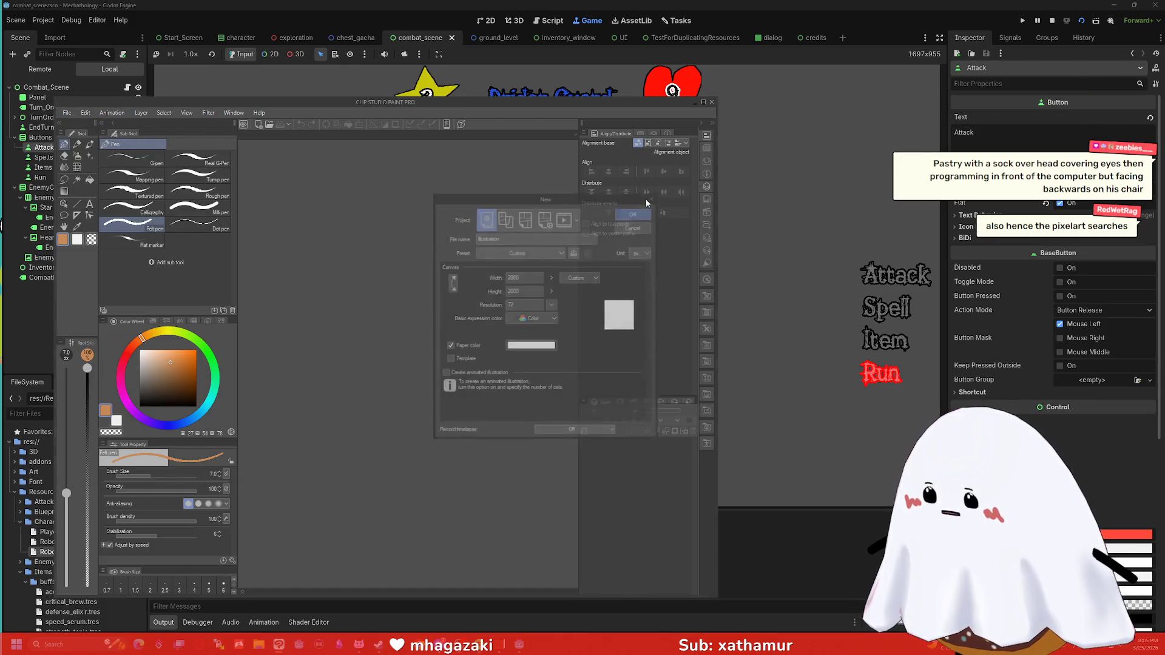
{"action": "left_click", "coordinate": [67, 112]}
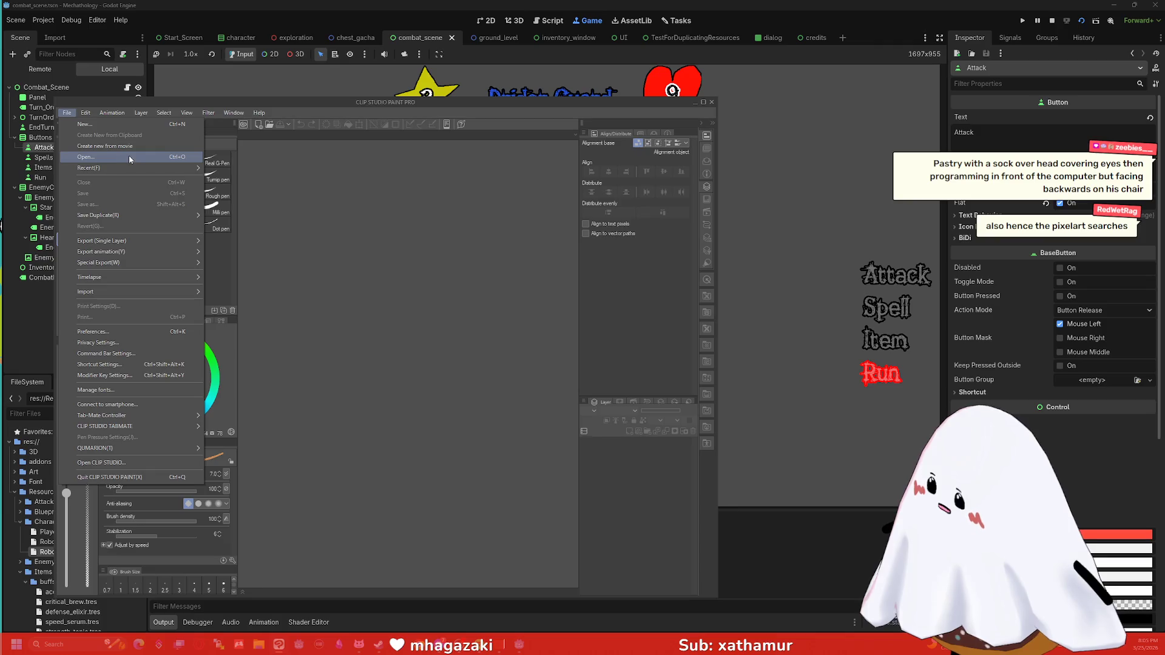
{"action": "mouse_move", "coordinate": [136, 170]}
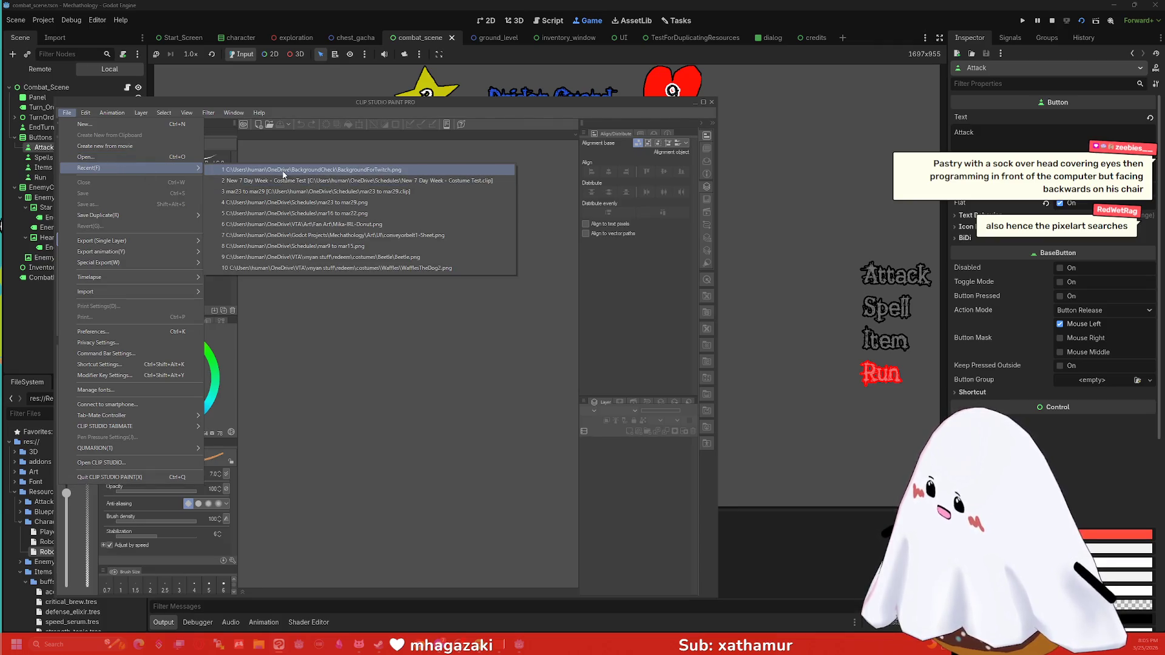
{"action": "left_click", "coordinate": [283, 170]}
Step: Maximize the Clip Studio window and scroll the canvas up to the empty area above the Scary title
{"action": "left_click_drag", "start_coordinate": [698, 103], "coordinate": [766, 45]}
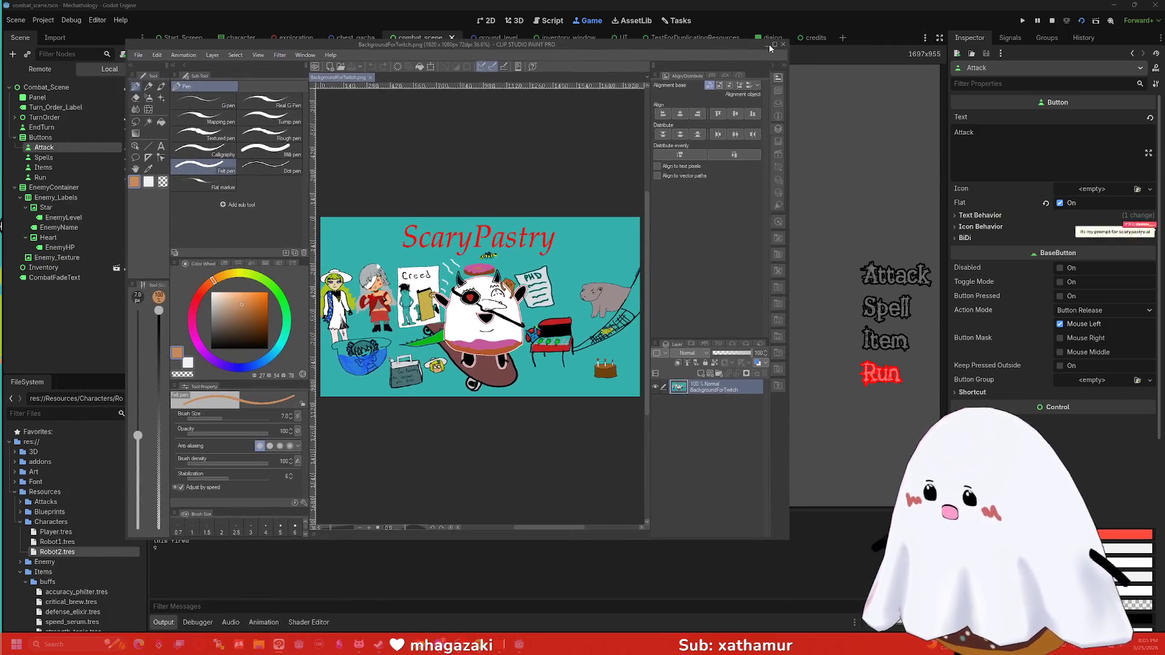
{"action": "left_click", "coordinate": [773, 46]}
{"action": "scroll", "coordinate": [627, 387], "scroll_direction": "up", "scroll_amount": 3}
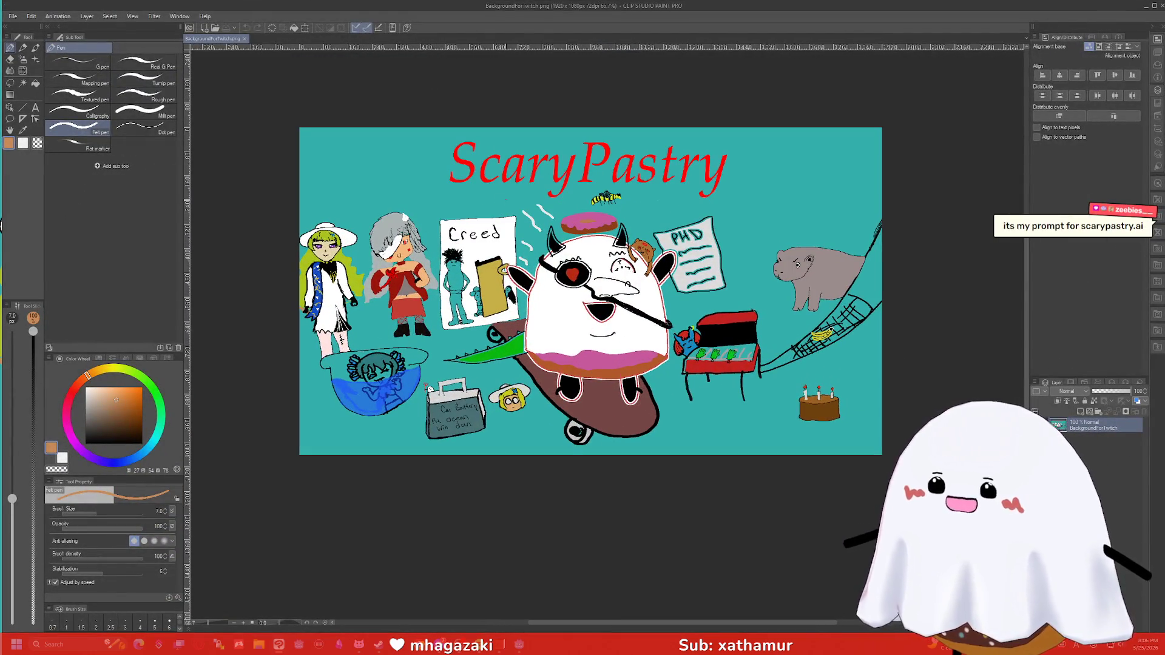
{"action": "scroll", "coordinate": [511, 221], "scroll_direction": "up", "scroll_amount": 2}
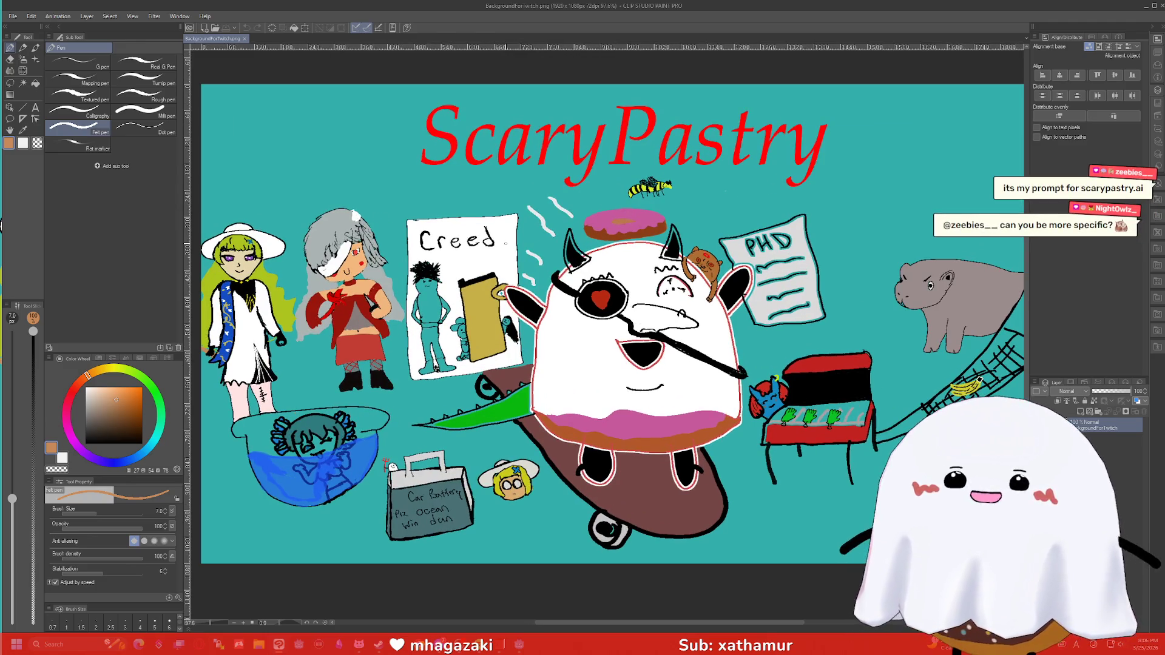
{"action": "scroll", "coordinate": [394, 376], "scroll_direction": "down", "scroll_amount": 1}
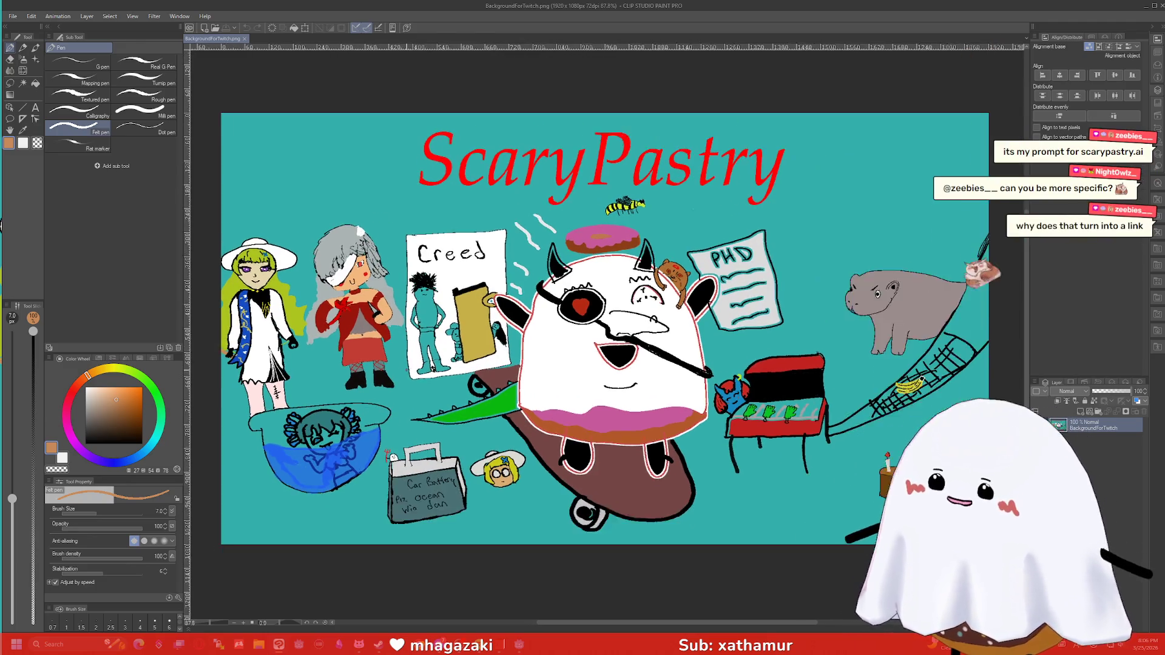
{"action": "scroll", "coordinate": [419, 367], "scroll_direction": "down", "scroll_amount": 1}
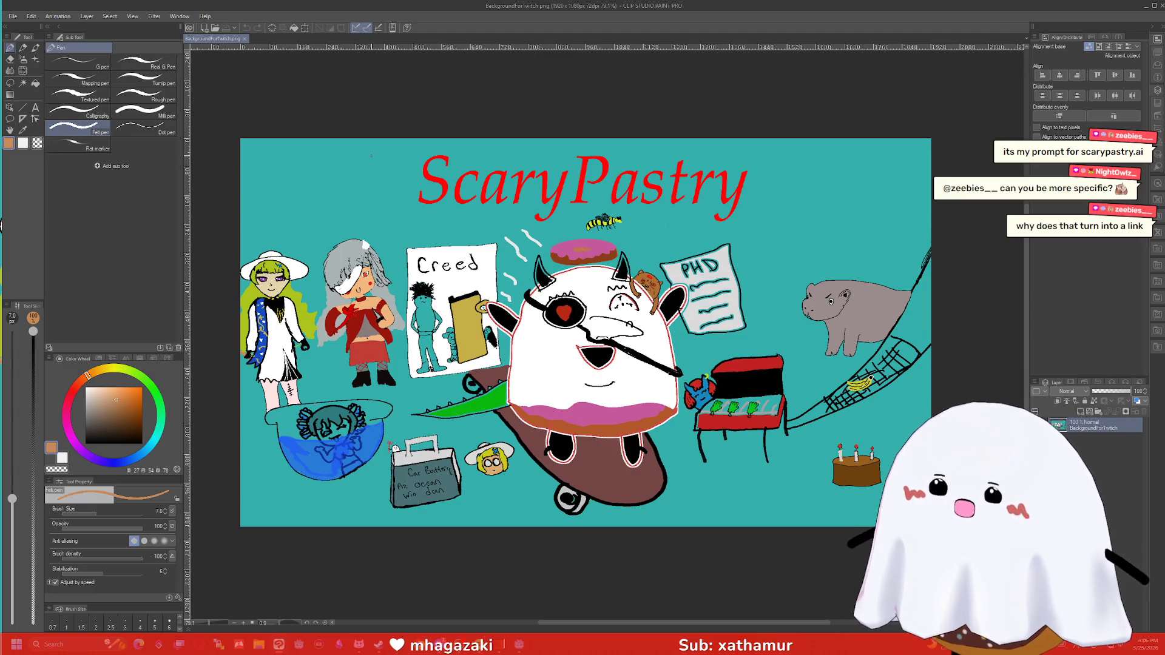
{"action": "scroll", "coordinate": [442, 361], "scroll_direction": "up", "scroll_amount": 2}
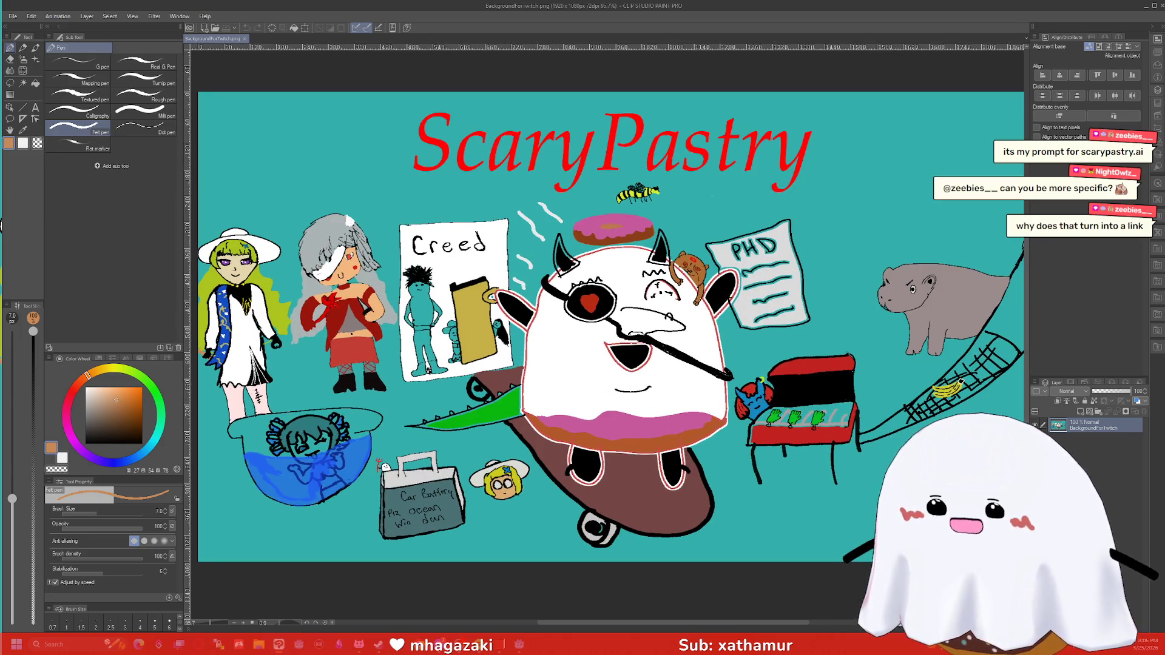
{"action": "scroll", "coordinate": [606, 303], "scroll_direction": "down", "scroll_amount": 3}
{"action": "scroll", "coordinate": [317, 358], "scroll_direction": "up", "scroll_amount": 4}
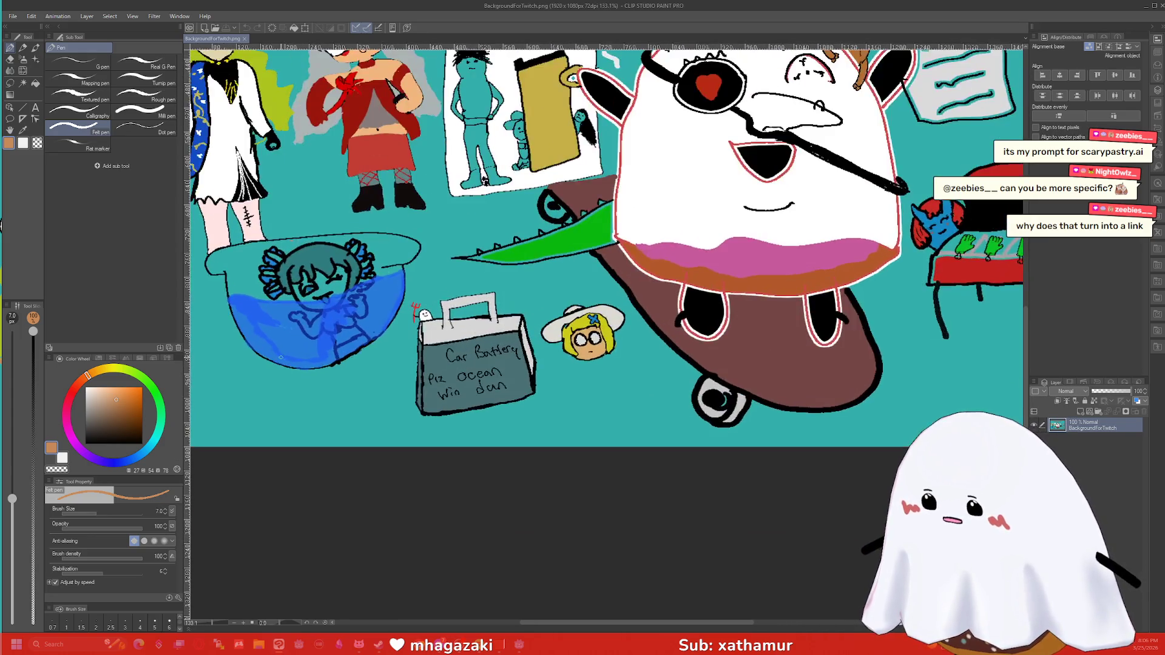
{"action": "left_click_drag", "start_coordinate": [622, 623], "coordinate": [565, 622]}
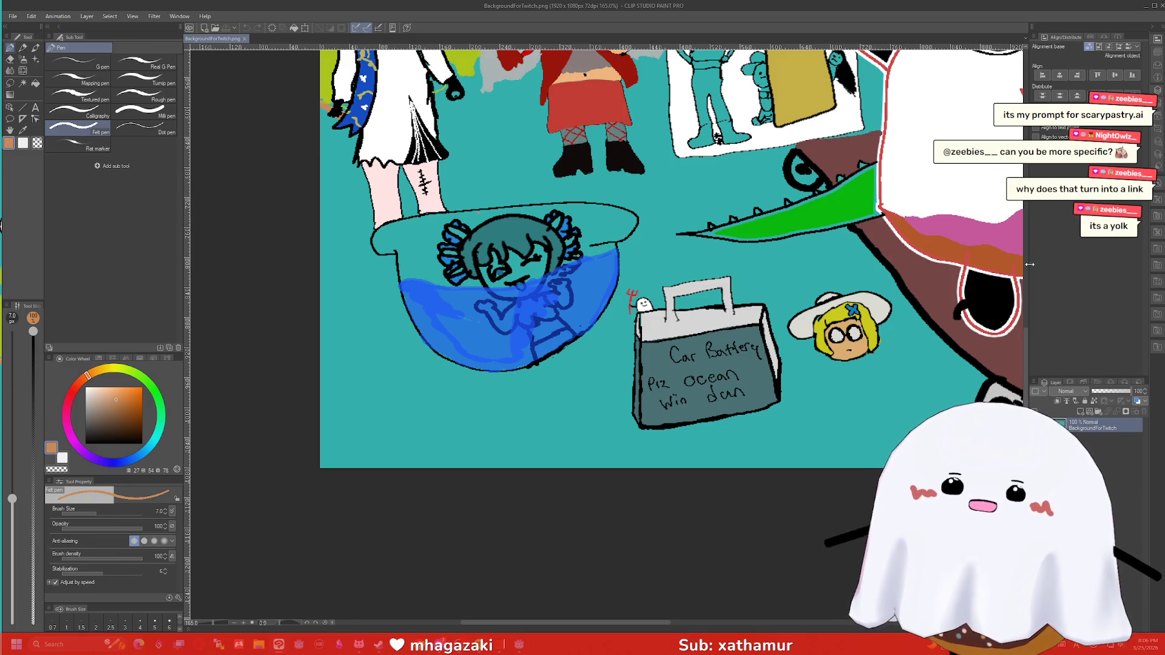
{"action": "scroll", "coordinate": [1031, 267], "scroll_direction": "up", "scroll_amount": 5}
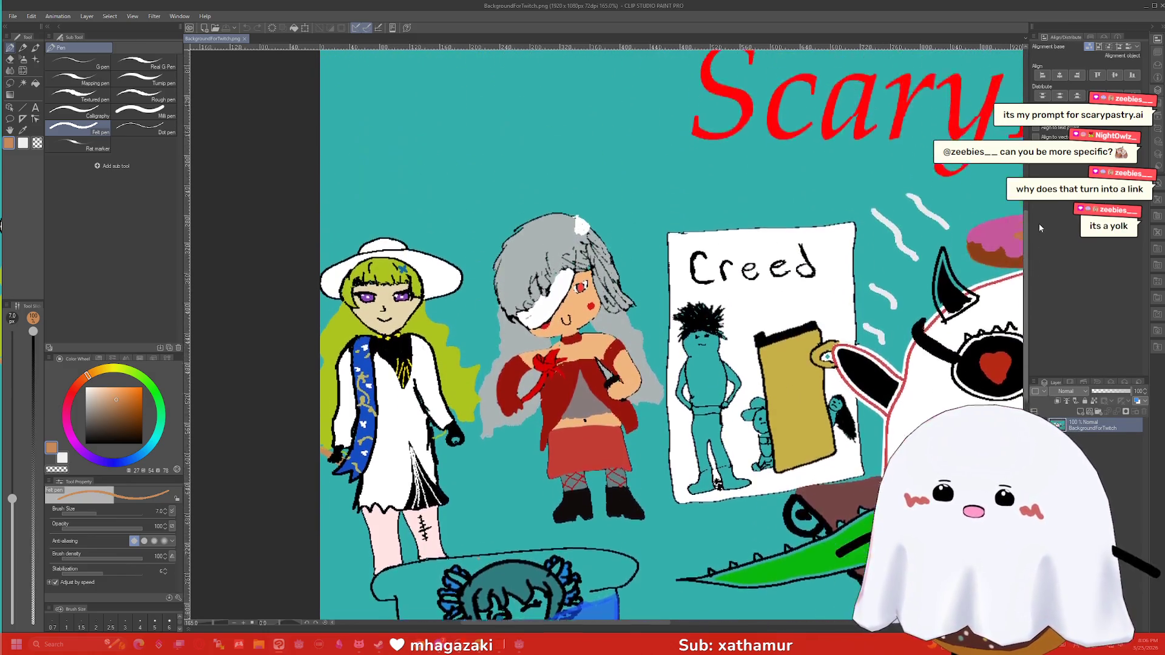
{"action": "scroll", "coordinate": [1038, 230], "scroll_direction": "up", "scroll_amount": 2}
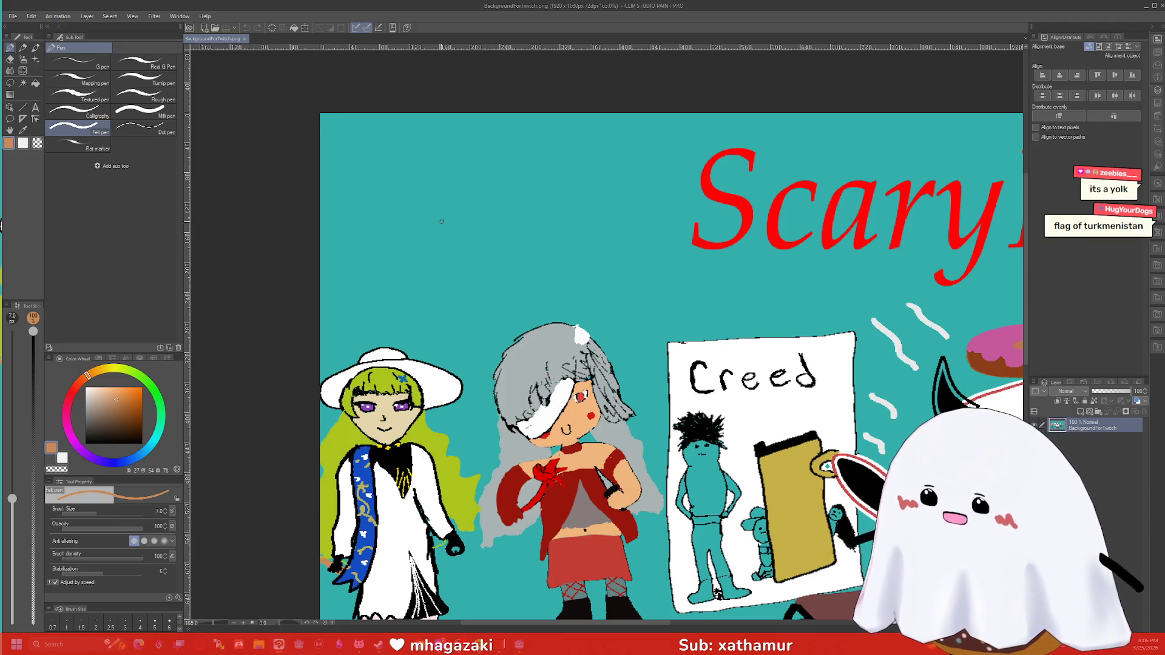
Step: Sketch a black chair with an arched shell, box outline and two legs near the canvas top
{"action": "mouse_move", "coordinate": [427, 262]}
{"action": "left_mouse_down"}
{"action": "mouse_move", "coordinate": [435, 168]}
{"action": "mouse_move", "coordinate": [473, 152]}
{"action": "left_mouse_up"}
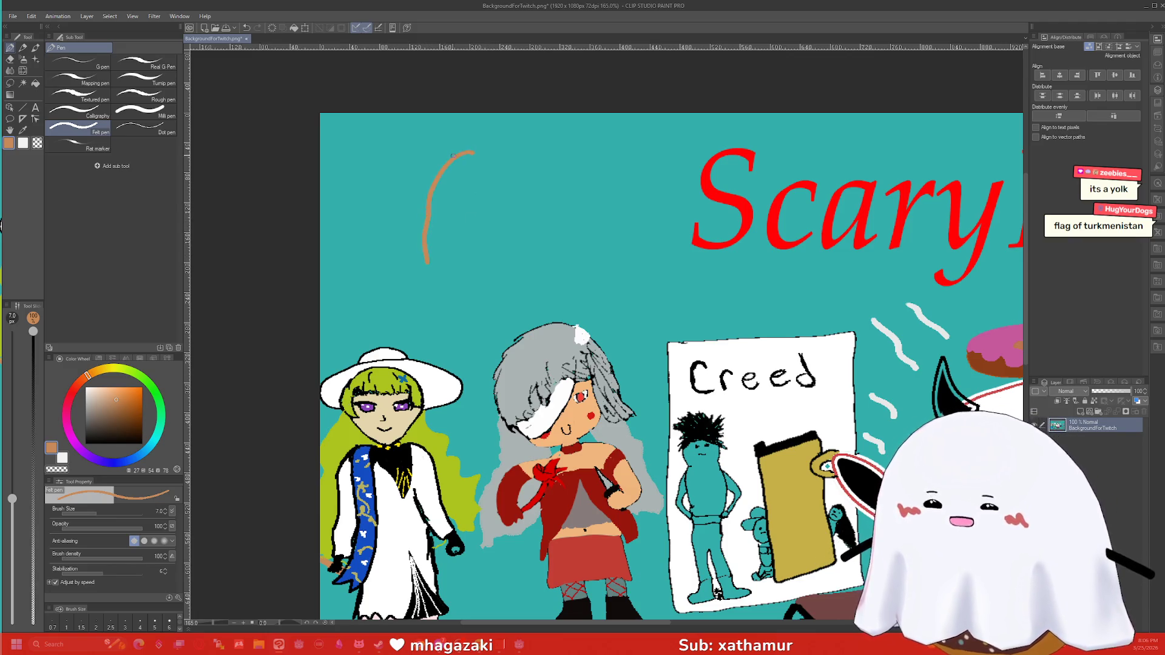
{"action": "key", "text": "ctrl+z"}
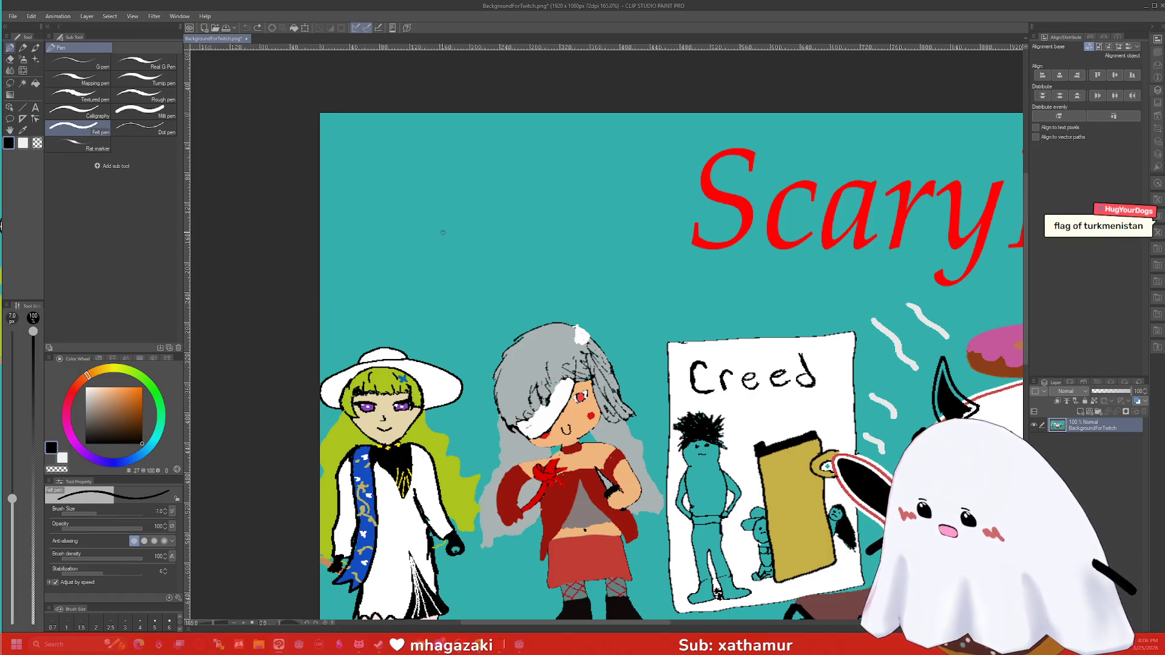
{"action": "mouse_move", "coordinate": [410, 293]}
{"action": "left_mouse_down"}
{"action": "mouse_move", "coordinate": [409, 228]}
{"action": "mouse_move", "coordinate": [489, 176]}
{"action": "mouse_move", "coordinate": [523, 233]}
{"action": "mouse_move", "coordinate": [532, 285]}
{"action": "mouse_move", "coordinate": [410, 296]}
{"action": "mouse_move", "coordinate": [426, 307]}
{"action": "mouse_move", "coordinate": [534, 286]}
{"action": "left_mouse_up"}
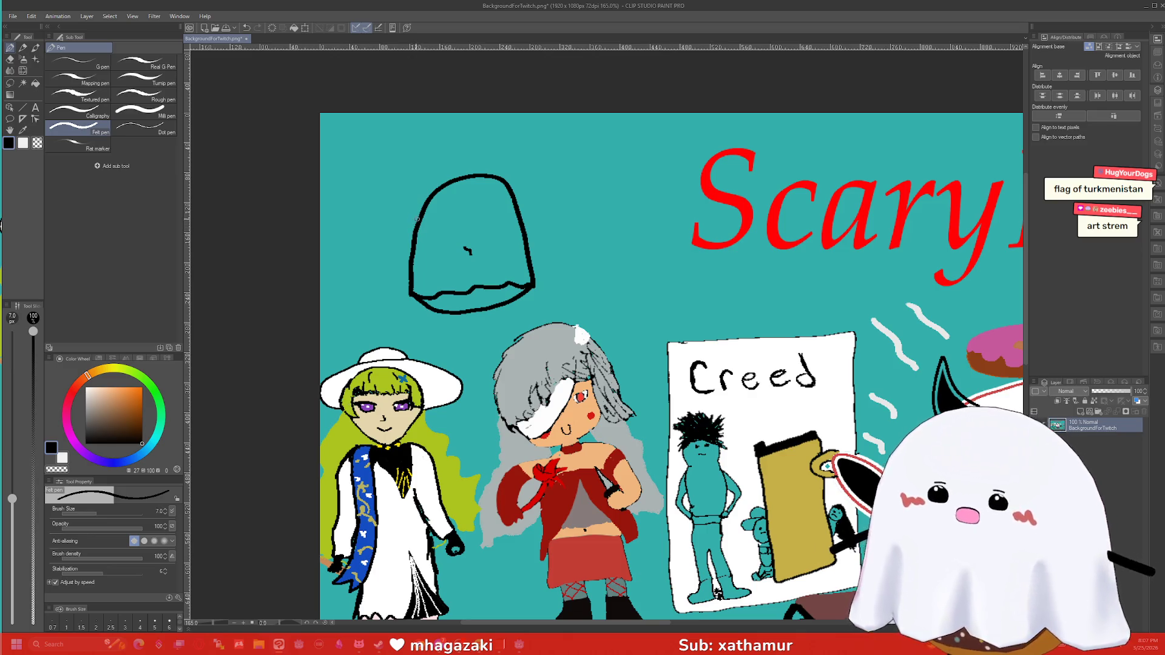
{"action": "key", "text": "ctrl+z"}
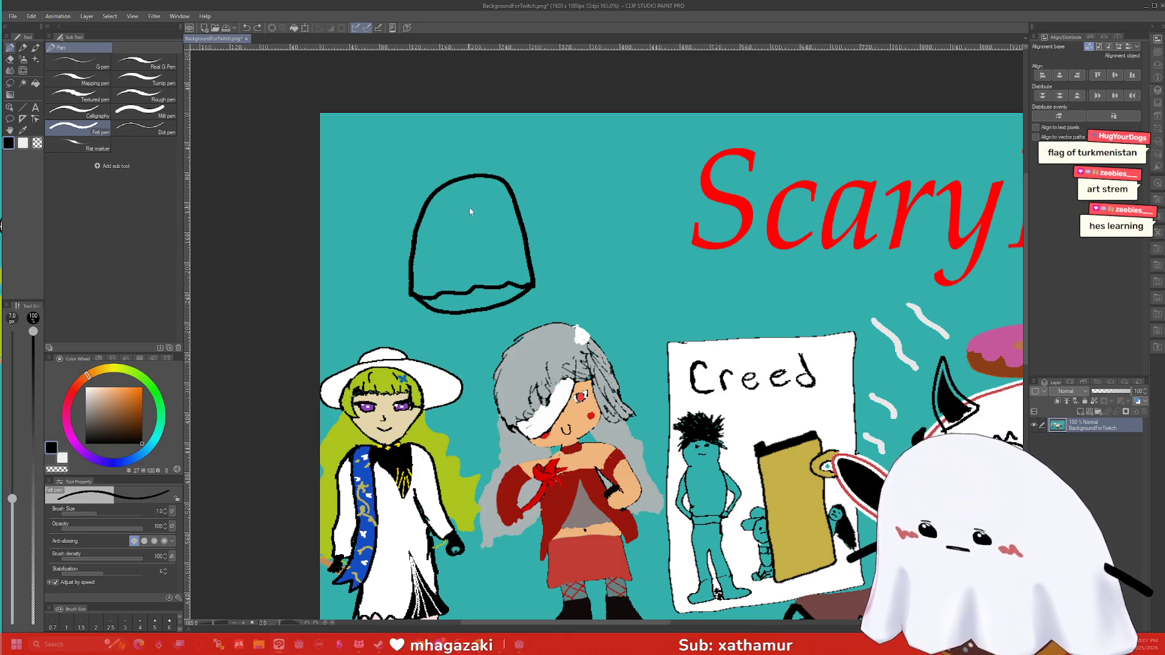
{"action": "mouse_move", "coordinate": [593, 247]}
{"action": "left_mouse_down"}
{"action": "mouse_move", "coordinate": [584, 169]}
{"action": "mouse_move", "coordinate": [494, 145]}
{"action": "mouse_move", "coordinate": [410, 155]}
{"action": "mouse_move", "coordinate": [397, 234]}
{"action": "left_mouse_up"}
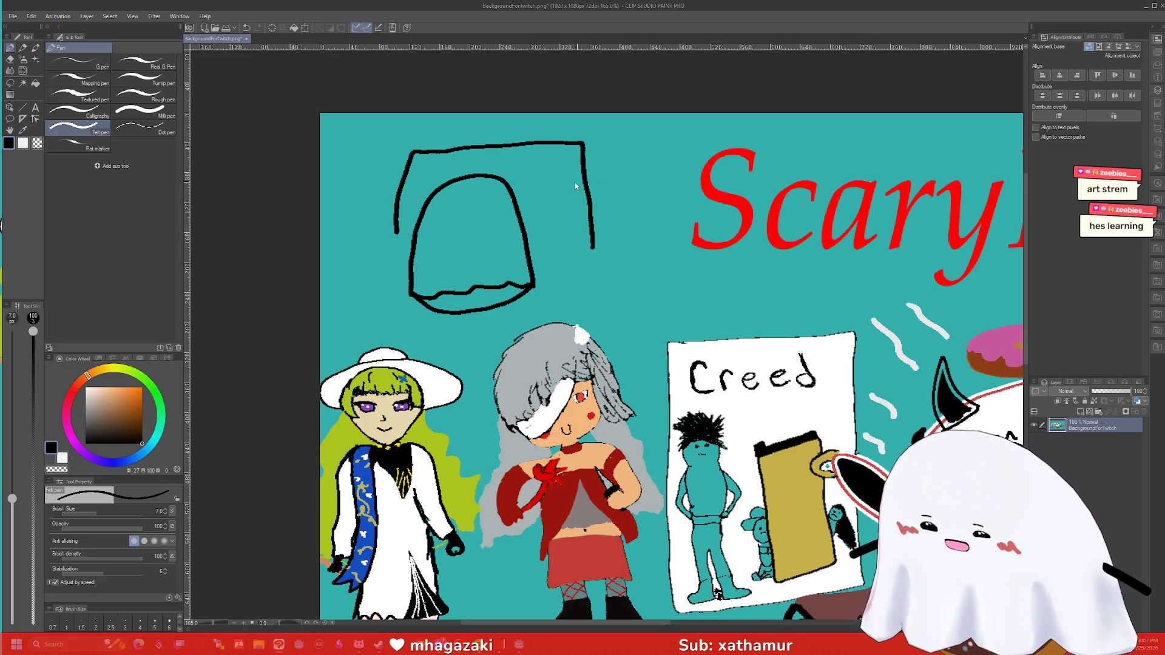
{"action": "key", "text": "ctrl+z"}
{"action": "mouse_move", "coordinate": [512, 183]}
{"action": "left_mouse_down"}
{"action": "mouse_move", "coordinate": [594, 177]}
{"action": "mouse_move", "coordinate": [598, 245]}
{"action": "mouse_move", "coordinate": [529, 239]}
{"action": "mouse_move", "coordinate": [550, 256]}
{"action": "mouse_move", "coordinate": [546, 244]}
{"action": "mouse_move", "coordinate": [540, 252]}
{"action": "mouse_move", "coordinate": [582, 254]}
{"action": "mouse_move", "coordinate": [536, 270]}
{"action": "mouse_move", "coordinate": [595, 264]}
{"action": "mouse_move", "coordinate": [620, 242]}
{"action": "mouse_move", "coordinate": [579, 288]}
{"action": "mouse_move", "coordinate": [537, 286]}
{"action": "left_mouse_up"}
{"action": "left_click_drag", "start_coordinate": [526, 246], "coordinate": [543, 244]}
{"action": "mouse_move", "coordinate": [492, 296]}
{"action": "left_mouse_down"}
{"action": "mouse_move", "coordinate": [495, 325]}
{"action": "mouse_move", "coordinate": [441, 327]}
{"action": "mouse_move", "coordinate": [443, 221]}
{"action": "mouse_move", "coordinate": [490, 211]}
{"action": "mouse_move", "coordinate": [487, 324]}
{"action": "mouse_move", "coordinate": [454, 328]}
{"action": "left_mouse_up"}
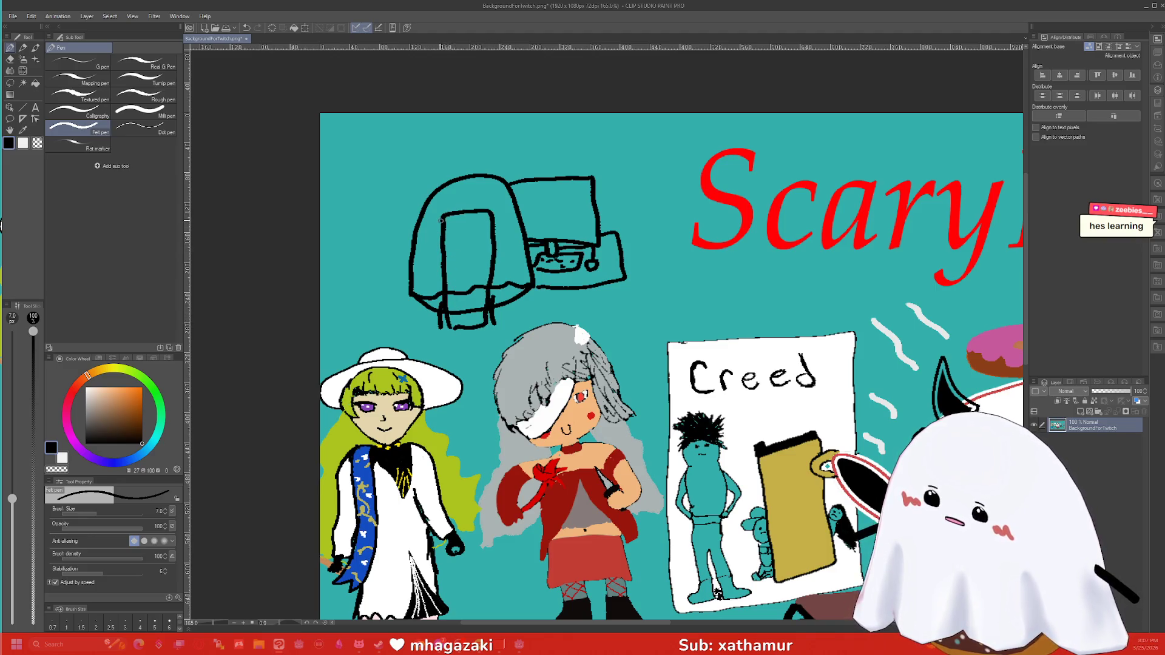
Step: Add a few more outline strokes, then undo the whole chair sketch and add a new raster layer
{"action": "left_click_drag", "start_coordinate": [415, 237], "coordinate": [518, 233]}
{"action": "mouse_move", "coordinate": [502, 179]}
{"action": "left_mouse_down"}
{"action": "mouse_move", "coordinate": [471, 157]}
{"action": "mouse_move", "coordinate": [407, 206]}
{"action": "mouse_move", "coordinate": [402, 218]}
{"action": "mouse_move", "coordinate": [417, 224]}
{"action": "mouse_move", "coordinate": [390, 228]}
{"action": "mouse_move", "coordinate": [416, 237]}
{"action": "left_mouse_up"}
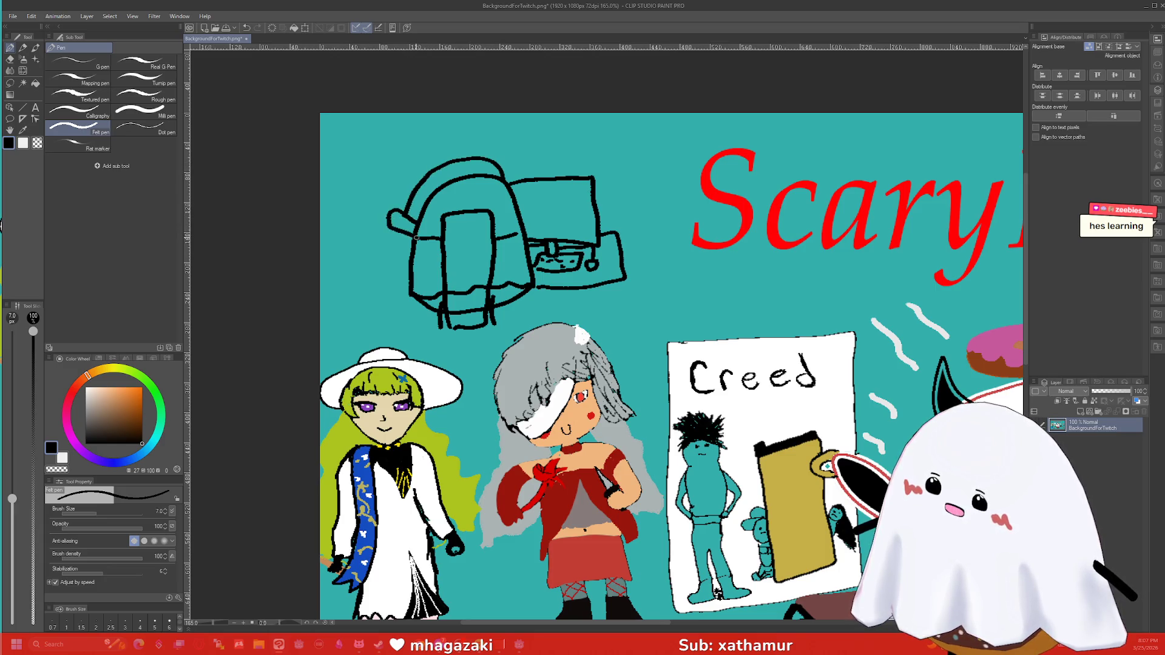
{"action": "key", "text": "ctrl+z"}
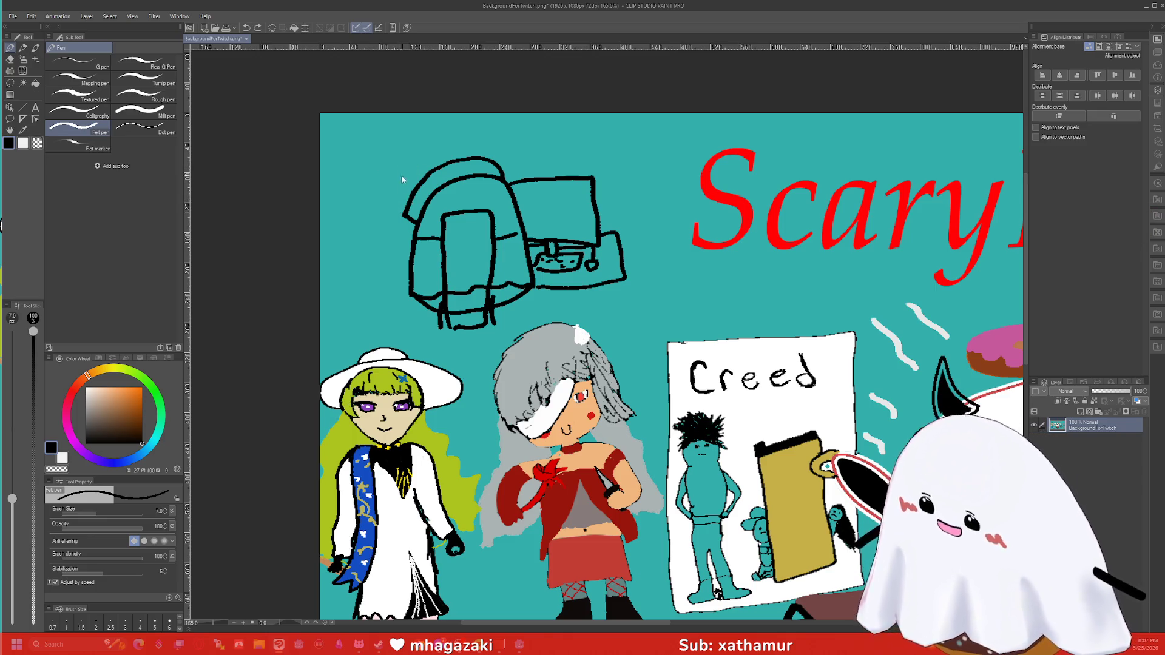
{"action": "mouse_move", "coordinate": [410, 198]}
{"action": "left_mouse_down"}
{"action": "mouse_move", "coordinate": [384, 220]}
{"action": "mouse_move", "coordinate": [411, 233]}
{"action": "left_mouse_up"}
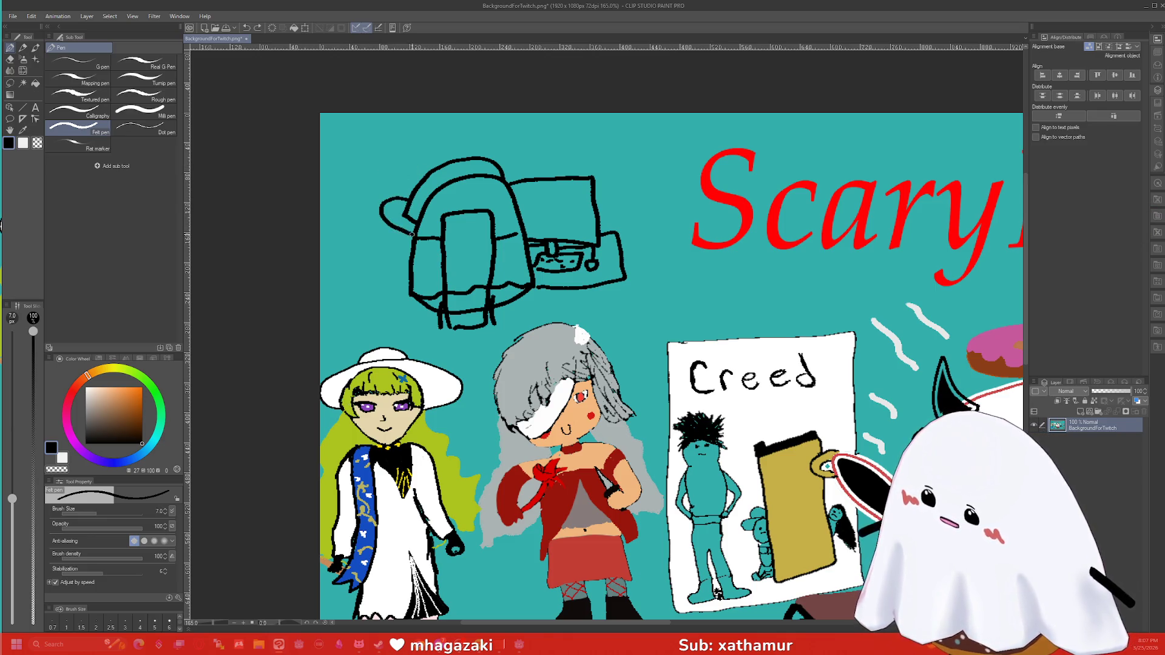
{"action": "key", "text": "e"}
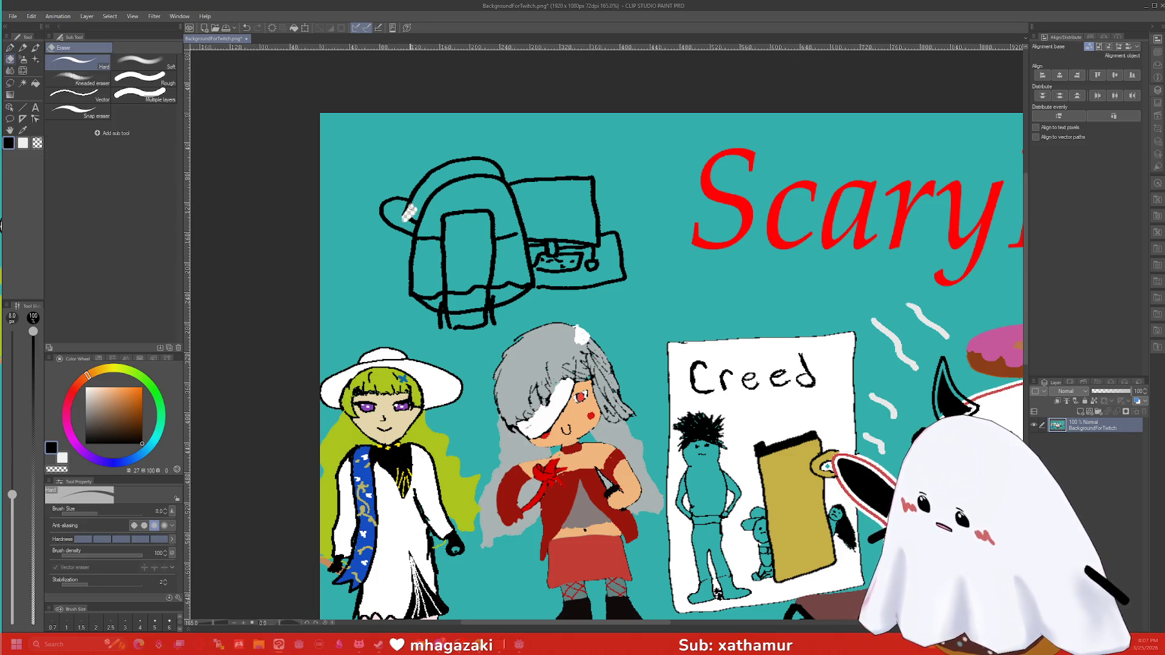
{"action": "left_click_drag", "start_coordinate": [407, 214], "coordinate": [409, 215]}
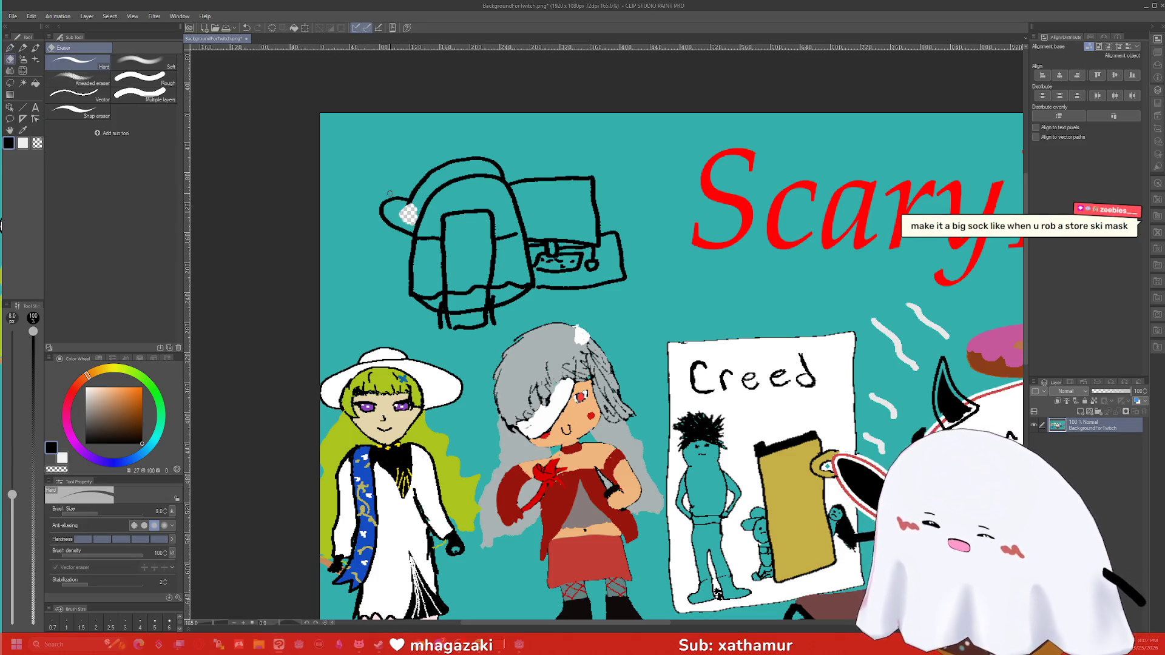
{"action": "key", "text": "ctrl+z"}
{"action": "key", "text": "ctrl+z"}
{"action": "key", "text": "ctrl+z"}
{"action": "key", "text": "ctrl+z"}
{"action": "key", "text": "ctrl+z"}
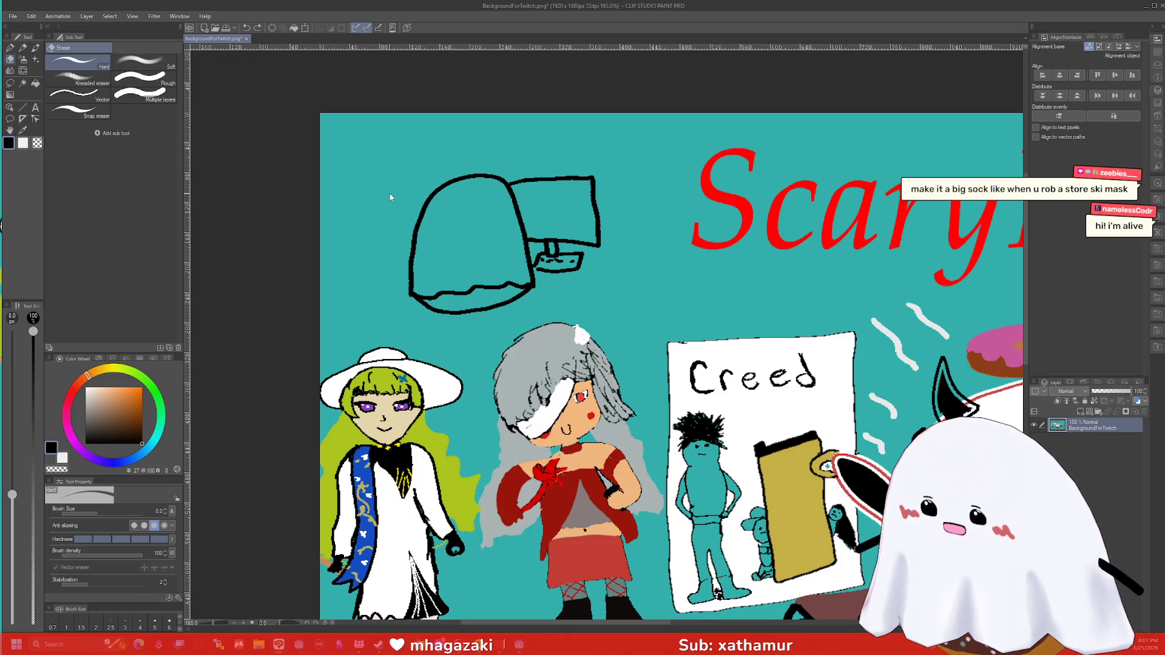
{"action": "key", "text": "ctrl+z"}
{"action": "key", "text": "ctrl+z"}
{"action": "key", "text": "ctrl+z"}
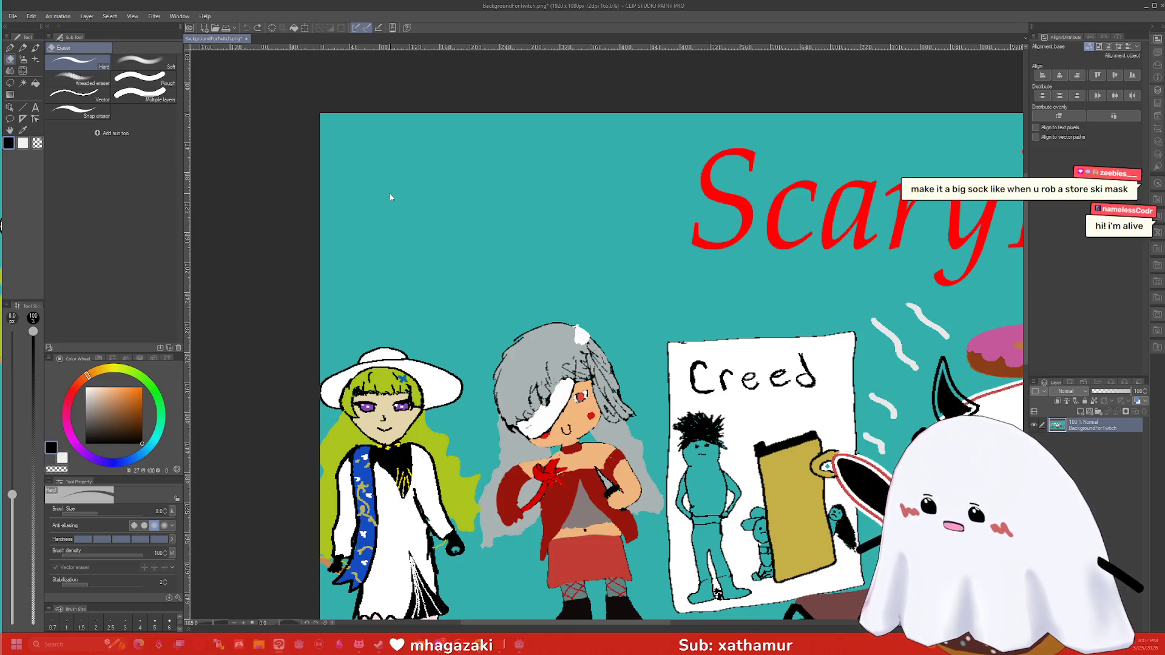
{"action": "key", "text": "ctrl+shift+n"}
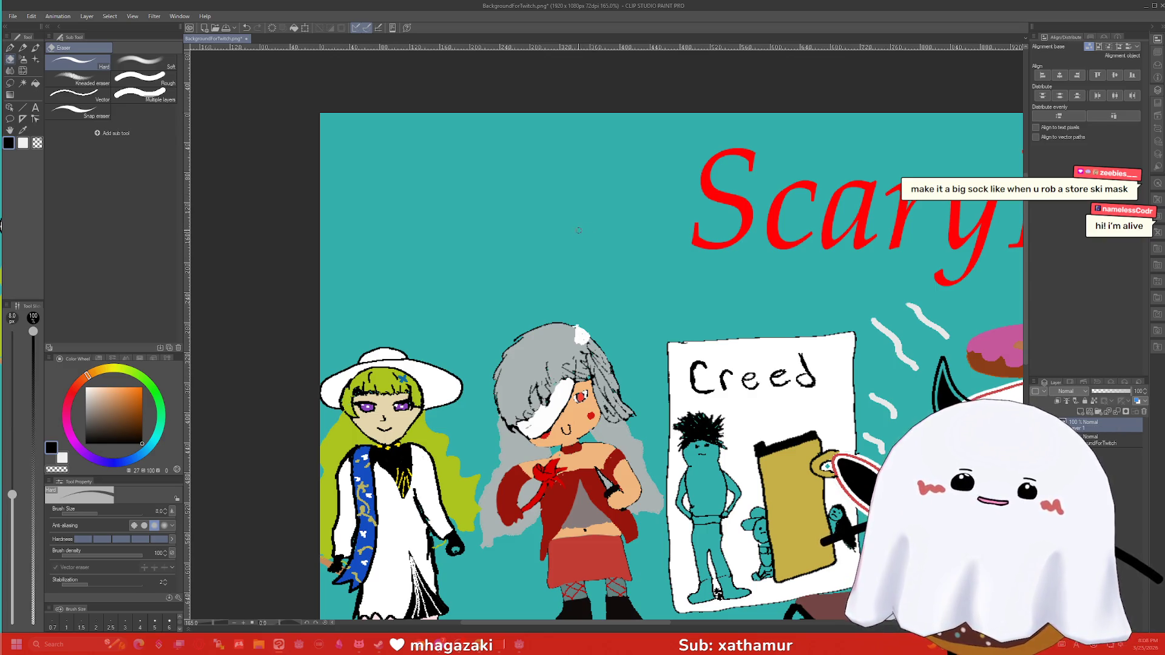
Step: Draw the sock-shaped head with a cross line, an eye and a tip flopping to the right
{"action": "mouse_move", "coordinate": [416, 255]}
{"action": "left_mouse_down"}
{"action": "mouse_move", "coordinate": [419, 172]}
{"action": "mouse_move", "coordinate": [534, 215]}
{"action": "mouse_move", "coordinate": [497, 246]}
{"action": "mouse_move", "coordinate": [415, 251]}
{"action": "mouse_move", "coordinate": [482, 270]}
{"action": "mouse_move", "coordinate": [533, 249]}
{"action": "left_mouse_up"}
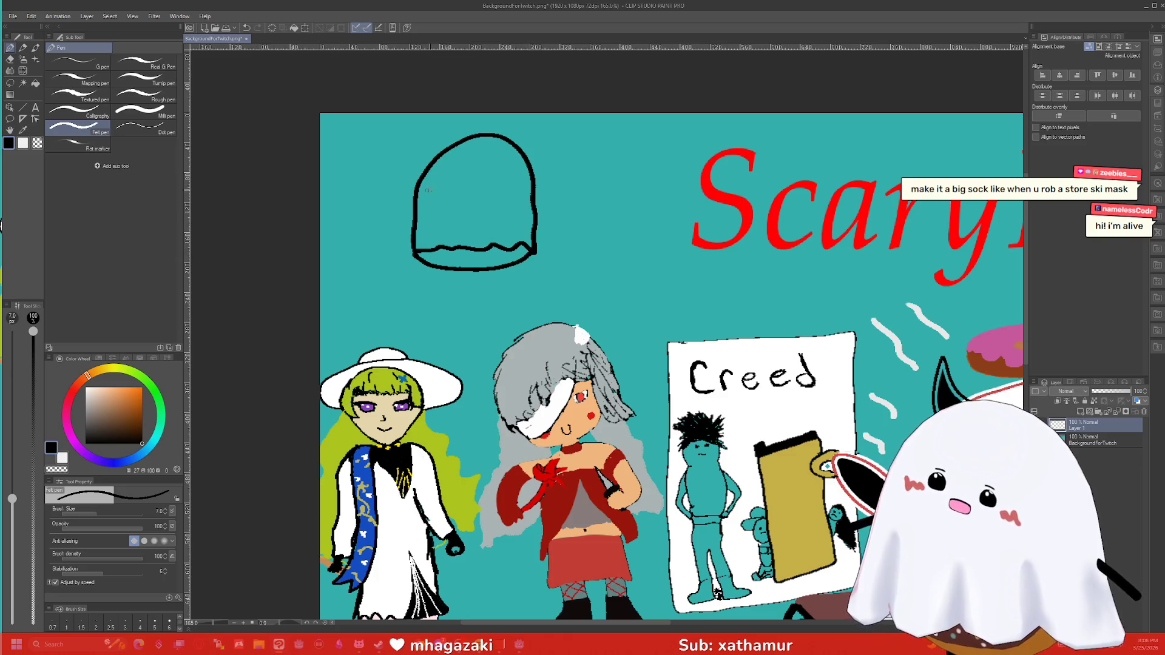
{"action": "left_click_drag", "start_coordinate": [417, 198], "coordinate": [524, 202]}
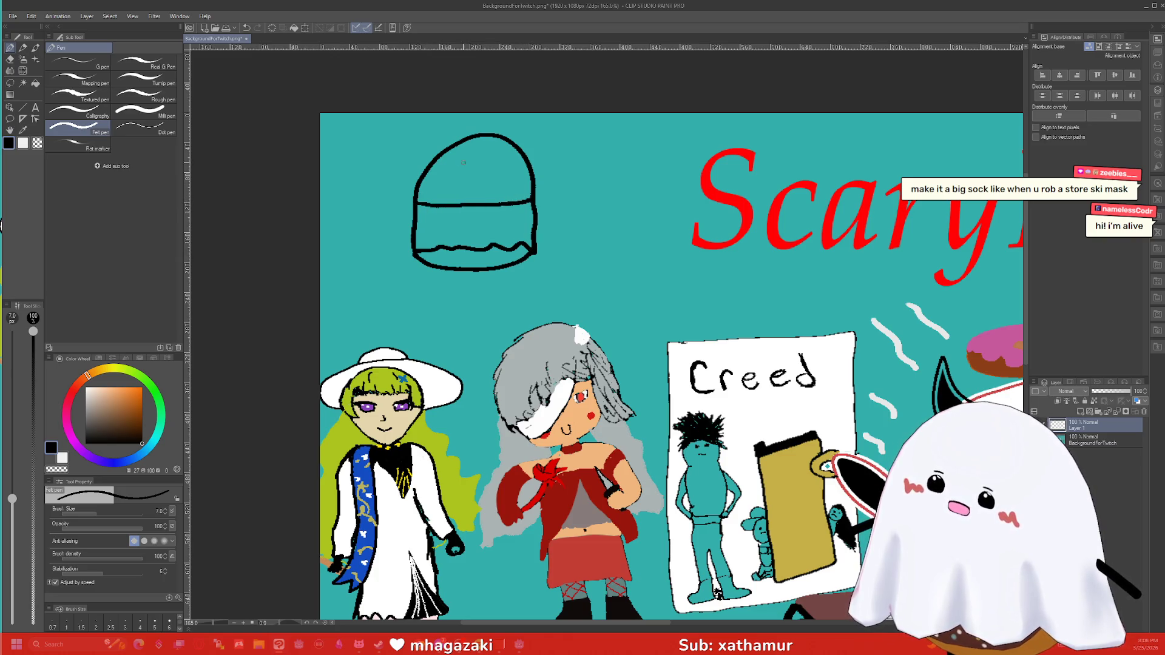
{"action": "mouse_move", "coordinate": [461, 176]}
{"action": "left_mouse_down"}
{"action": "mouse_move", "coordinate": [467, 159]}
{"action": "mouse_move", "coordinate": [463, 180]}
{"action": "mouse_move", "coordinate": [491, 158]}
{"action": "mouse_move", "coordinate": [461, 199]}
{"action": "mouse_move", "coordinate": [486, 196]}
{"action": "left_mouse_up"}
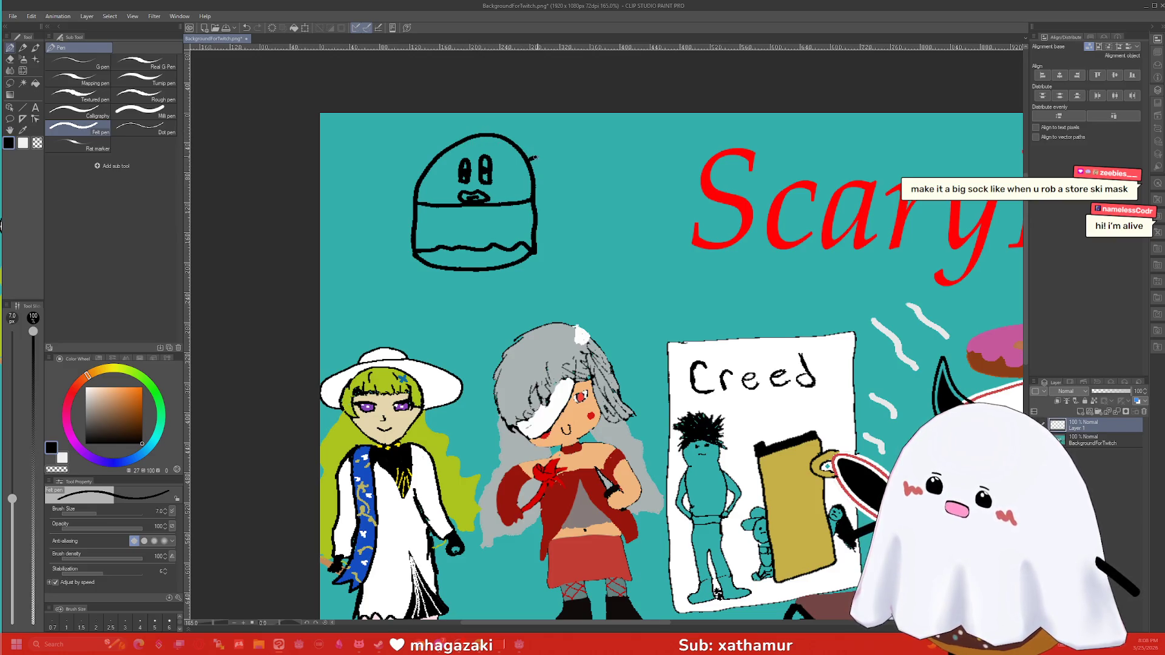
{"action": "key", "text": "ctrl+z"}
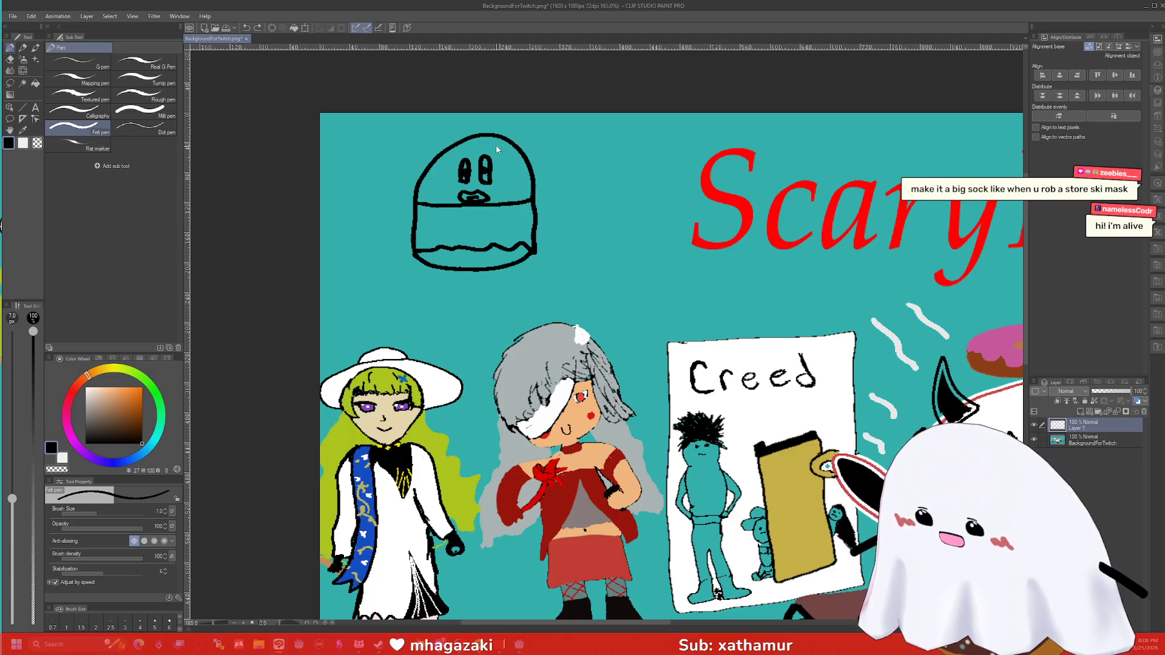
{"action": "mouse_move", "coordinate": [436, 156]}
{"action": "left_mouse_down"}
{"action": "mouse_move", "coordinate": [459, 135]}
{"action": "mouse_move", "coordinate": [532, 130]}
{"action": "mouse_move", "coordinate": [538, 154]}
{"action": "left_mouse_up"}
{"action": "key", "text": "ctrl+z"}
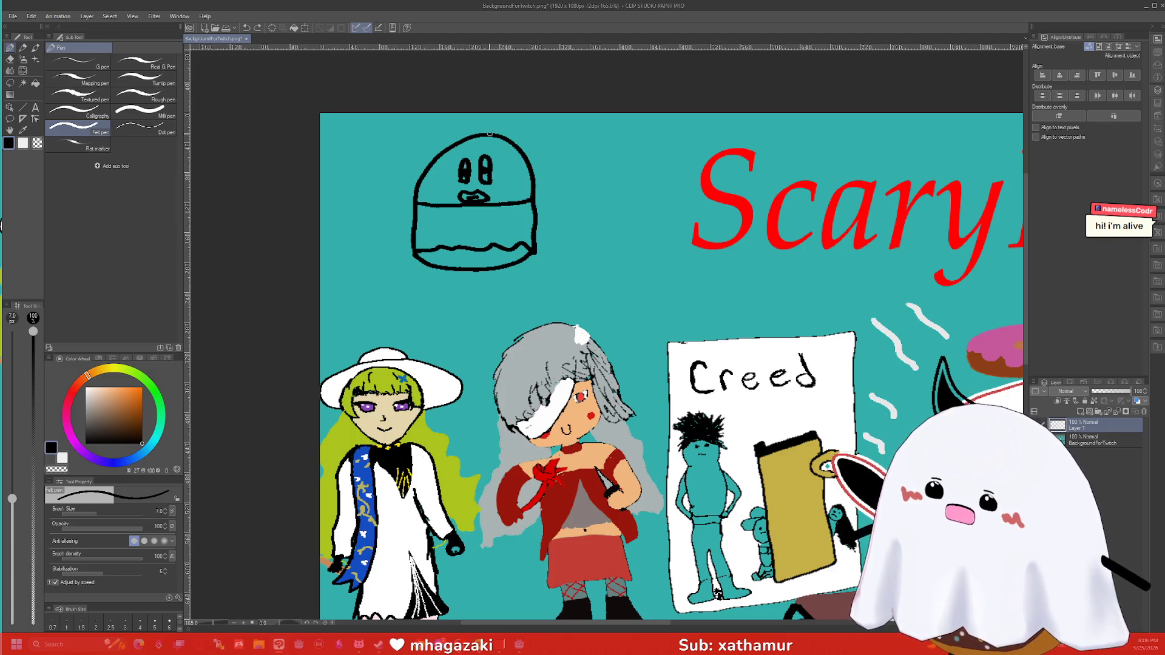
{"action": "mouse_move", "coordinate": [535, 179]}
{"action": "left_mouse_down"}
{"action": "mouse_move", "coordinate": [559, 162]}
{"action": "mouse_move", "coordinate": [544, 142]}
{"action": "mouse_move", "coordinate": [478, 135]}
{"action": "left_mouse_up"}
{"action": "left_click_drag", "start_coordinate": [534, 173], "coordinate": [547, 162]}
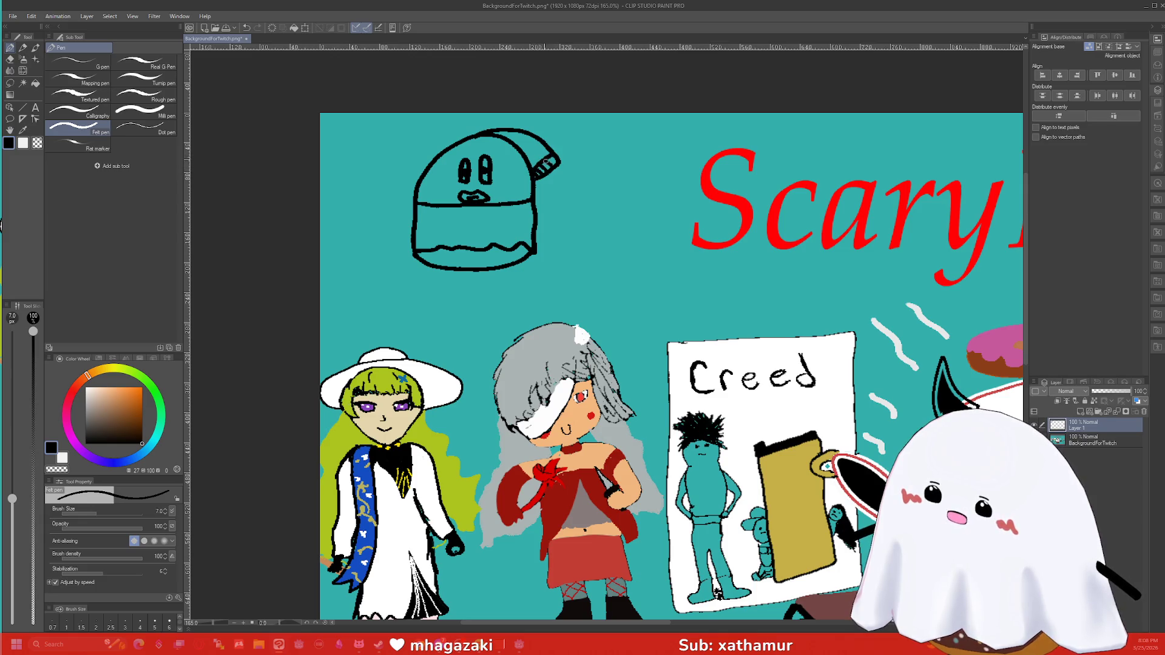
{"action": "mouse_move", "coordinate": [419, 205]}
{"action": "left_mouse_down"}
{"action": "mouse_move", "coordinate": [393, 199]}
{"action": "mouse_move", "coordinate": [410, 168]}
{"action": "mouse_move", "coordinate": [429, 171]}
{"action": "left_mouse_up"}
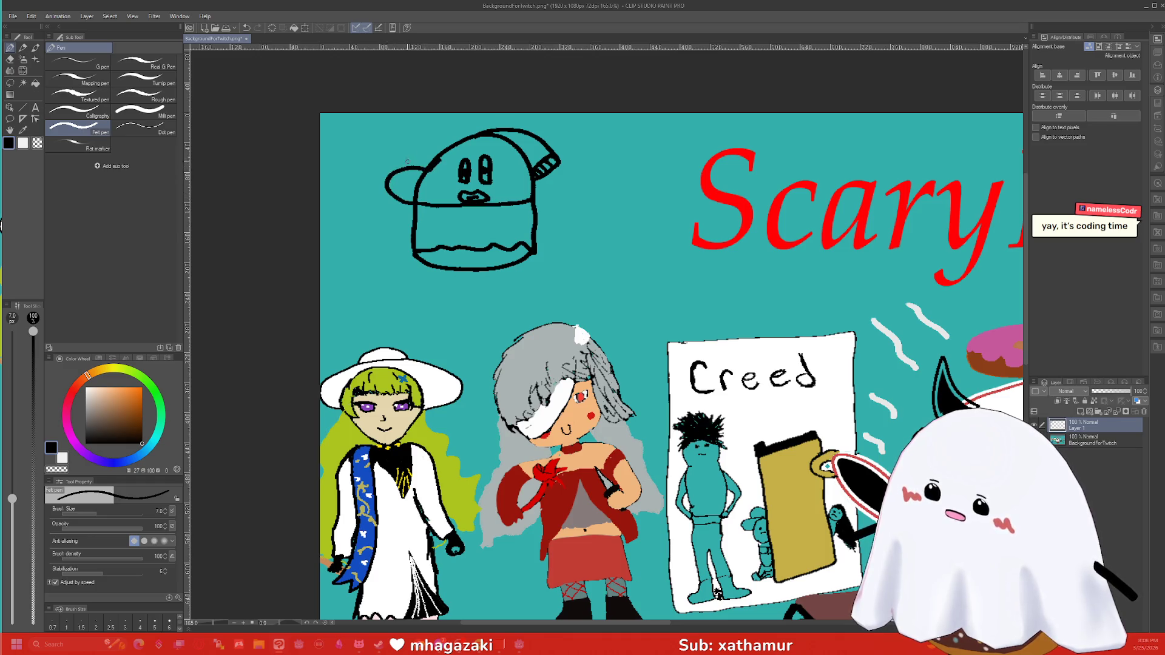
Step: Erase and redraw the head's left outline, then draw the body below the sock head
{"action": "key", "text": "e"}
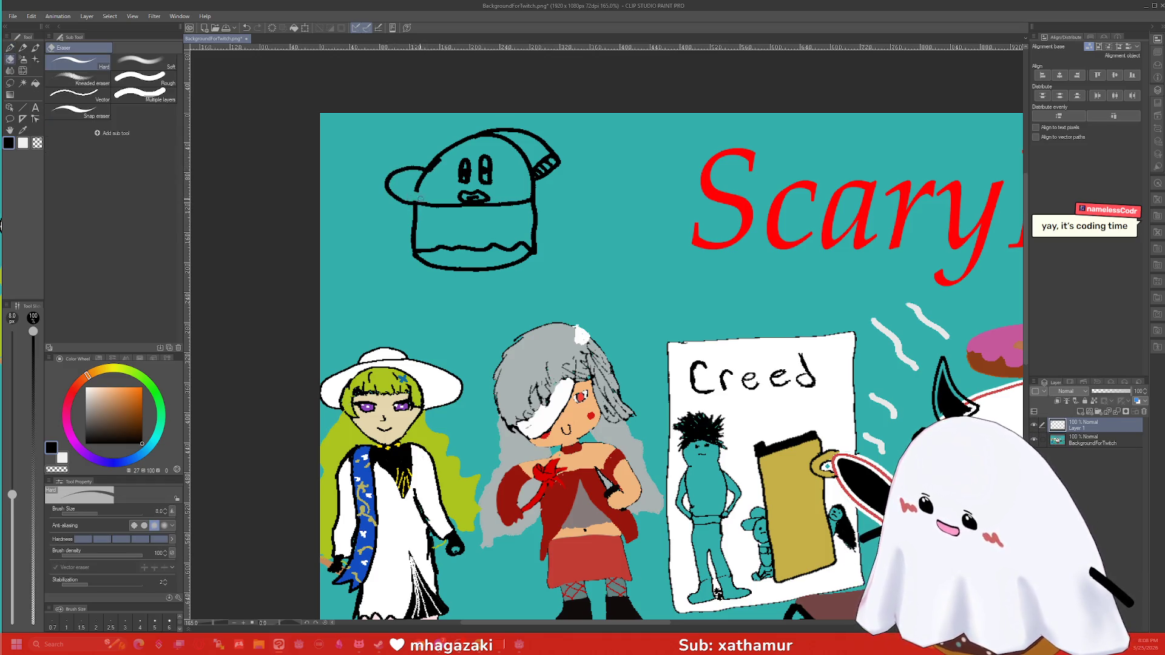
{"action": "left_click_drag", "start_coordinate": [421, 186], "coordinate": [427, 175]}
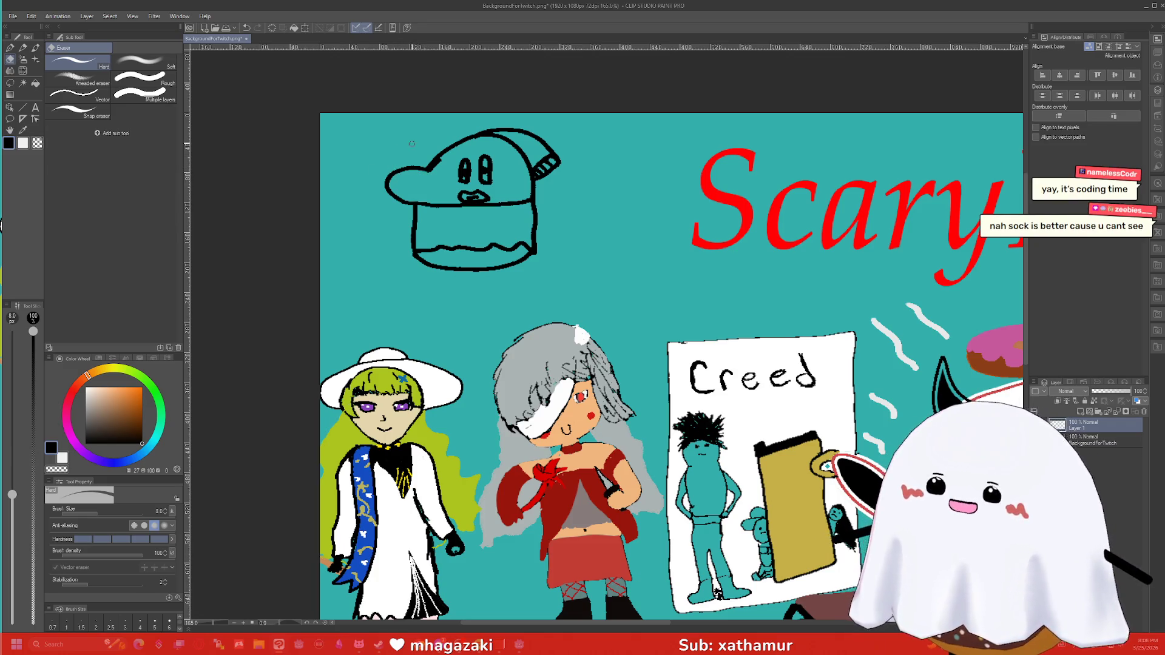
{"action": "left_click_drag", "start_coordinate": [425, 159], "coordinate": [425, 168]}
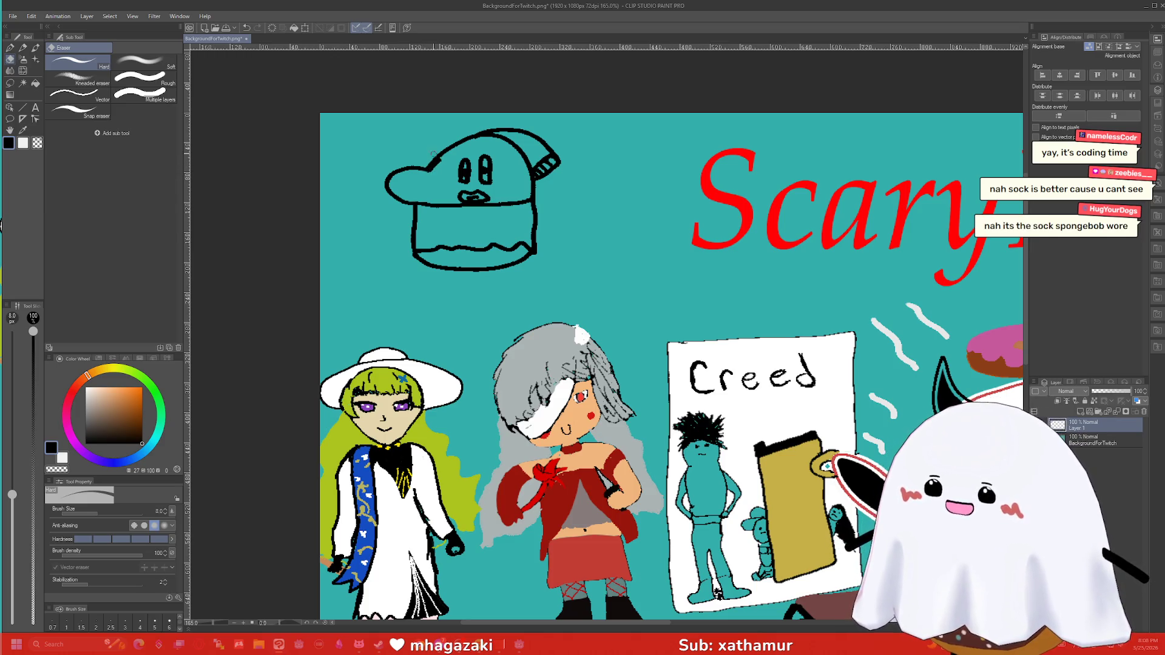
{"action": "key", "text": "p"}
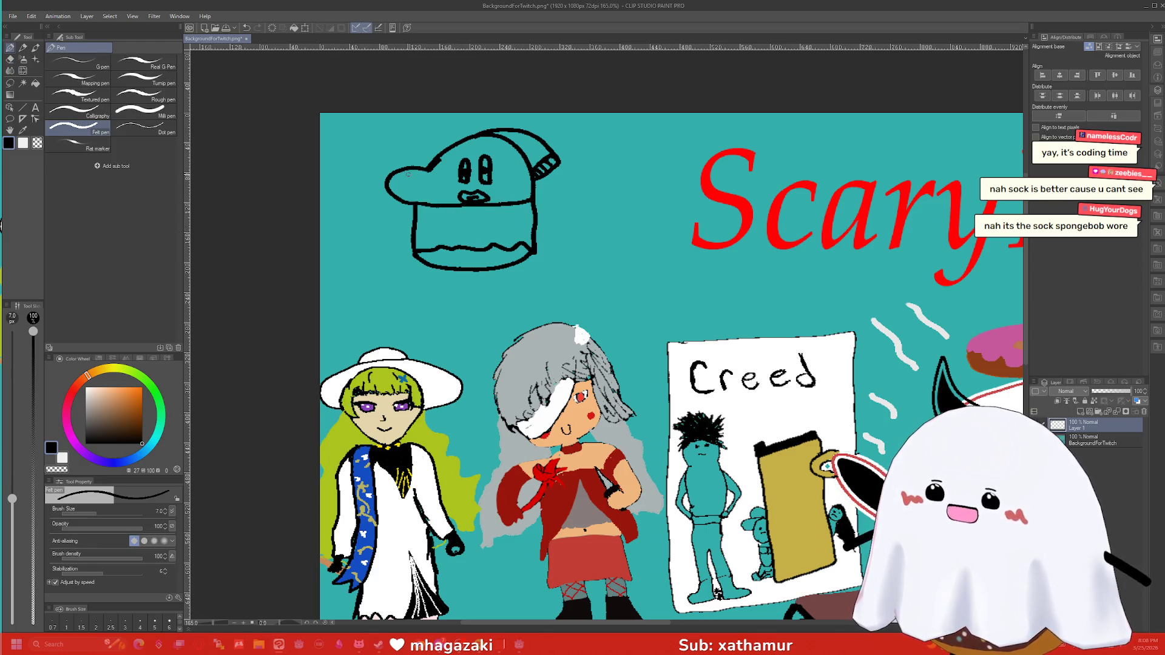
{"action": "key", "text": "e"}
{"action": "mouse_move", "coordinate": [393, 194]}
{"action": "left_mouse_down"}
{"action": "mouse_move", "coordinate": [394, 170]}
{"action": "mouse_move", "coordinate": [424, 163]}
{"action": "left_mouse_up"}
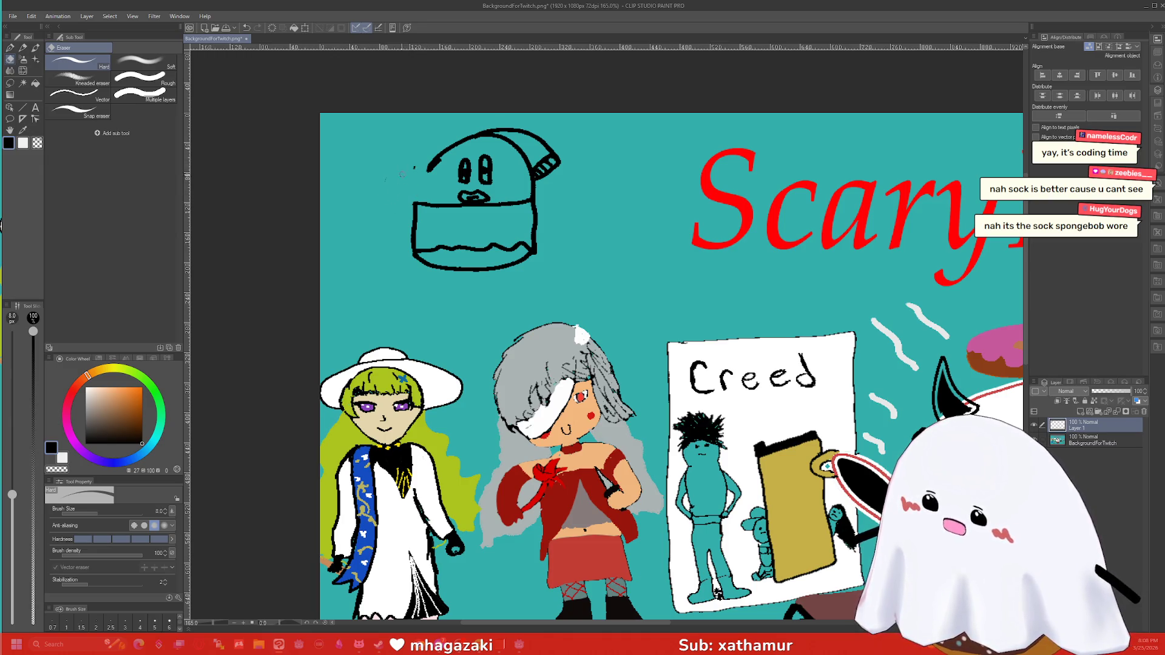
{"action": "key", "text": "p"}
{"action": "mouse_move", "coordinate": [431, 166]}
{"action": "left_mouse_down"}
{"action": "mouse_move", "coordinate": [396, 211]}
{"action": "mouse_move", "coordinate": [405, 222]}
{"action": "left_mouse_up"}
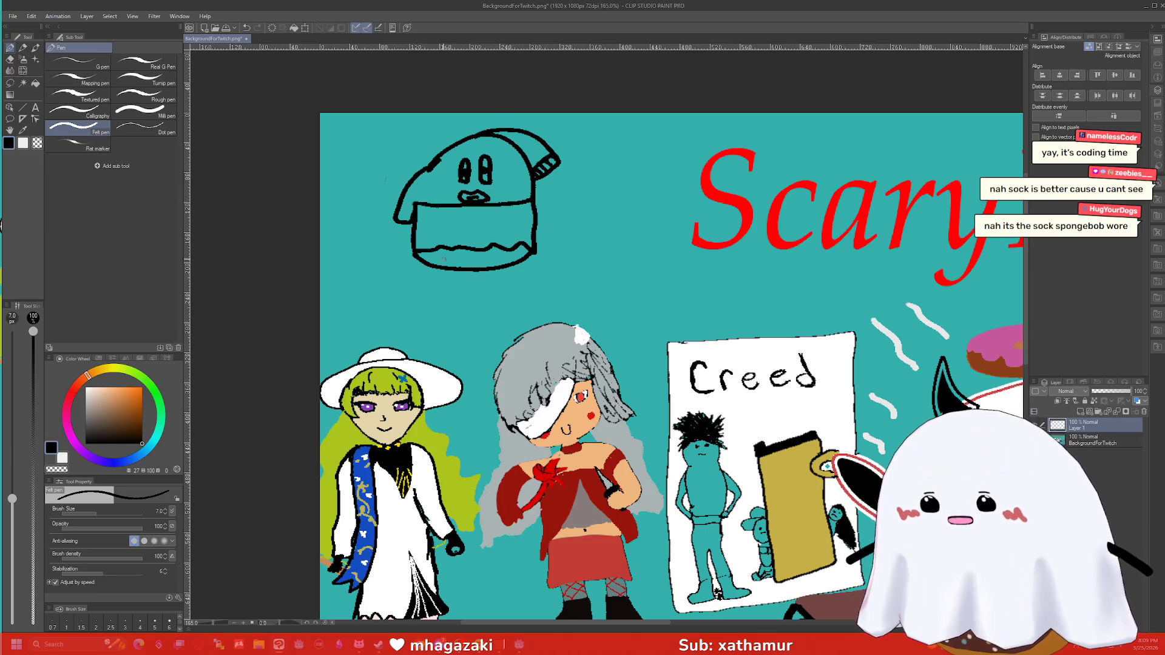
{"action": "mouse_move", "coordinate": [441, 290]}
{"action": "left_mouse_down"}
{"action": "mouse_move", "coordinate": [441, 222]}
{"action": "mouse_move", "coordinate": [485, 207]}
{"action": "mouse_move", "coordinate": [503, 279]}
{"action": "mouse_move", "coordinate": [441, 292]}
{"action": "mouse_move", "coordinate": [461, 312]}
{"action": "mouse_move", "coordinate": [503, 299]}
{"action": "mouse_move", "coordinate": [447, 333]}
{"action": "mouse_move", "coordinate": [456, 314]}
{"action": "mouse_move", "coordinate": [498, 330]}
{"action": "mouse_move", "coordinate": [523, 285]}
{"action": "mouse_move", "coordinate": [512, 291]}
{"action": "mouse_move", "coordinate": [529, 292]}
{"action": "mouse_move", "coordinate": [516, 294]}
{"action": "mouse_move", "coordinate": [519, 311]}
{"action": "mouse_move", "coordinate": [523, 283]}
{"action": "mouse_move", "coordinate": [523, 300]}
{"action": "left_mouse_up"}
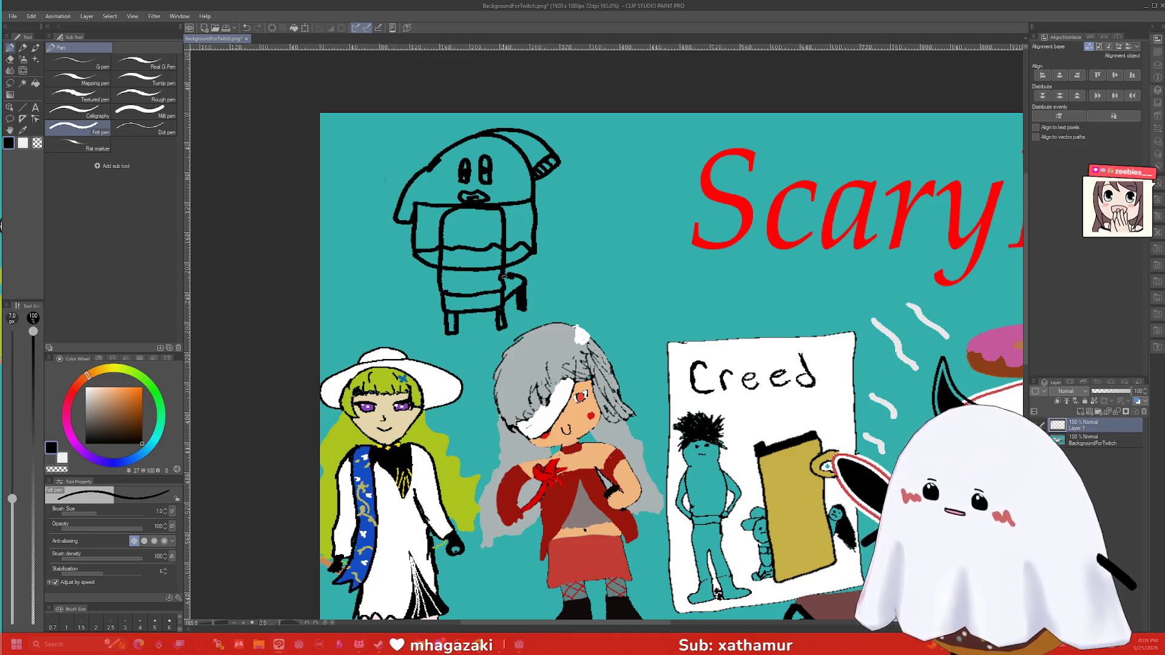
Step: Draw the figure's black leg, a computer monitor with its stand, and the desk top
{"action": "mouse_move", "coordinate": [433, 268]}
{"action": "left_mouse_down"}
{"action": "mouse_move", "coordinate": [427, 295]}
{"action": "mouse_move", "coordinate": [438, 269]}
{"action": "left_mouse_up"}
{"action": "left_click_drag", "start_coordinate": [515, 301], "coordinate": [514, 265]}
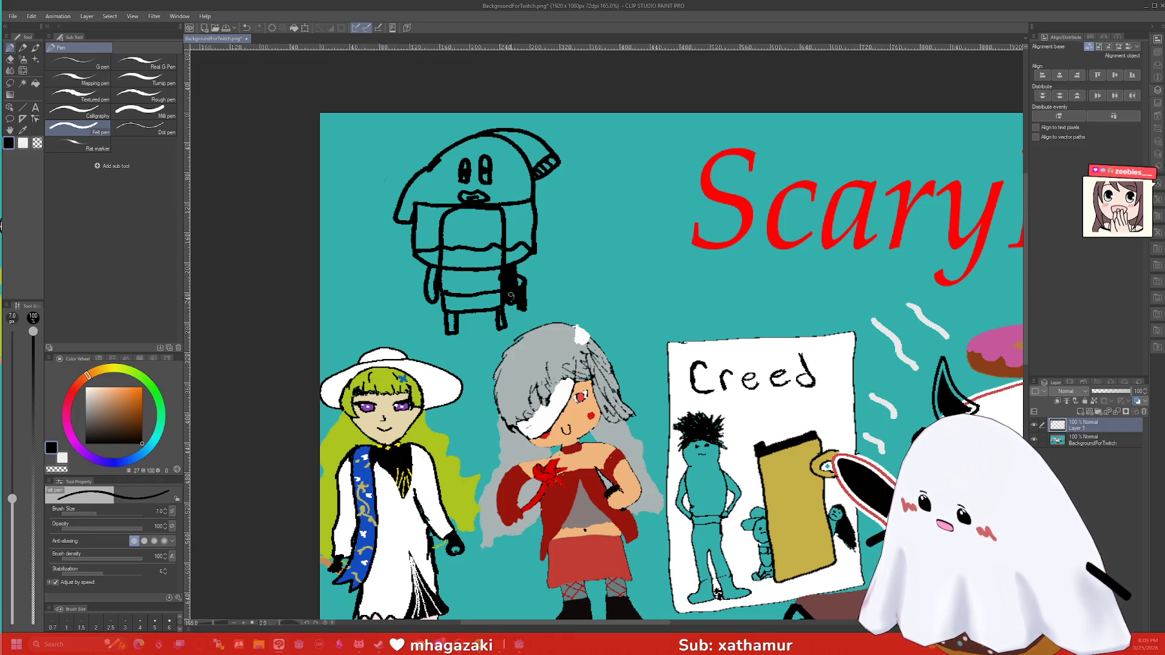
{"action": "mouse_move", "coordinate": [419, 280]}
{"action": "left_mouse_down"}
{"action": "mouse_move", "coordinate": [431, 270]}
{"action": "mouse_move", "coordinate": [431, 297]}
{"action": "left_mouse_up"}
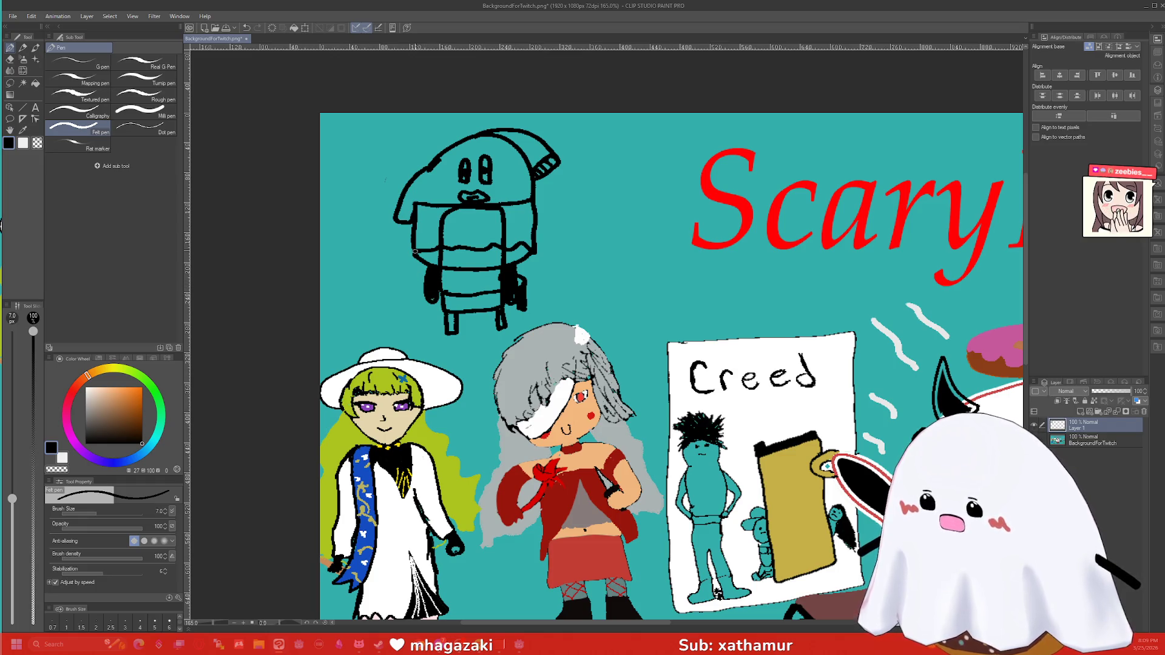
{"action": "mouse_move", "coordinate": [537, 242]}
{"action": "left_mouse_down"}
{"action": "mouse_move", "coordinate": [585, 241]}
{"action": "mouse_move", "coordinate": [590, 179]}
{"action": "mouse_move", "coordinate": [537, 188]}
{"action": "left_mouse_up"}
{"action": "mouse_move", "coordinate": [552, 241]}
{"action": "left_mouse_down"}
{"action": "mouse_move", "coordinate": [552, 255]}
{"action": "mouse_move", "coordinate": [543, 242]}
{"action": "mouse_move", "coordinate": [526, 265]}
{"action": "mouse_move", "coordinate": [552, 269]}
{"action": "mouse_move", "coordinate": [567, 258]}
{"action": "mouse_move", "coordinate": [534, 255]}
{"action": "mouse_move", "coordinate": [563, 251]}
{"action": "mouse_move", "coordinate": [579, 256]}
{"action": "mouse_move", "coordinate": [570, 269]}
{"action": "mouse_move", "coordinate": [583, 261]}
{"action": "left_mouse_up"}
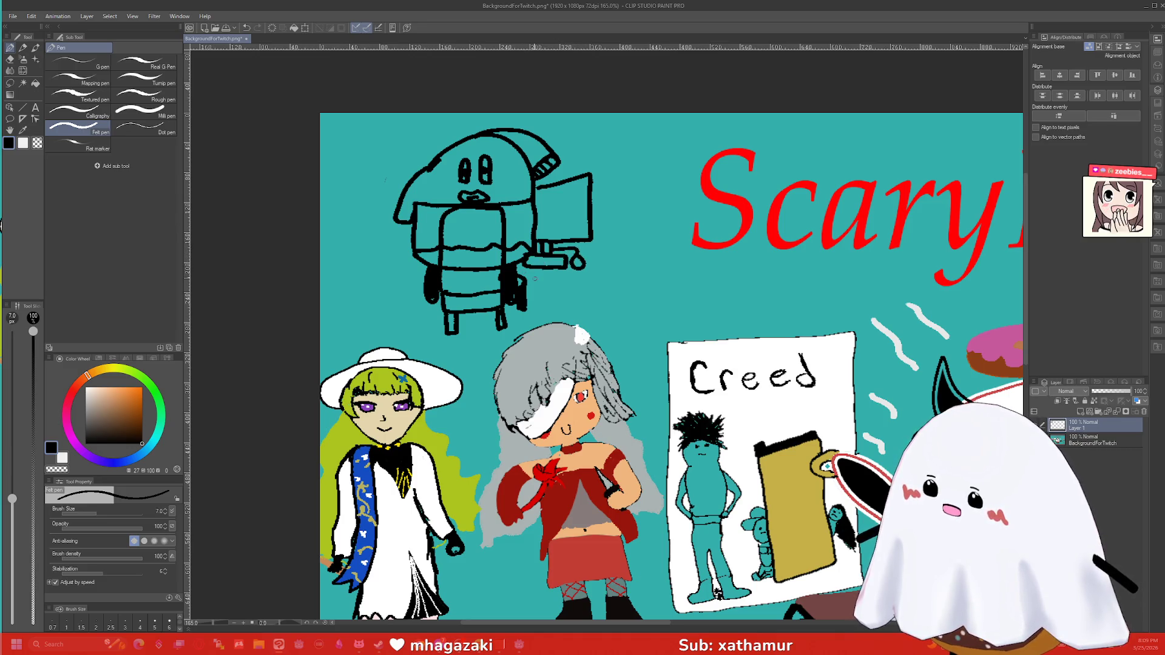
{"action": "mouse_move", "coordinate": [520, 278]}
{"action": "left_mouse_down"}
{"action": "mouse_move", "coordinate": [587, 279]}
{"action": "mouse_move", "coordinate": [606, 251]}
{"action": "mouse_move", "coordinate": [580, 244]}
{"action": "mouse_move", "coordinate": [594, 315]}
{"action": "left_mouse_up"}
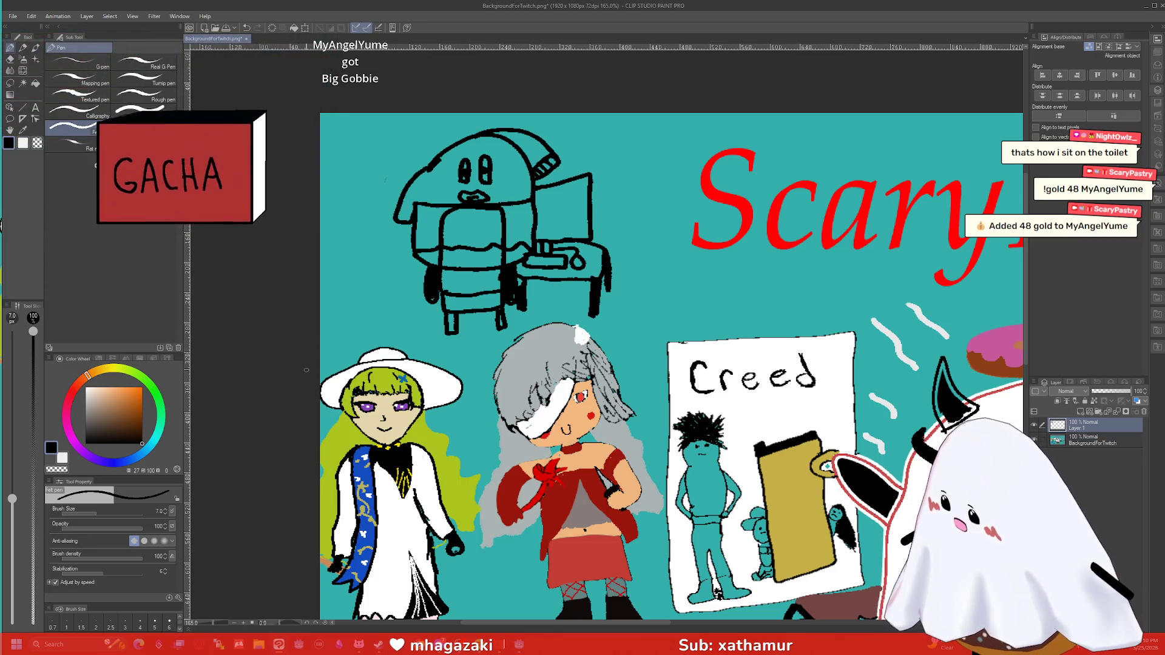
Step: Fill the monitor screen black and choose a green drawing colour
{"action": "key", "text": "g"}
{"action": "left_click", "coordinate": [560, 217]}
{"action": "left_click", "coordinate": [135, 402]}
{"action": "left_click", "coordinate": [150, 381]}
Step: Draw green code marks on the monitor screen
{"action": "key", "text": "p"}
{"action": "mouse_move", "coordinate": [536, 199]}
{"action": "left_mouse_down"}
{"action": "mouse_move", "coordinate": [580, 195]}
{"action": "mouse_move", "coordinate": [564, 230]}
{"action": "mouse_move", "coordinate": [585, 221]}
{"action": "left_mouse_up"}
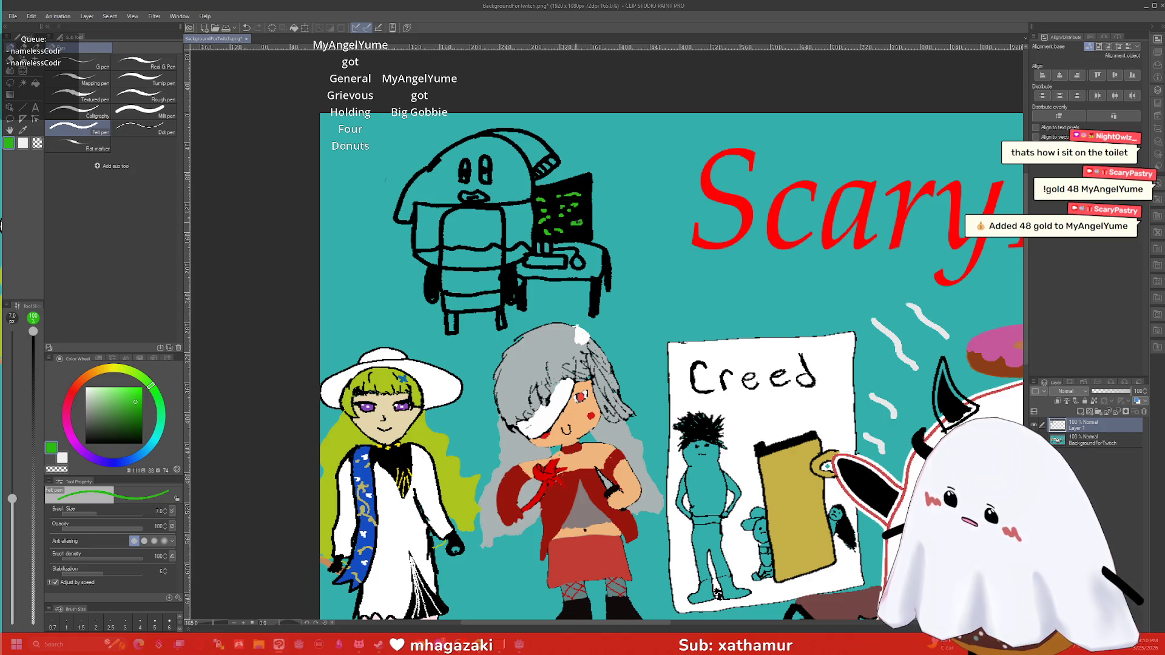
{"action": "left_click", "coordinate": [553, 206]}
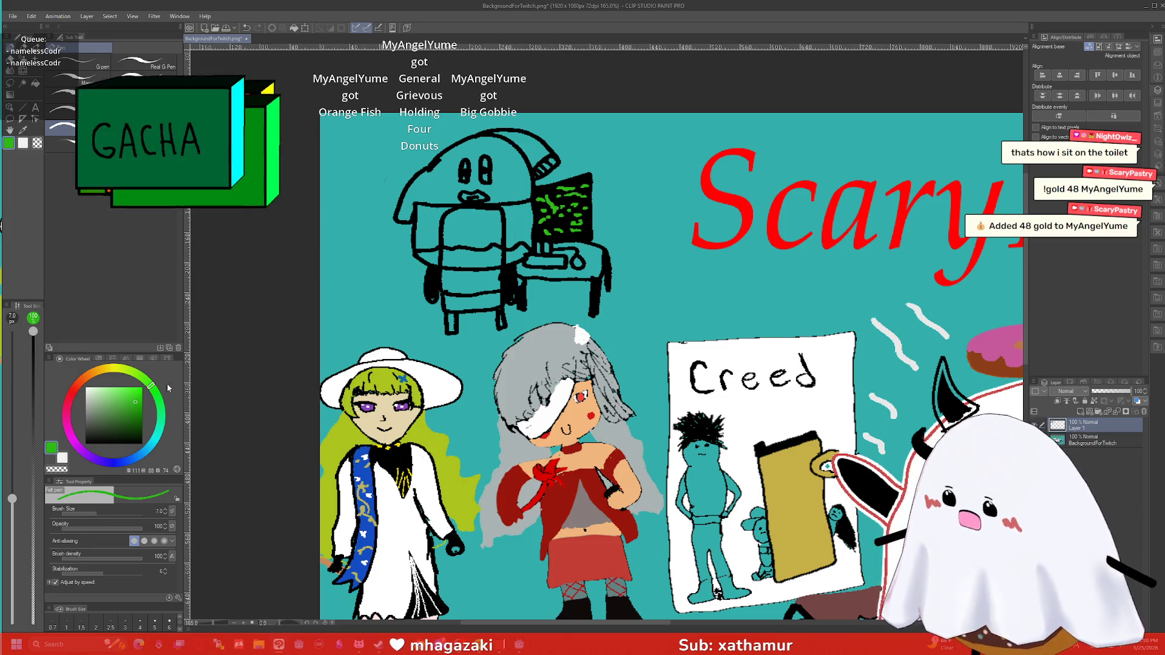
Step: Fill the keyboard pale green and the chair seat and back orange
{"action": "left_click", "coordinate": [93, 403]}
{"action": "key", "text": "g"}
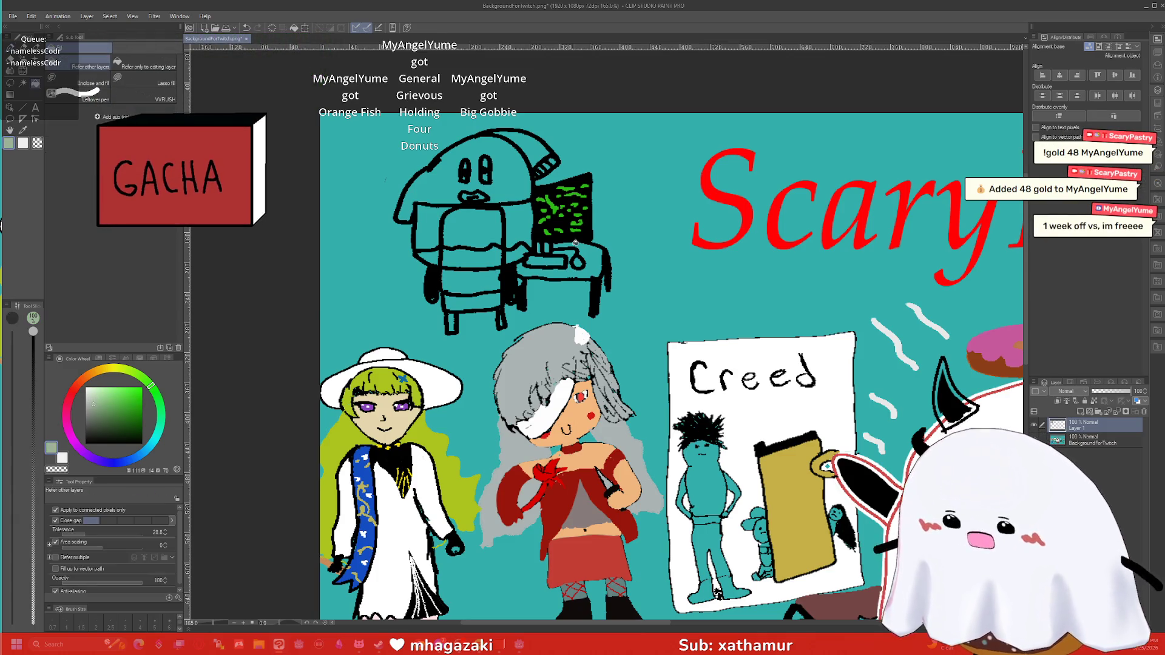
{"action": "left_click", "coordinate": [552, 260]}
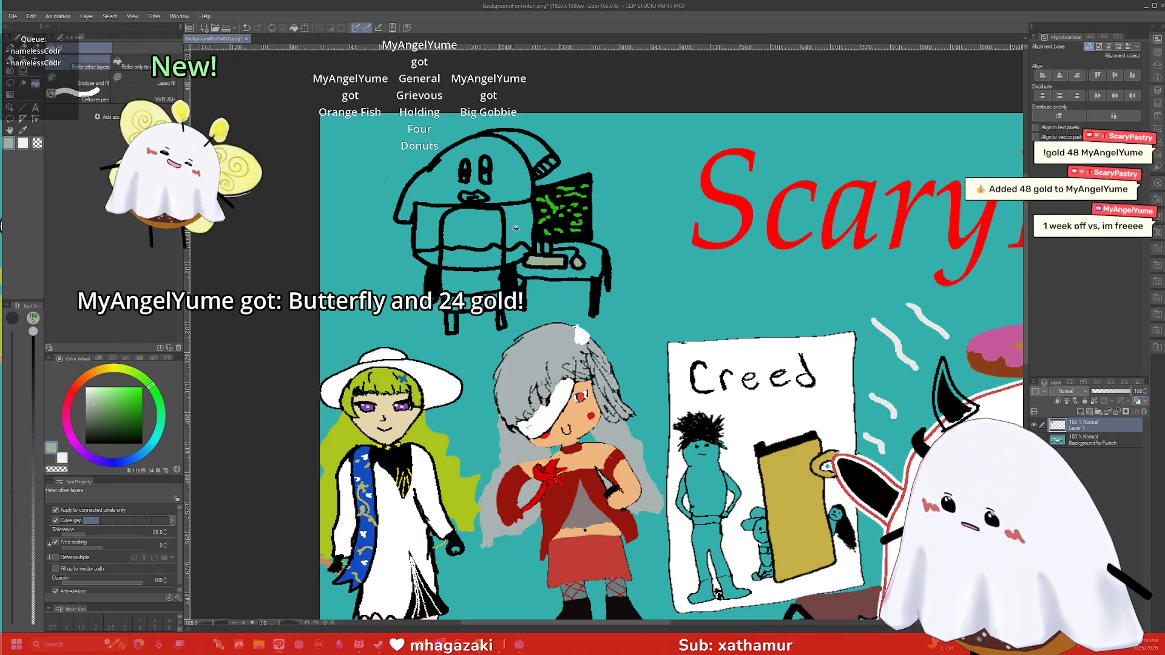
{"action": "left_click", "coordinate": [88, 377]}
{"action": "left_click", "coordinate": [133, 399]}
{"action": "left_click", "coordinate": [474, 267]}
{"action": "left_click", "coordinate": [470, 233]}
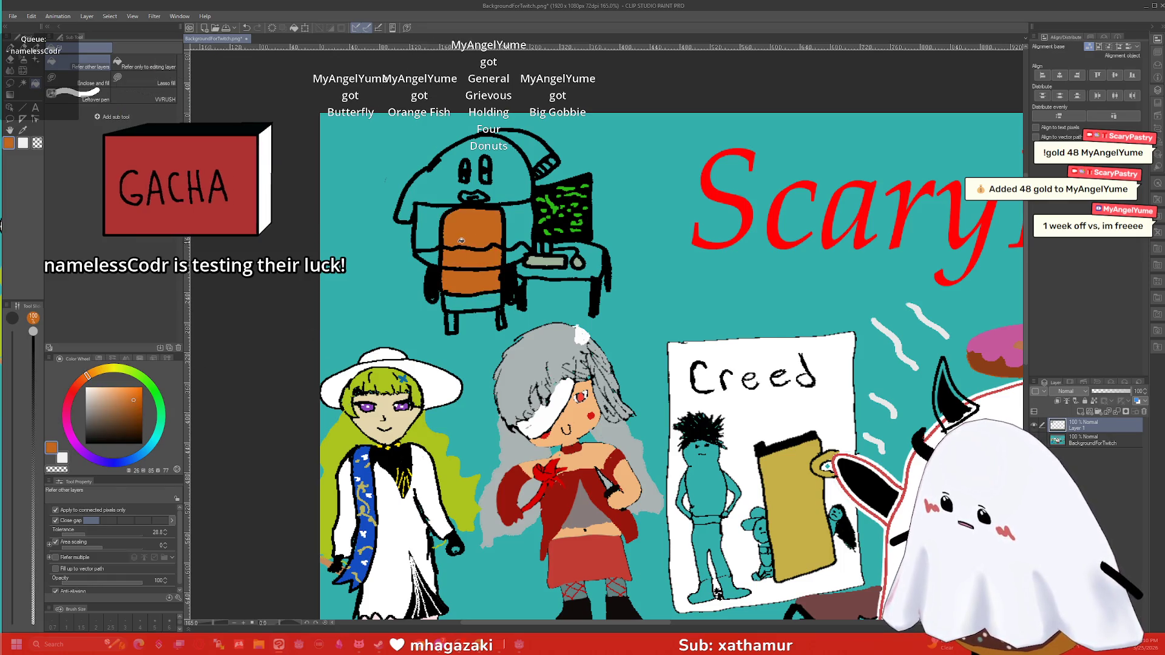
Step: Fill the chair arm brown, the figure's head light grey, and its body white
{"action": "key", "text": "p"}
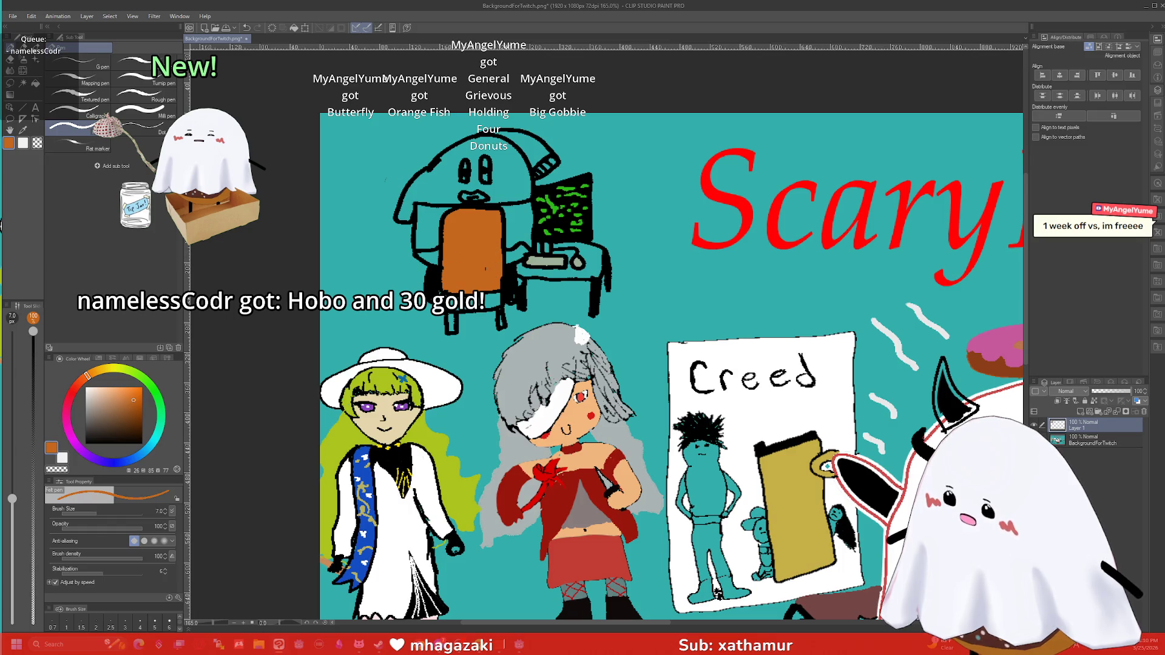
{"action": "key", "text": "g"}
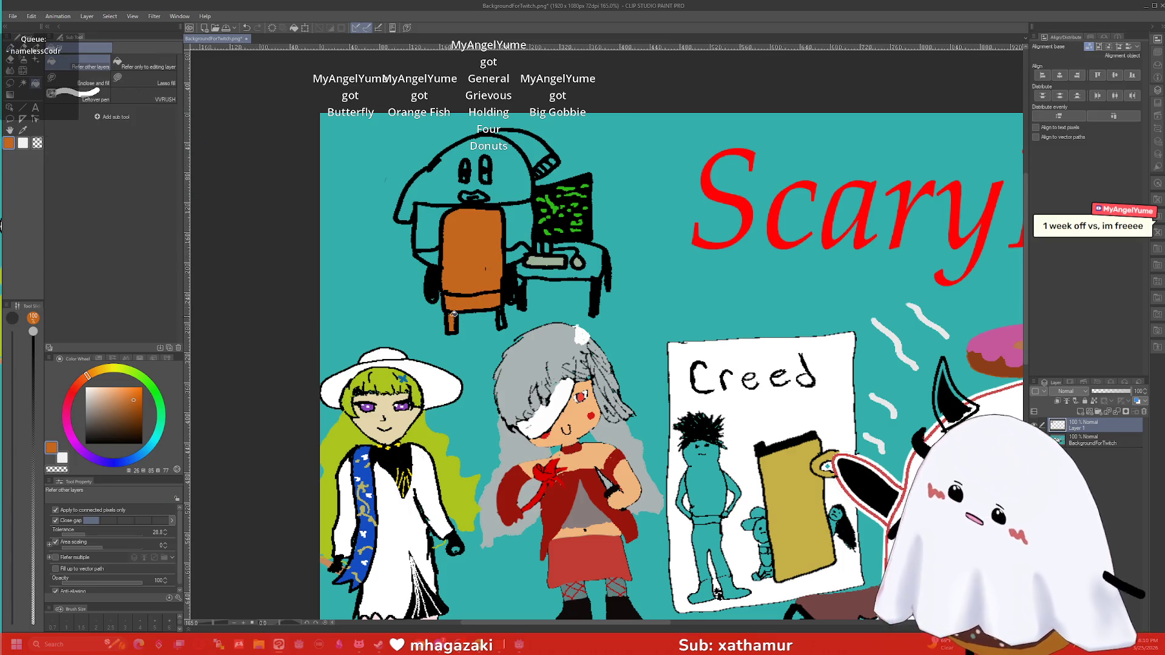
{"action": "key", "text": "p"}
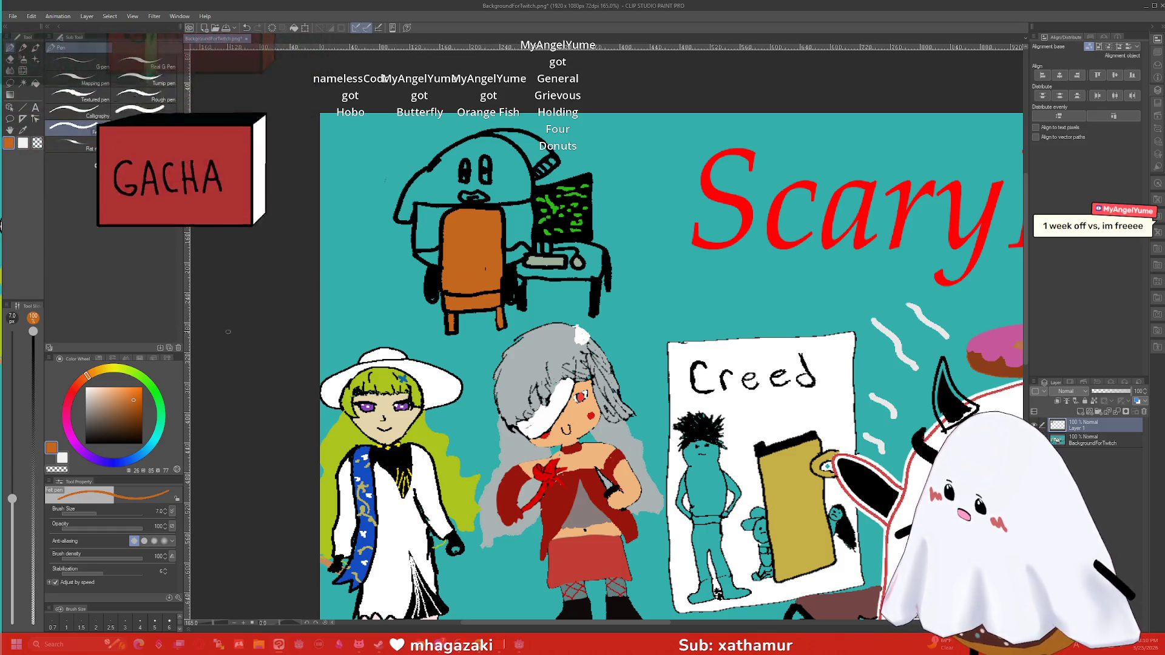
{"action": "left_click", "coordinate": [117, 409]}
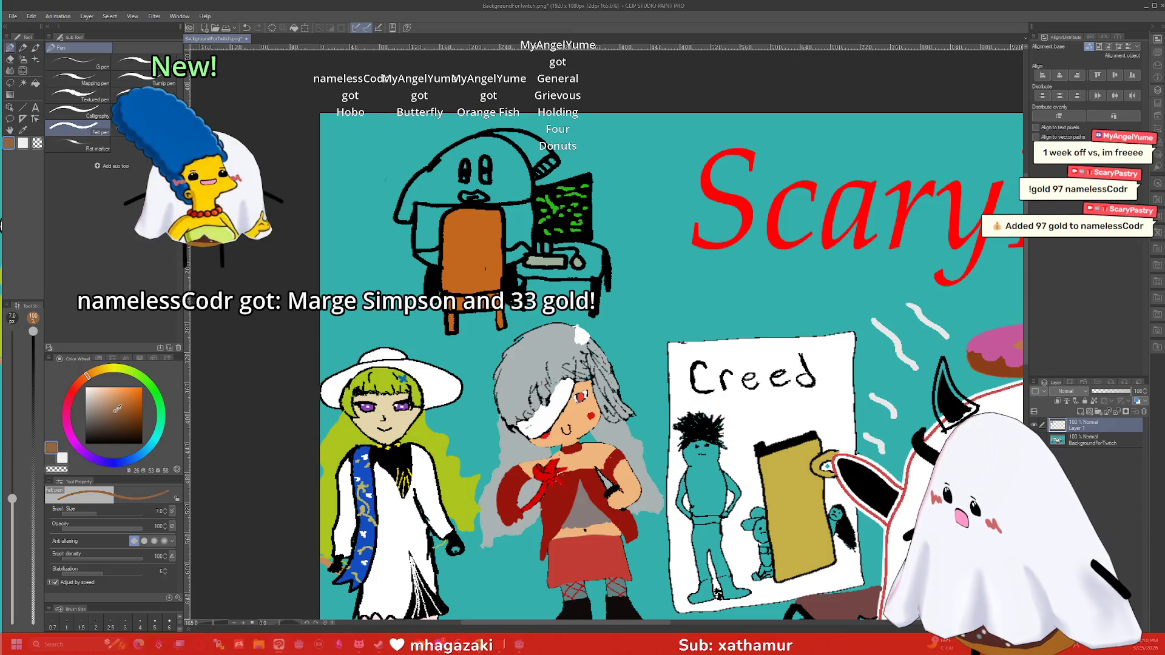
{"action": "key", "text": "g"}
{"action": "left_click", "coordinate": [525, 257]}
{"action": "left_click", "coordinate": [91, 400]}
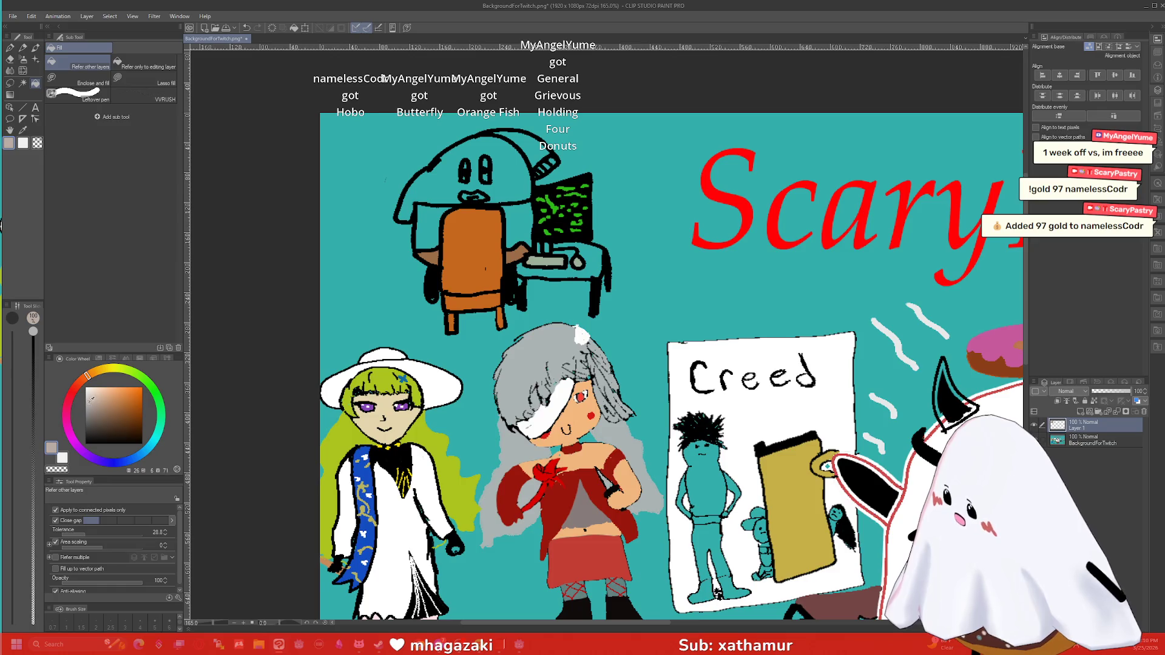
{"action": "left_click", "coordinate": [87, 398]}
{"action": "left_click", "coordinate": [440, 186]}
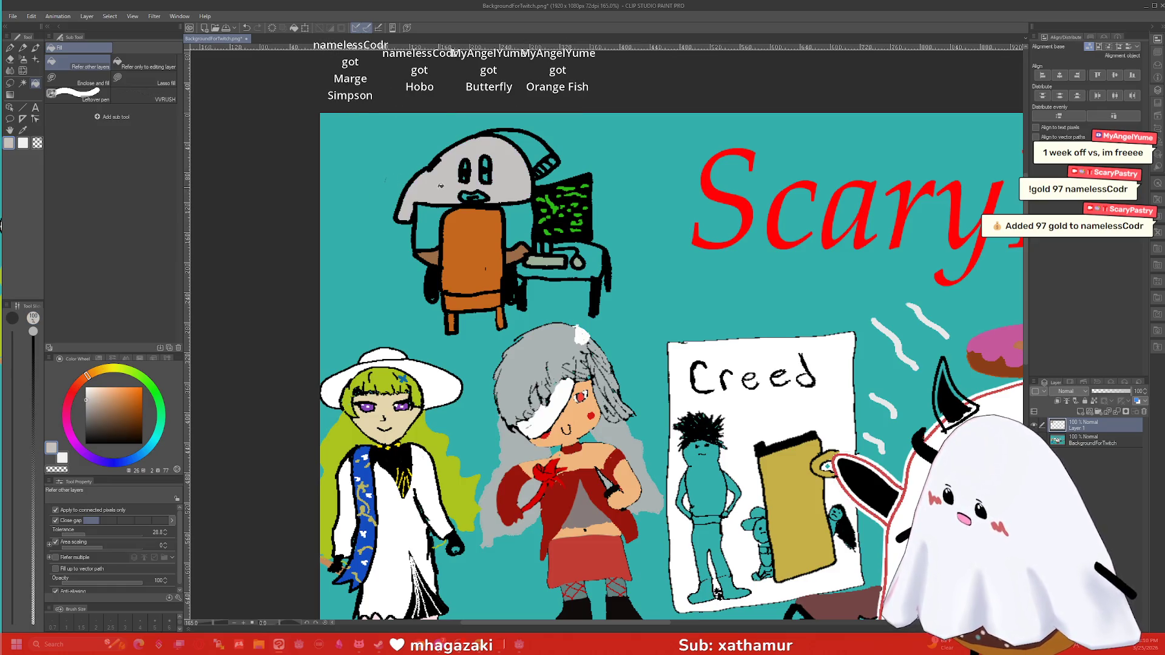
{"action": "left_click", "coordinate": [511, 148]}
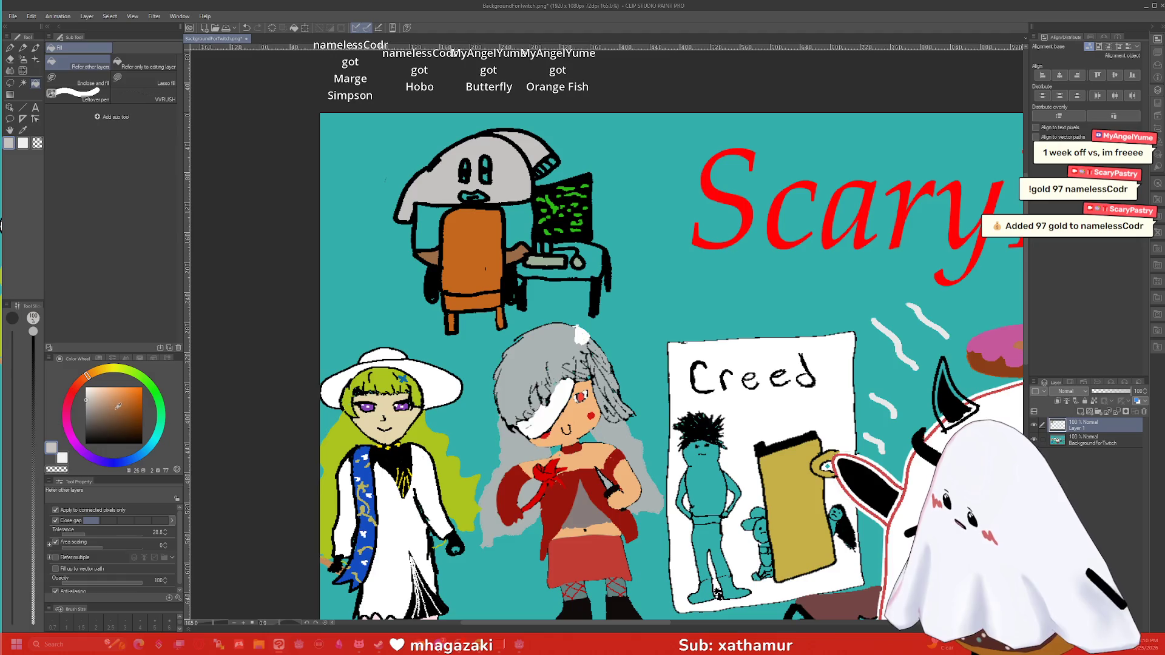
{"action": "left_click", "coordinate": [86, 387]}
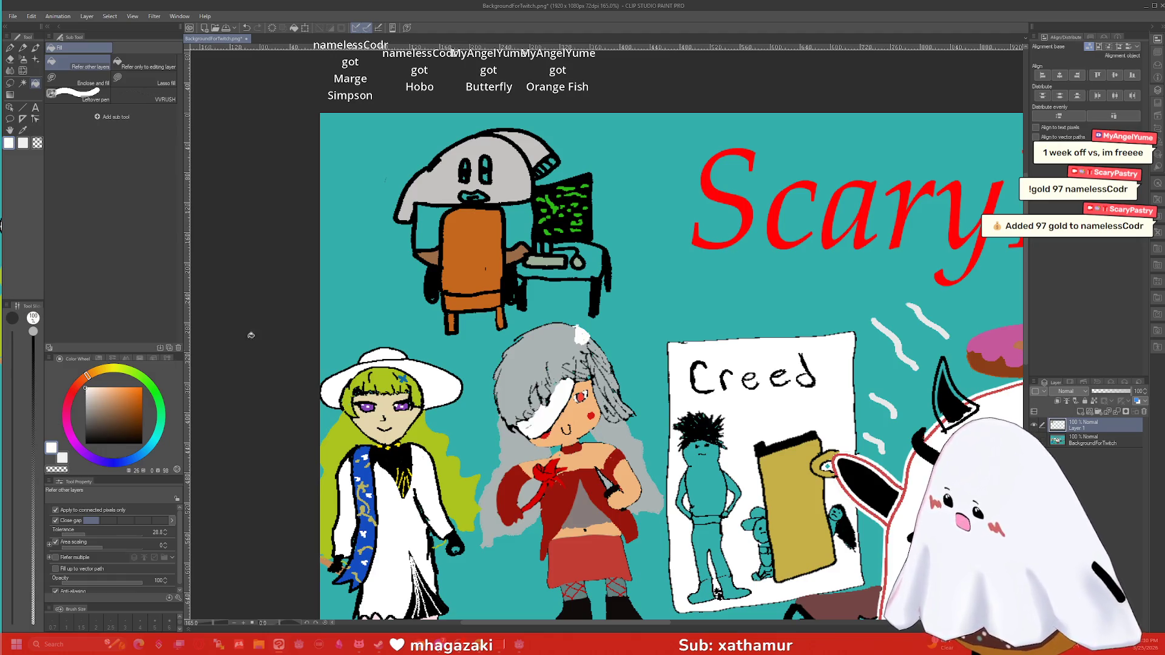
{"action": "left_click", "coordinate": [433, 223]}
{"action": "left_click", "coordinate": [512, 224]}
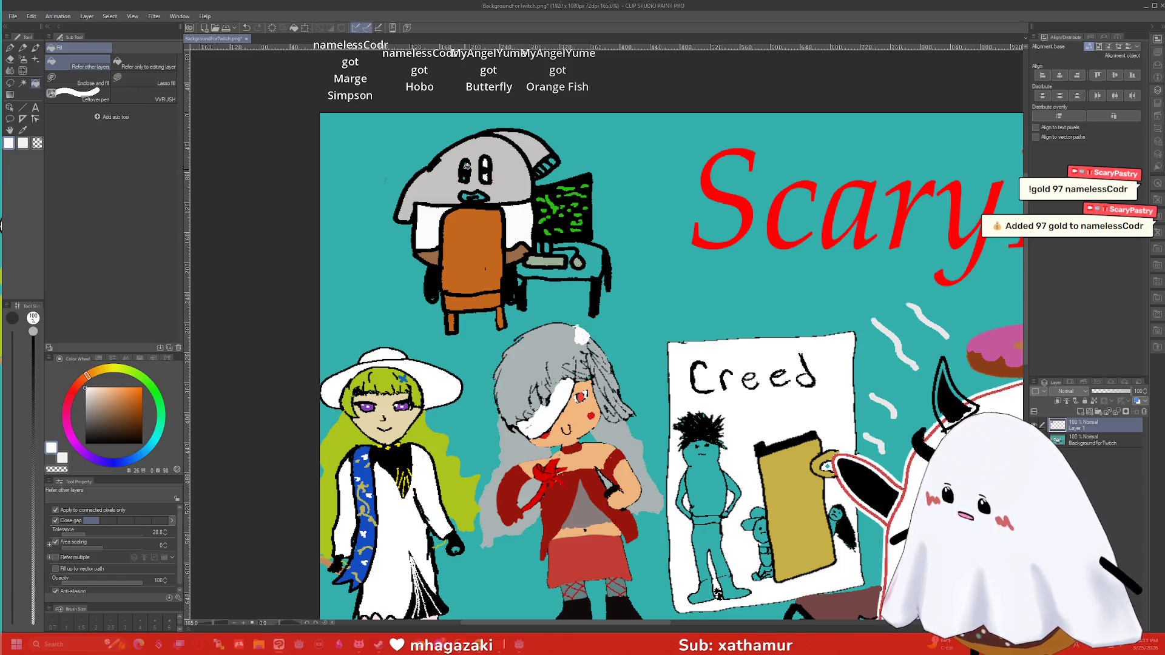
Step: Zoom in, set the pen size to 2.5, and fill the desk and small gap orange-brown
{"action": "scroll", "coordinate": [463, 173], "scroll_direction": "up", "scroll_amount": 5}
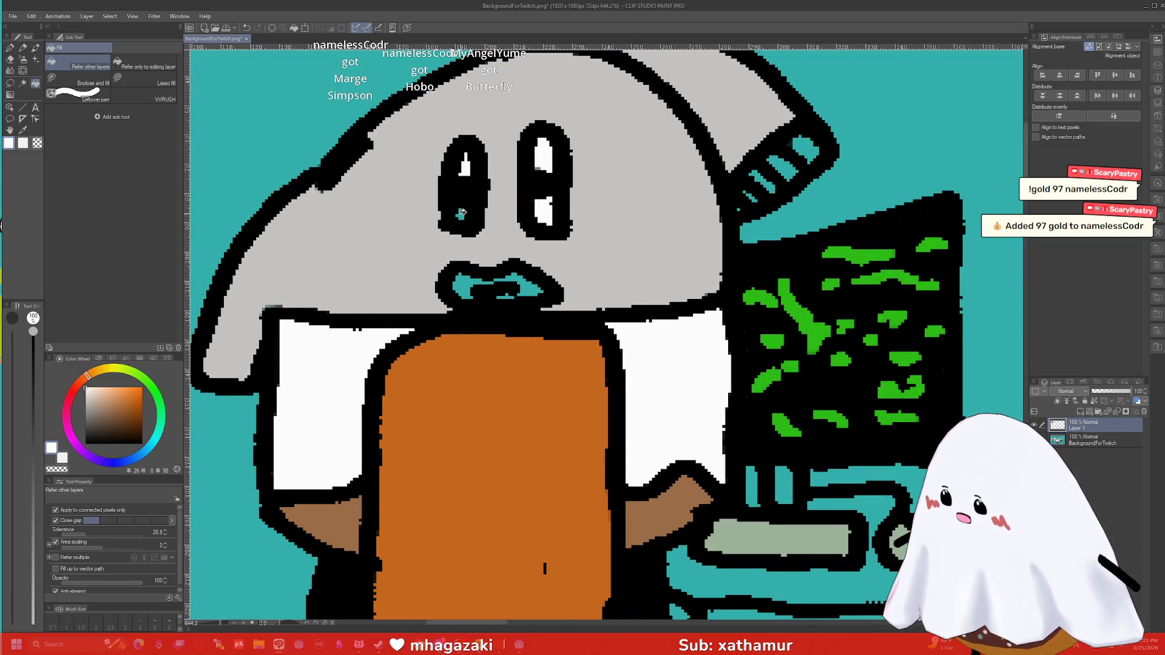
{"action": "scroll", "coordinate": [443, 194], "scroll_direction": "down", "scroll_amount": 5}
{"action": "scroll", "coordinate": [416, 242], "scroll_direction": "up", "scroll_amount": 2}
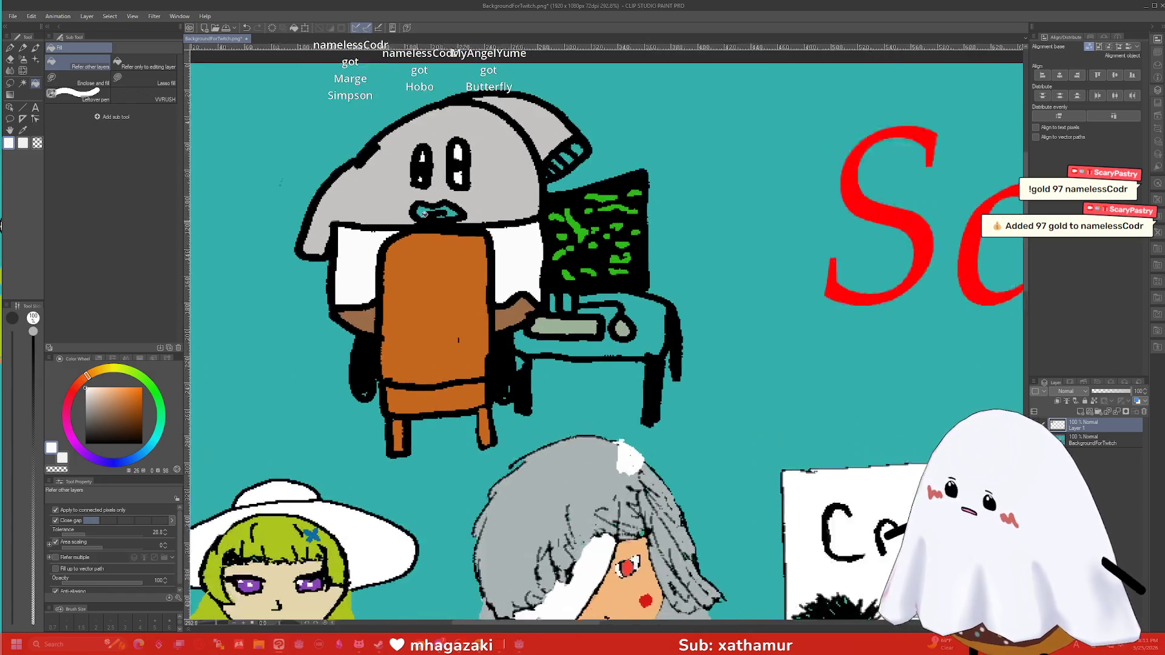
{"action": "scroll", "coordinate": [454, 208], "scroll_direction": "up", "scroll_amount": 2}
{"action": "key", "text": "p"}
{"action": "key", "text": "bracketleft"}
{"action": "key", "text": "bracketleft"}
{"action": "key", "text": "bracketleft"}
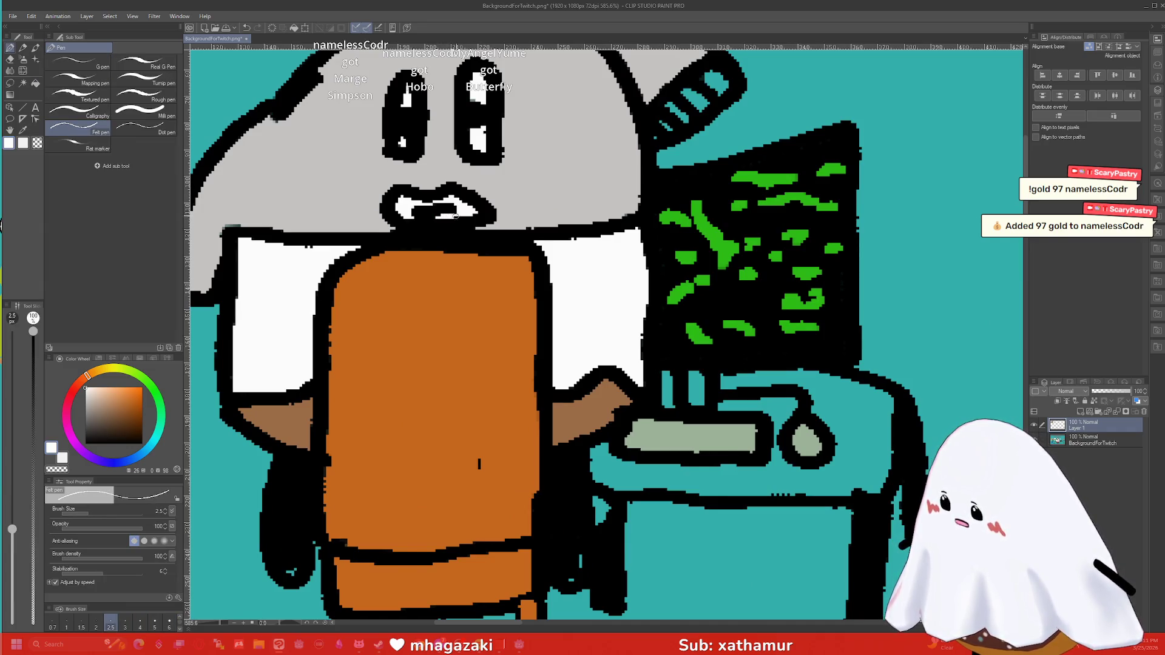
{"action": "scroll", "coordinate": [343, 182], "scroll_direction": "down", "scroll_amount": 4}
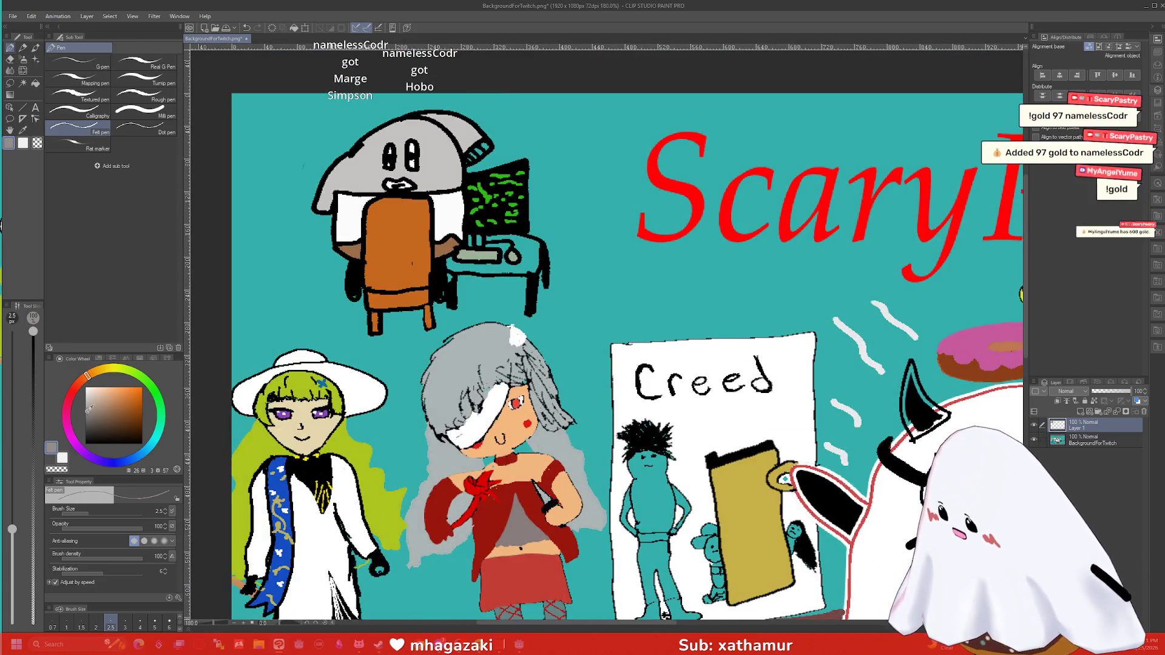
{"action": "left_click", "coordinate": [125, 406]}
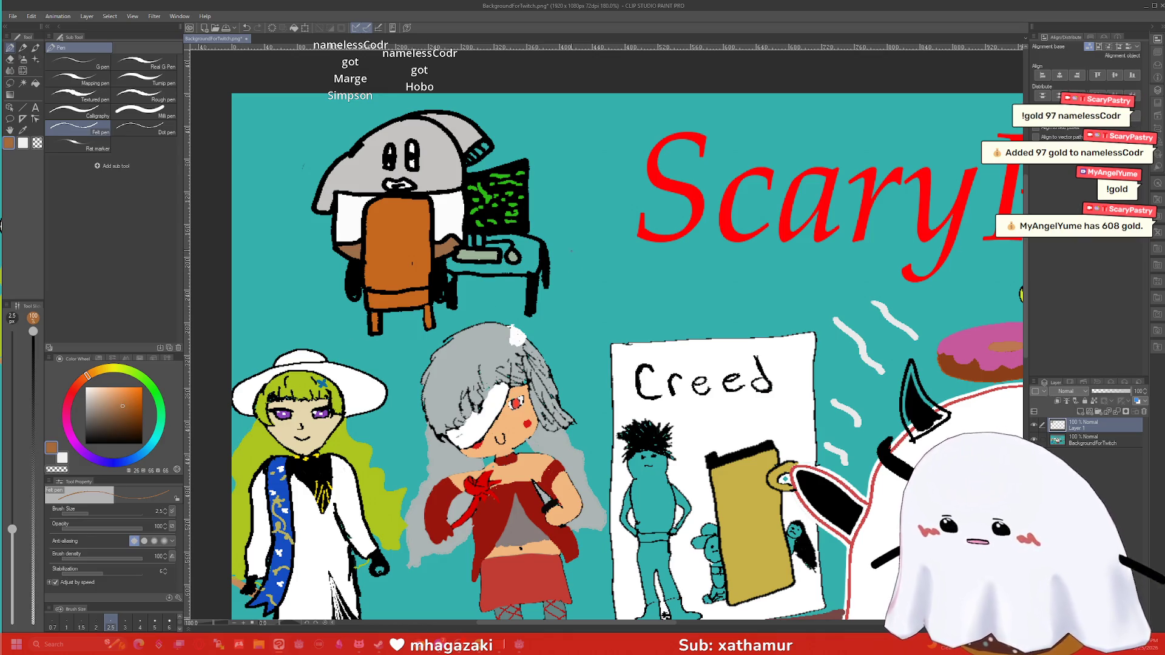
{"action": "key", "text": "g"}
{"action": "left_click", "coordinate": [468, 265]}
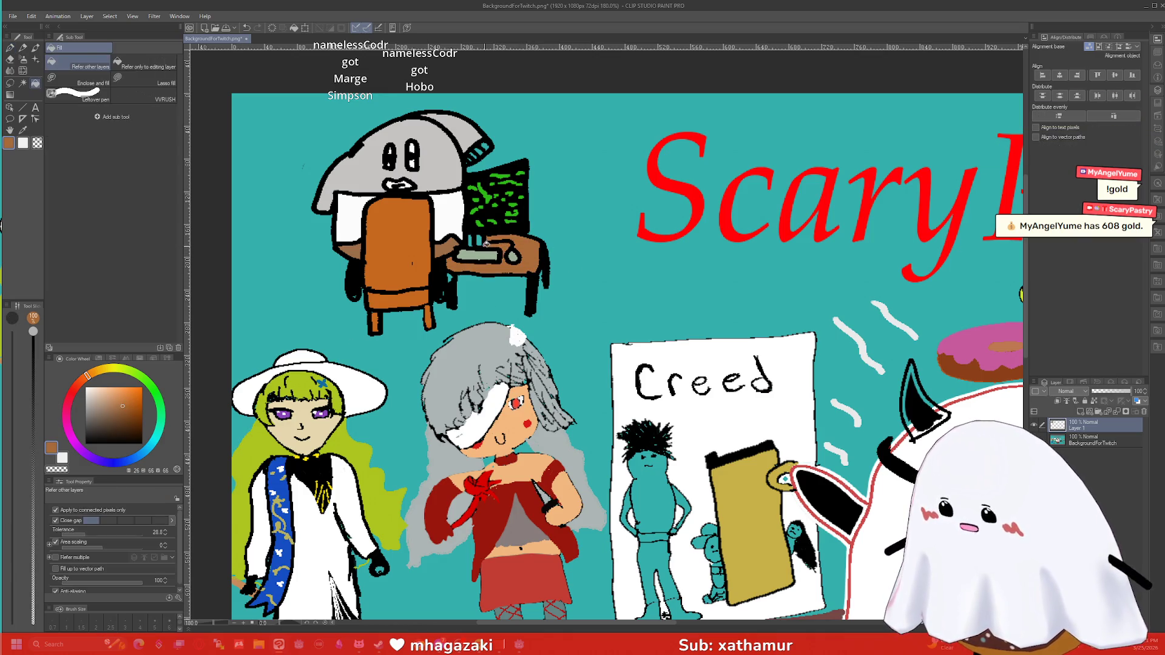
{"action": "scroll", "coordinate": [445, 250], "scroll_direction": "up", "scroll_amount": 2}
{"action": "left_click", "coordinate": [449, 246]}
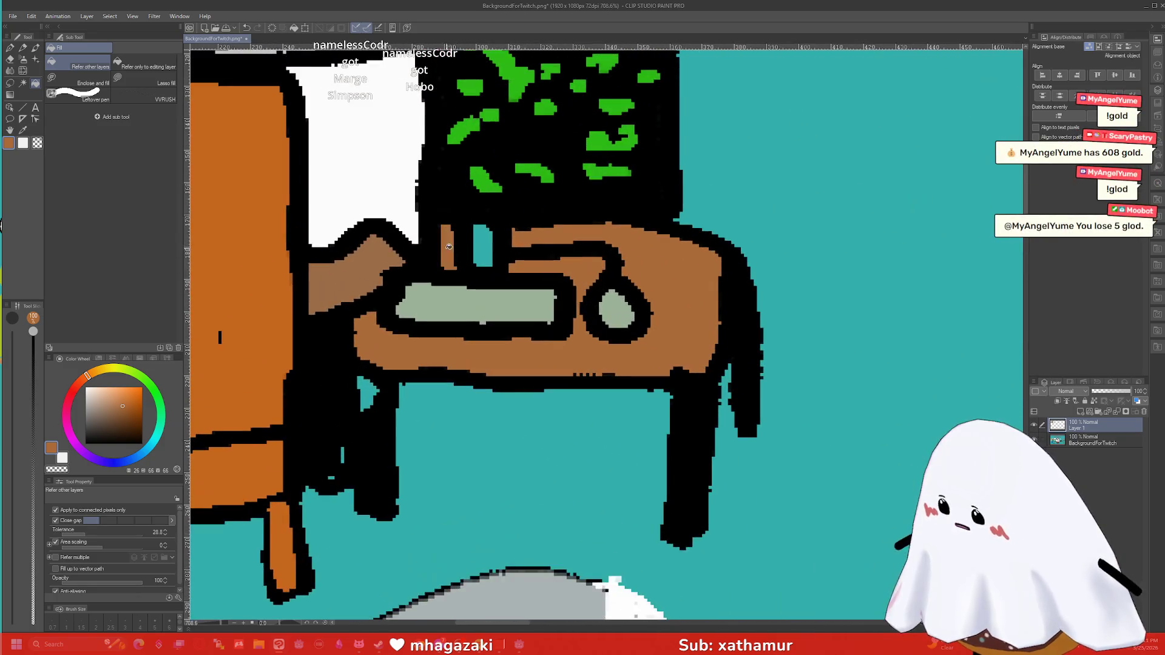
Step: Paint the gap beside the monitor stand black with the pen
{"action": "key", "text": "p"}
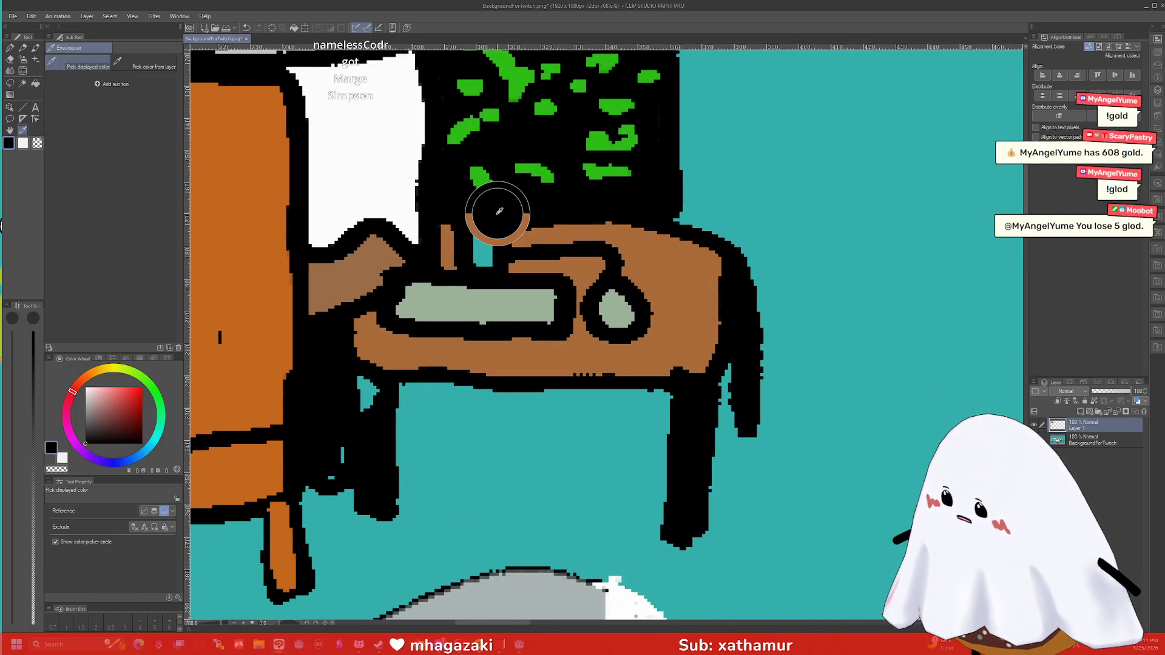
{"action": "left_click_drag", "start_coordinate": [480, 248], "coordinate": [479, 224]}
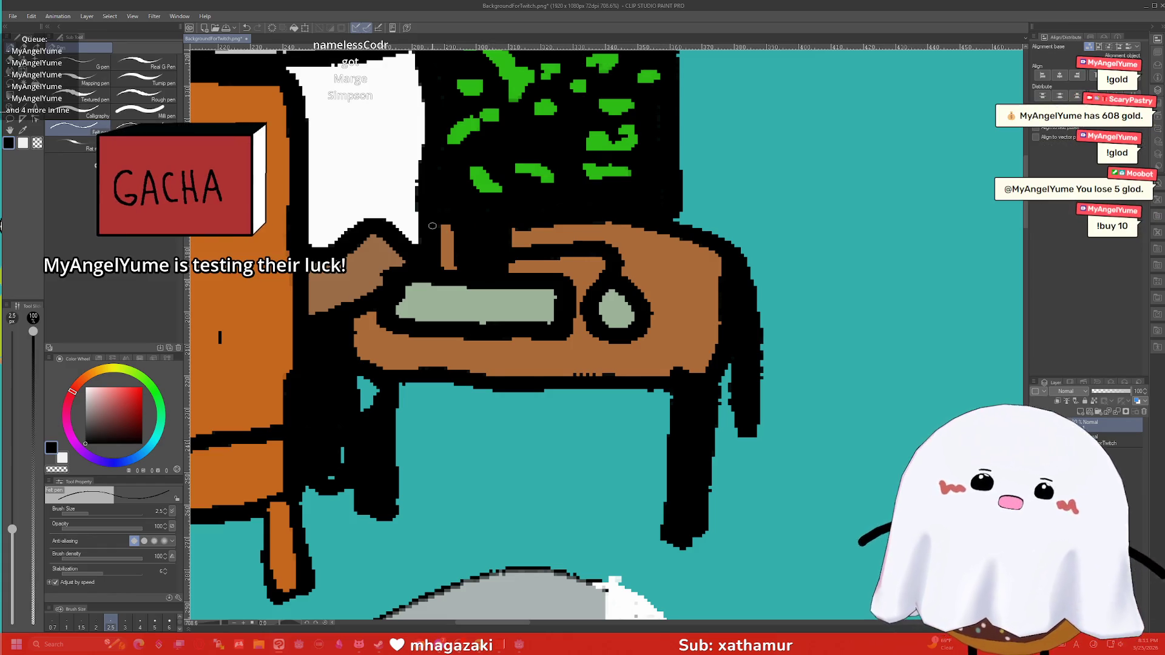
{"action": "scroll", "coordinate": [477, 256], "scroll_direction": "down", "scroll_amount": 6}
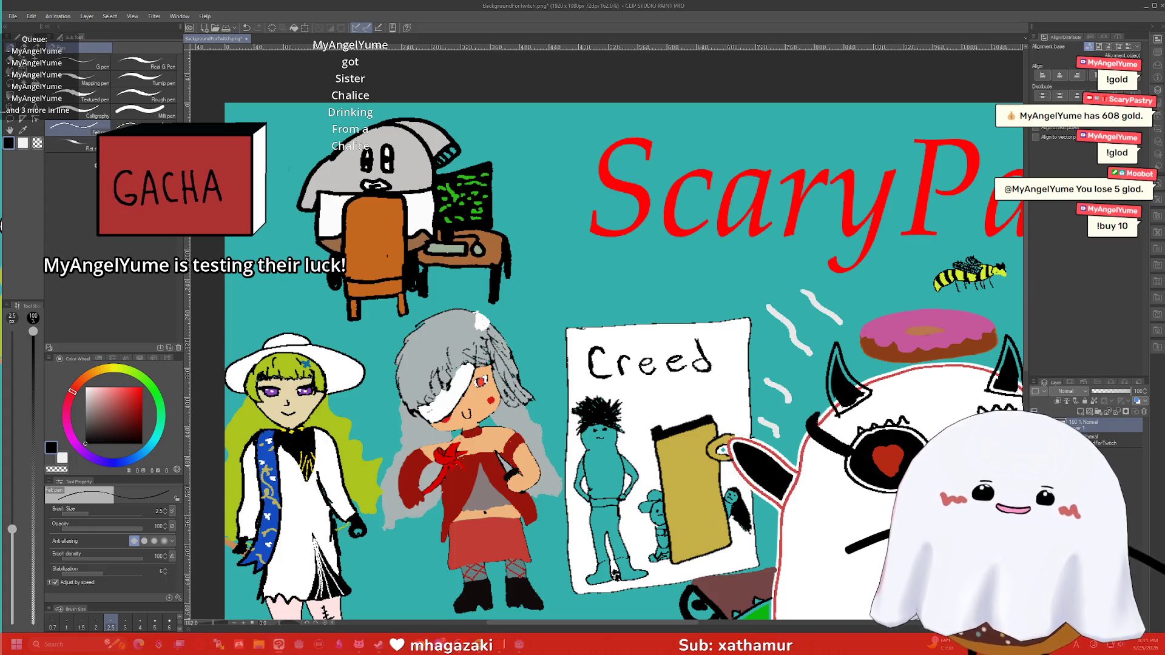
Step: Save the background over BackgroundForTwitch.png, accepting the layer warning
{"action": "key", "text": "ctrl+minus"}
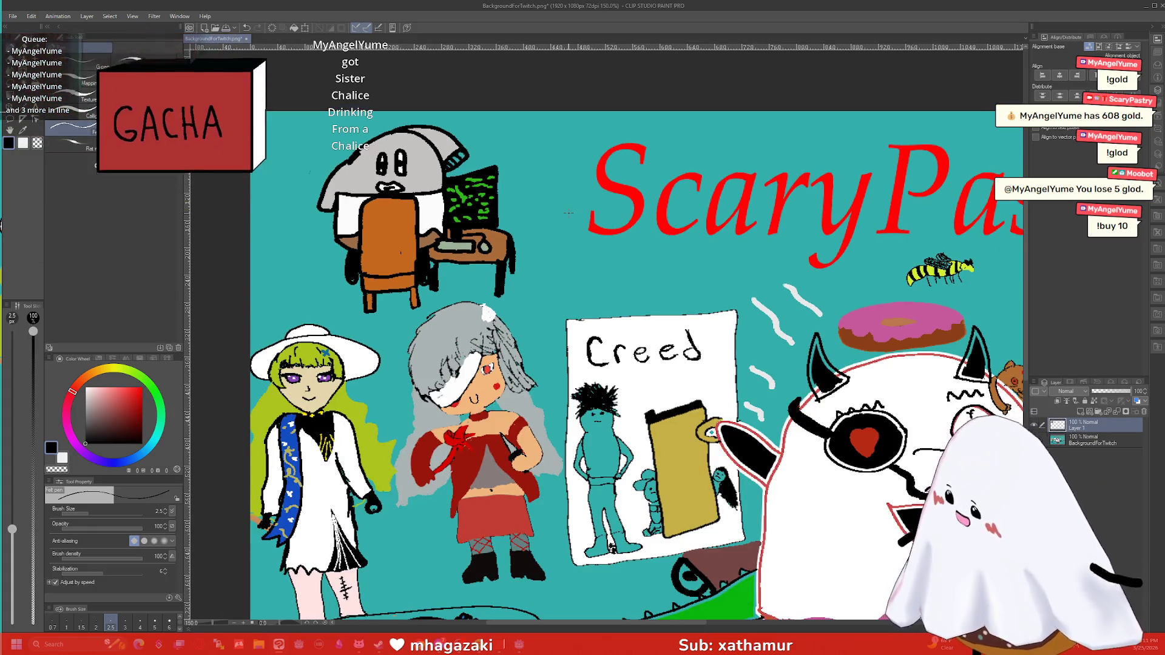
{"action": "key", "text": "ctrl+minus"}
{"action": "key", "text": "ctrl+minus"}
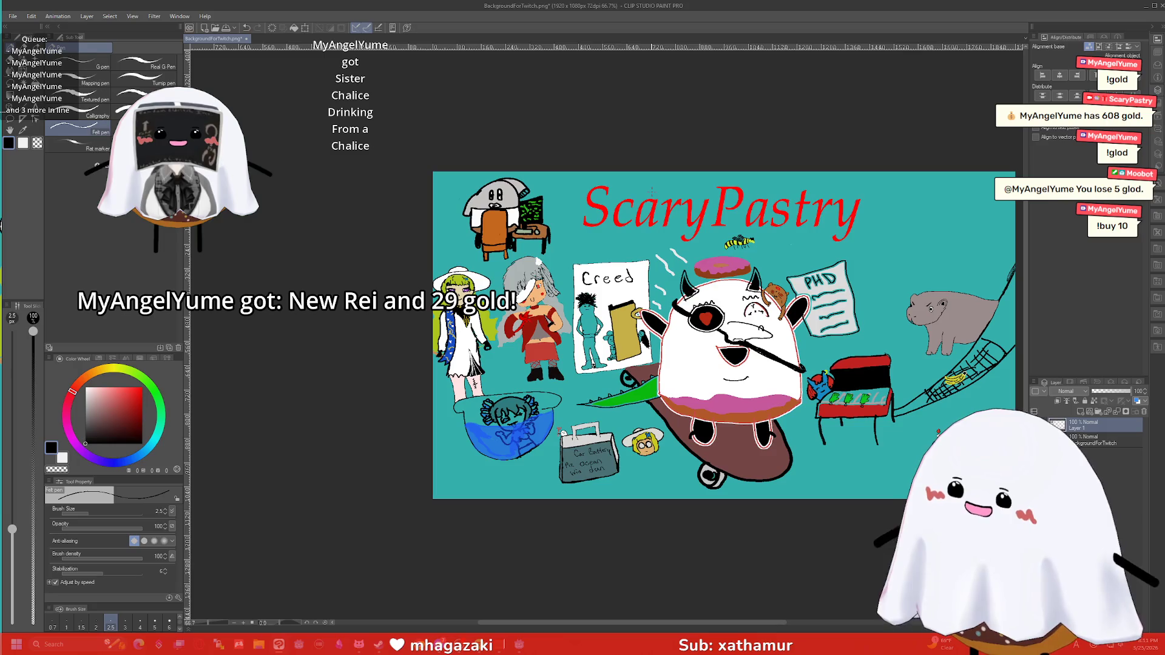
{"action": "key", "text": "ctrl+shift+s"}
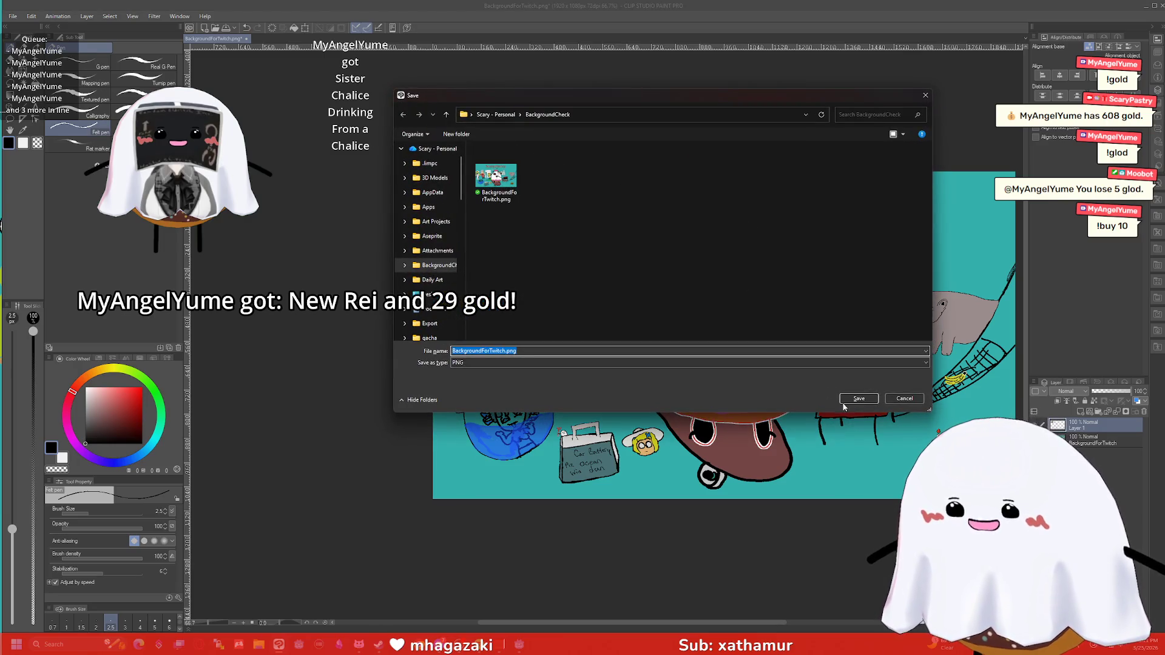
{"action": "left_click", "coordinate": [843, 403]}
{"action": "left_click", "coordinate": [592, 325]}
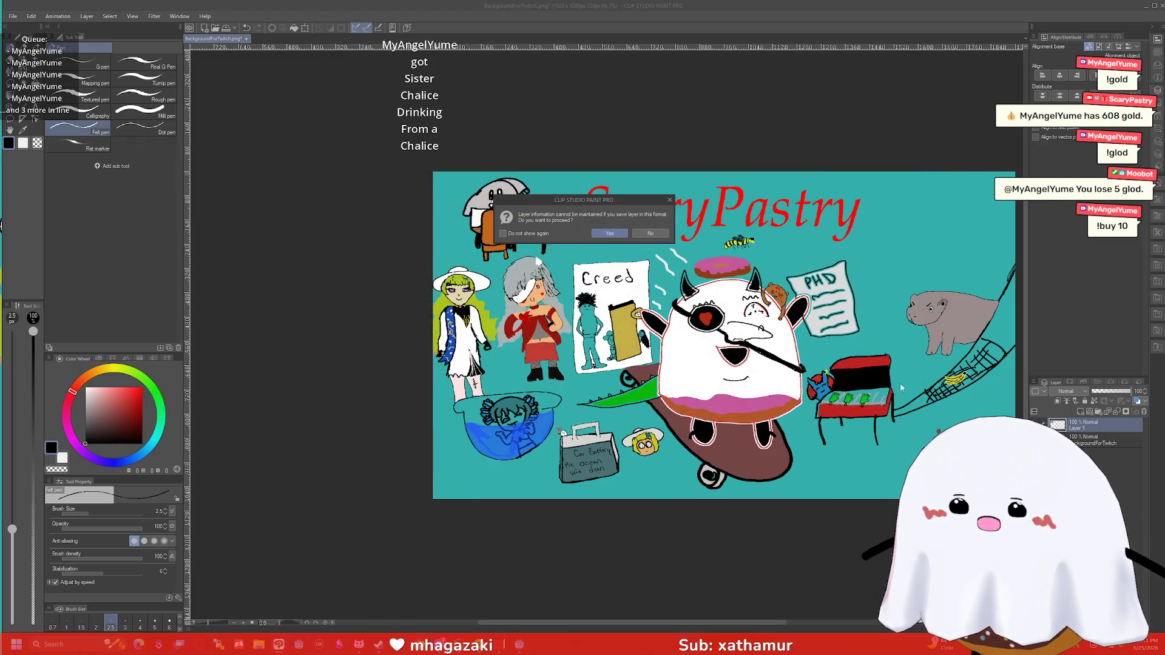
{"action": "key", "text": "Return"}
Step: Flatten the image to a single layer and close the document
{"action": "right_click", "coordinate": [1061, 426]}
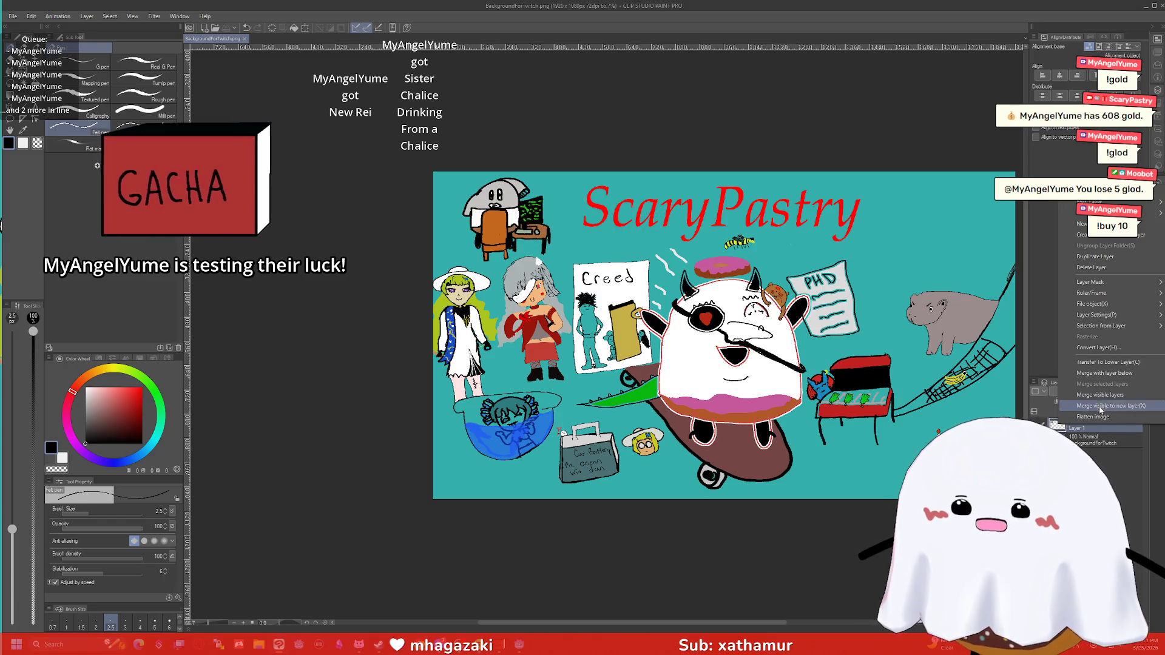
{"action": "left_click", "coordinate": [1095, 416]}
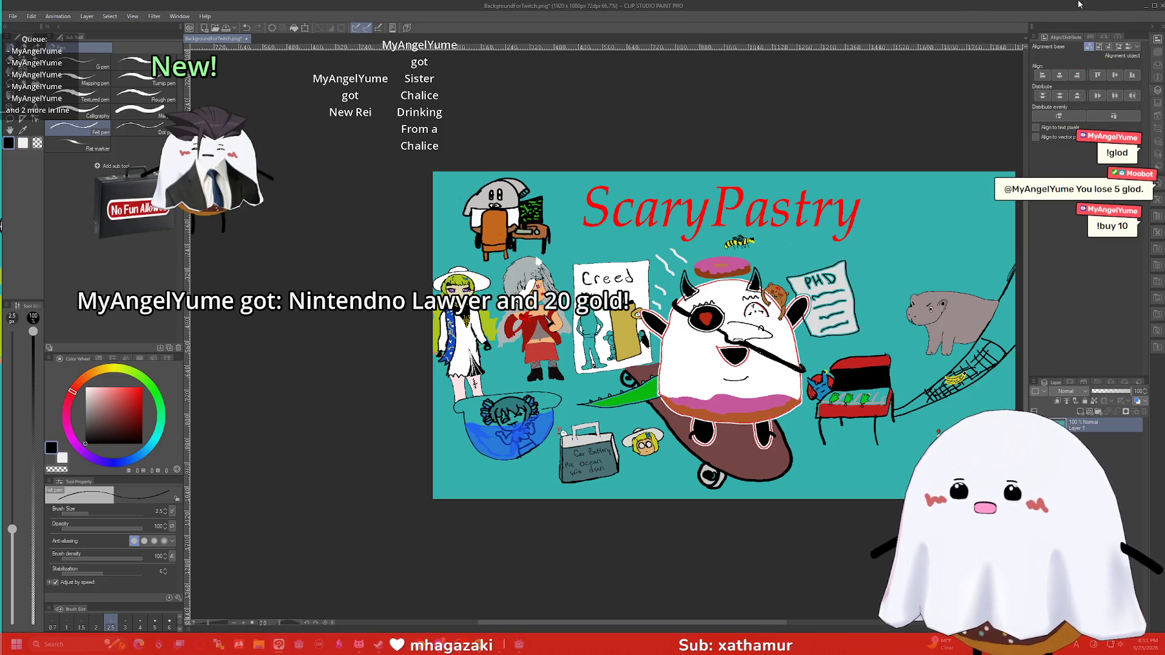
{"action": "left_click_drag", "start_coordinate": [1080, 5], "coordinate": [944, 54]}
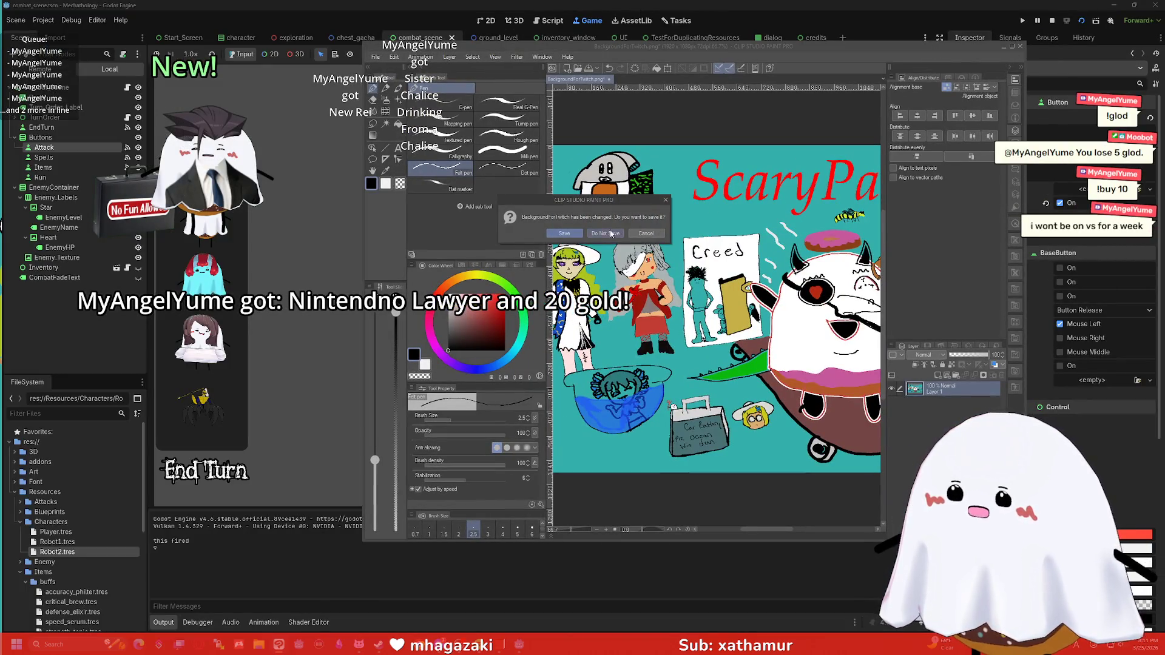
{"action": "left_click", "coordinate": [1004, 46]}
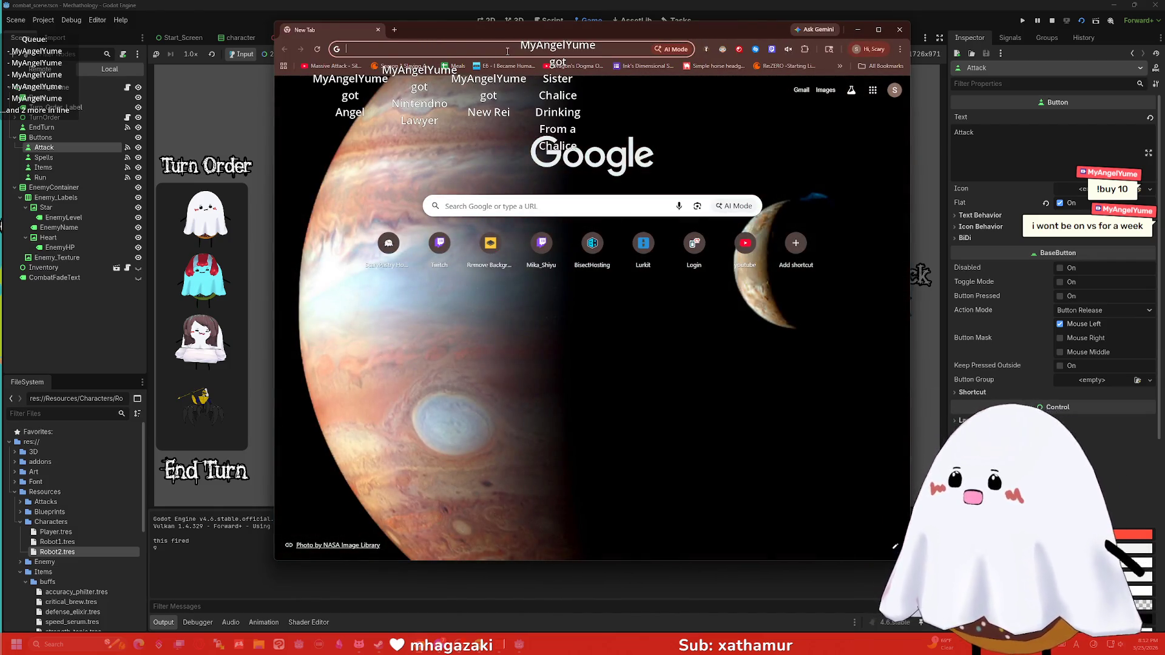
Step: Search 'flag of turkmenistan' and keep the Wikipedia flag preview open on the right
{"action": "type", "text": "flag of tur"}
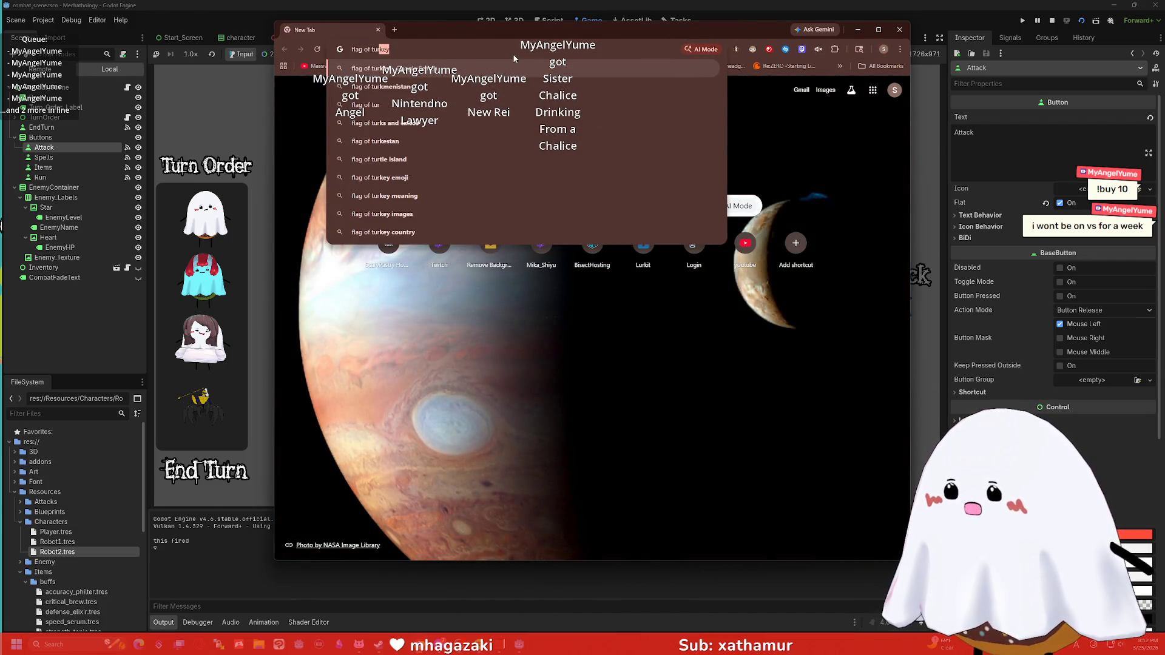
{"action": "type", "text": "kmen"}
{"action": "key", "text": "Return"}
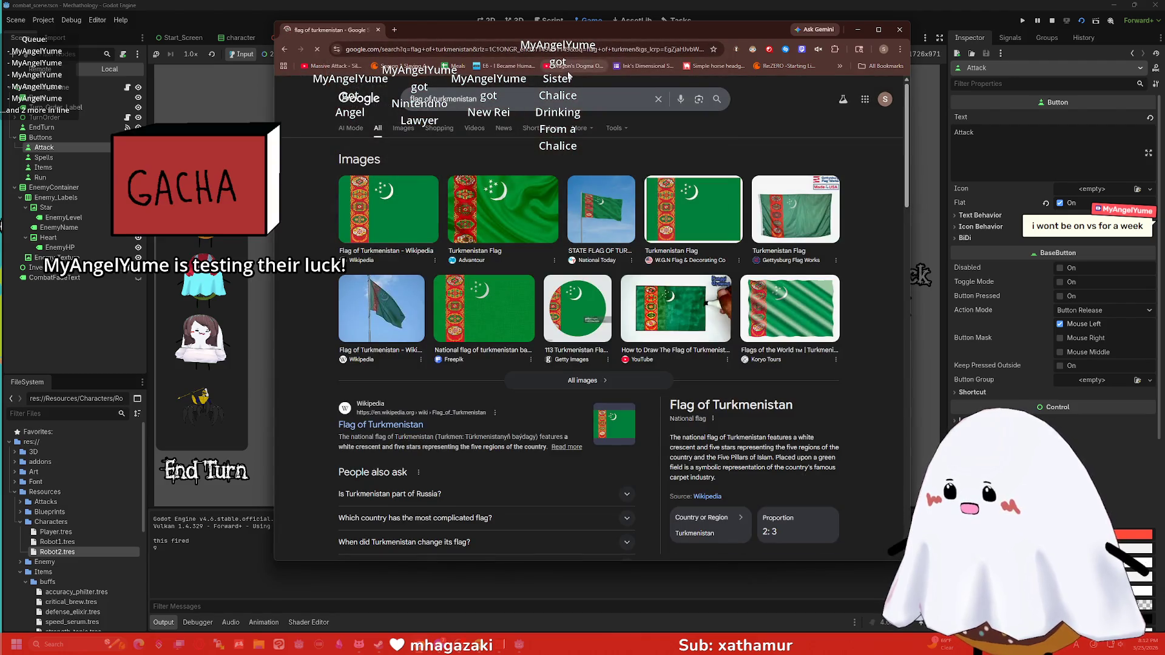
{"action": "left_click", "coordinate": [423, 225]}
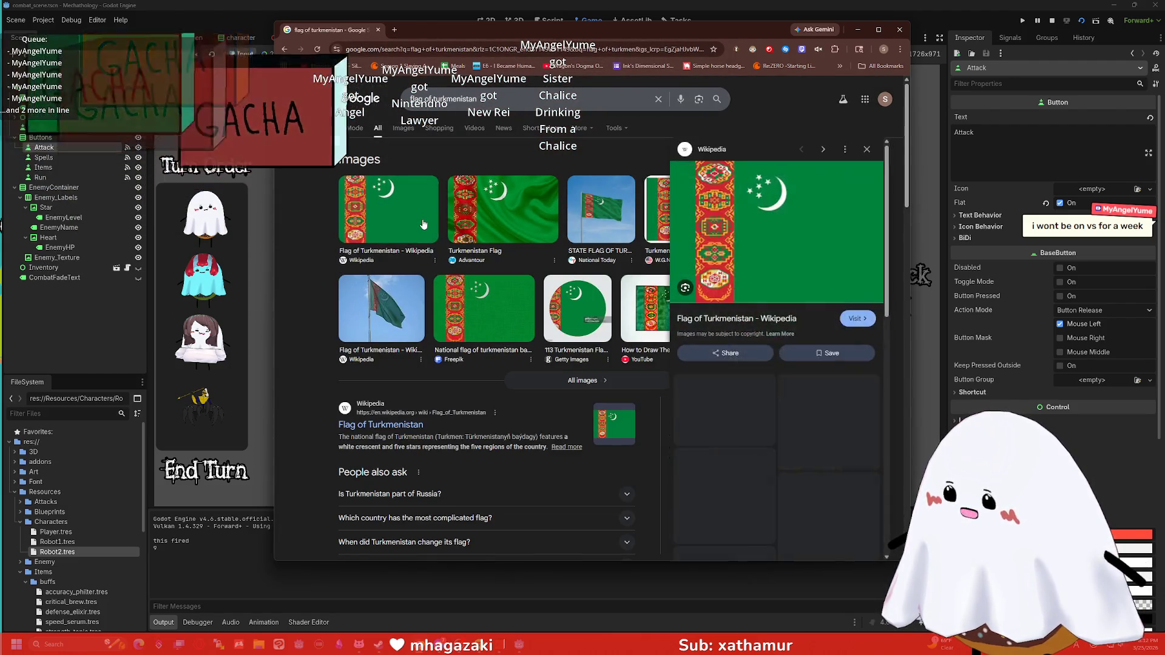
{"action": "mouse_move", "coordinate": [738, 26]}
{"action": "left_mouse_down"}
{"action": "mouse_move", "coordinate": [919, 32]}
{"action": "mouse_move", "coordinate": [964, 45]}
{"action": "left_mouse_up"}
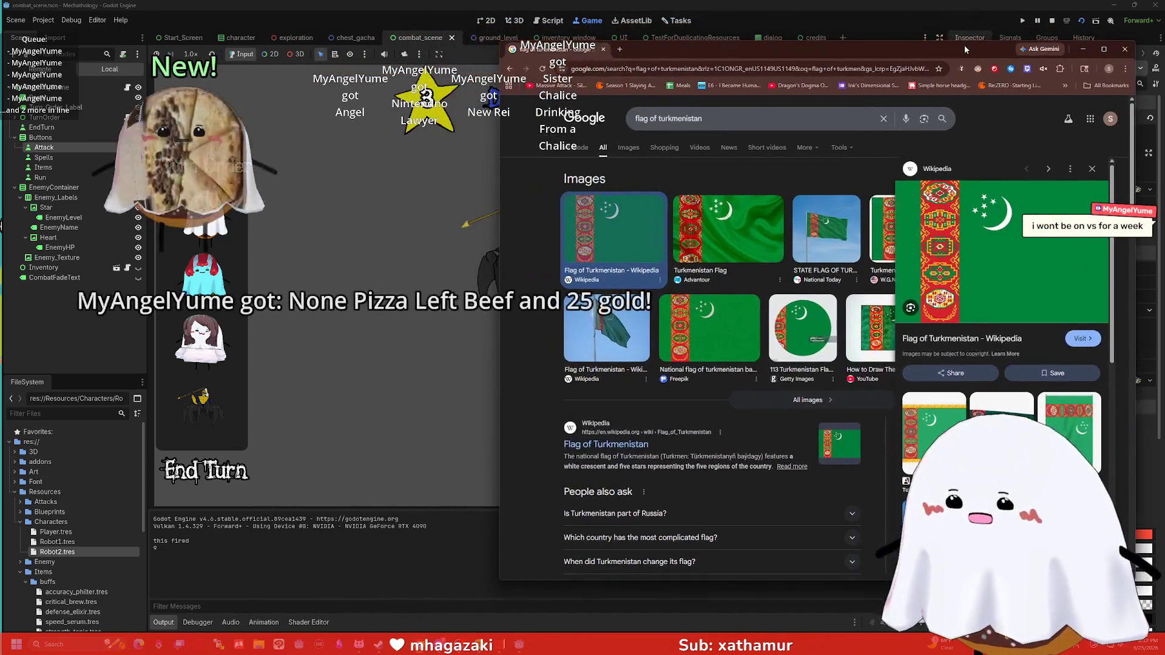
Step: Launch Clip Studio Paint from the Start menu
{"action": "key", "text": "super"}
{"action": "type", "text": "paint"}
{"action": "key", "text": "BackSpace"}
{"action": "key", "text": "BackSpace"}
{"action": "key", "text": "BackSpace"}
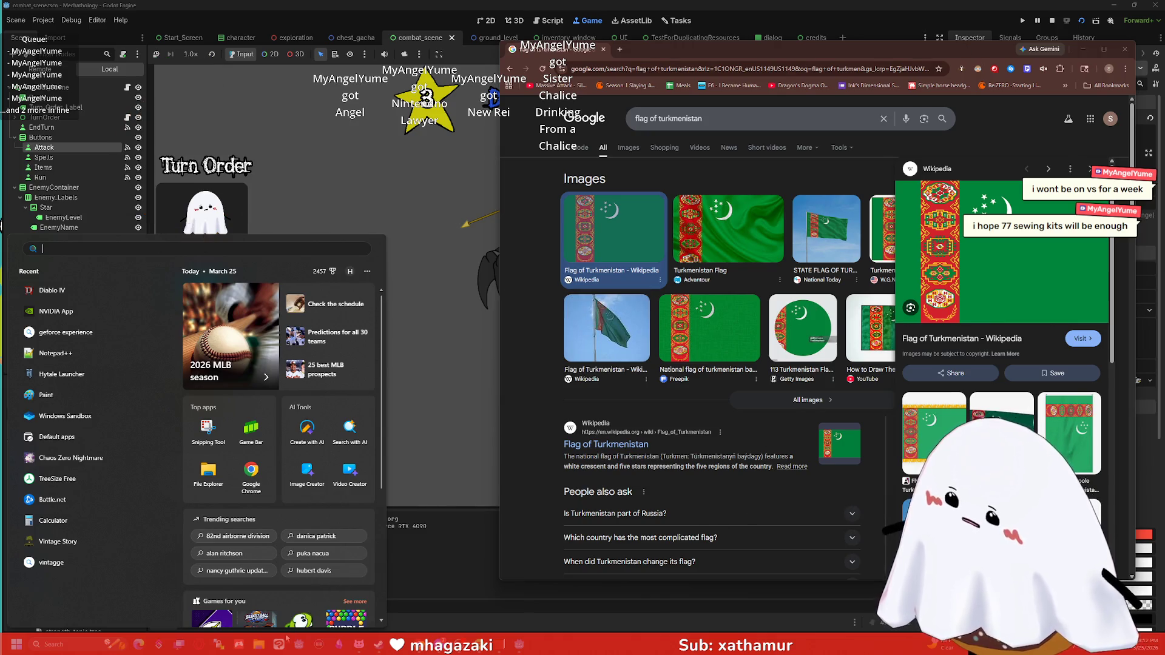
{"action": "left_click", "coordinate": [397, 267]}
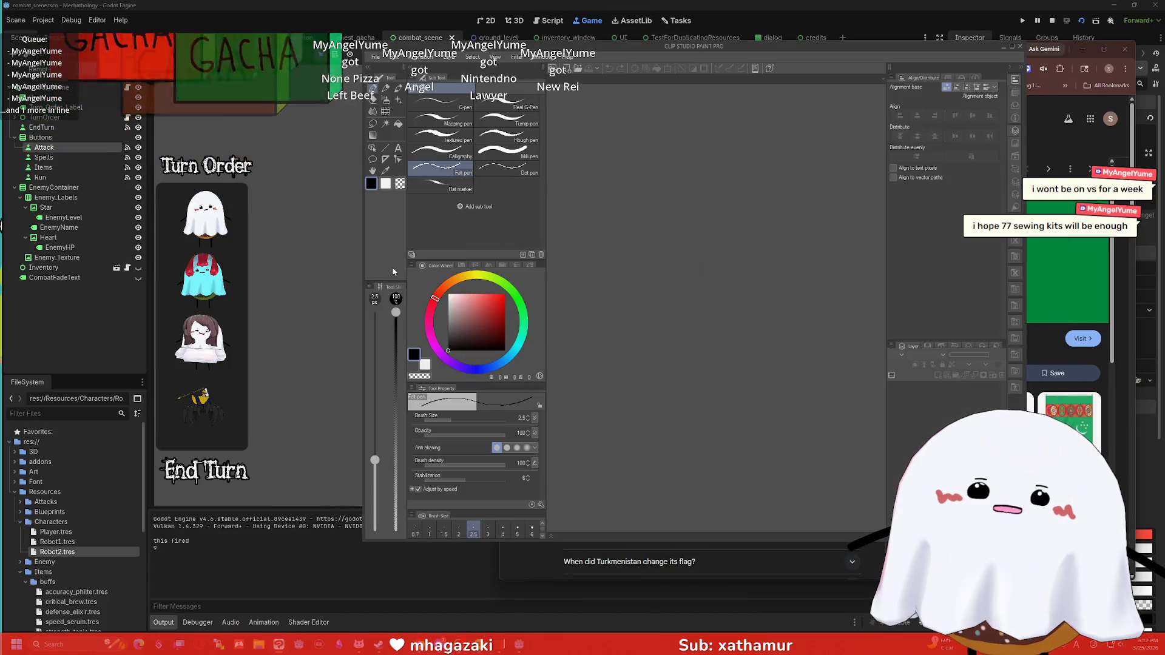
Step: Create a new blank 2000x2000 canvas
{"action": "left_click_drag", "start_coordinate": [703, 53], "coordinate": [438, 72]}
{"action": "left_click", "coordinate": [112, 76]}
{"action": "left_click", "coordinate": [124, 88]}
{"action": "left_click", "coordinate": [644, 216]}
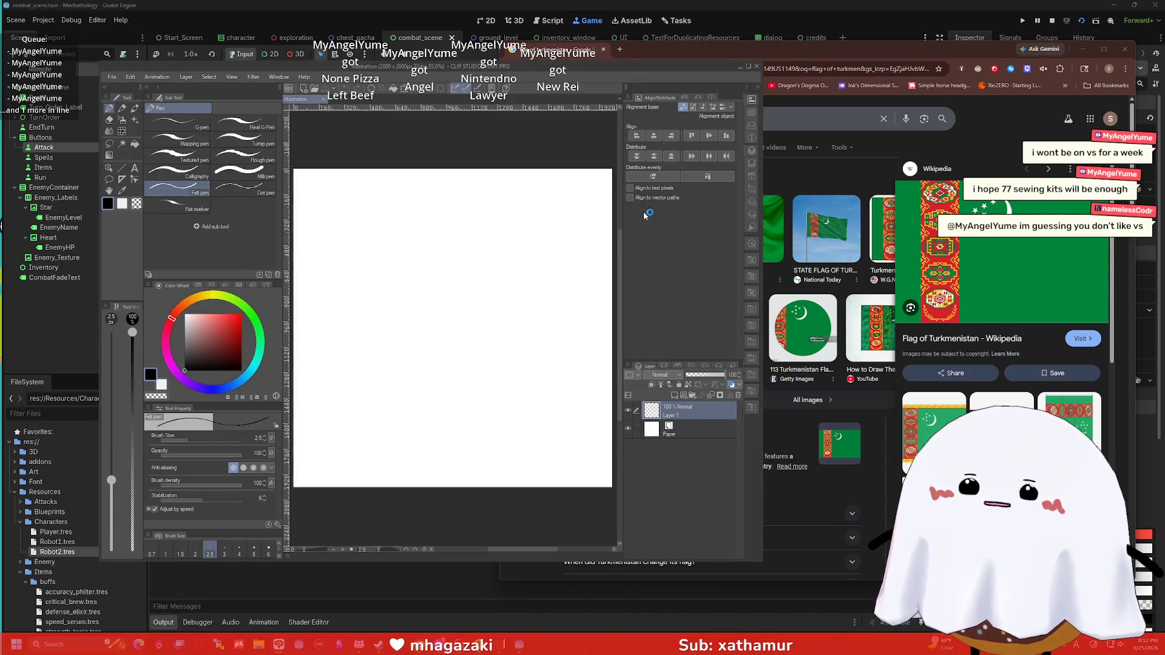
{"action": "scroll", "coordinate": [477, 219], "scroll_direction": "down", "scroll_amount": 1}
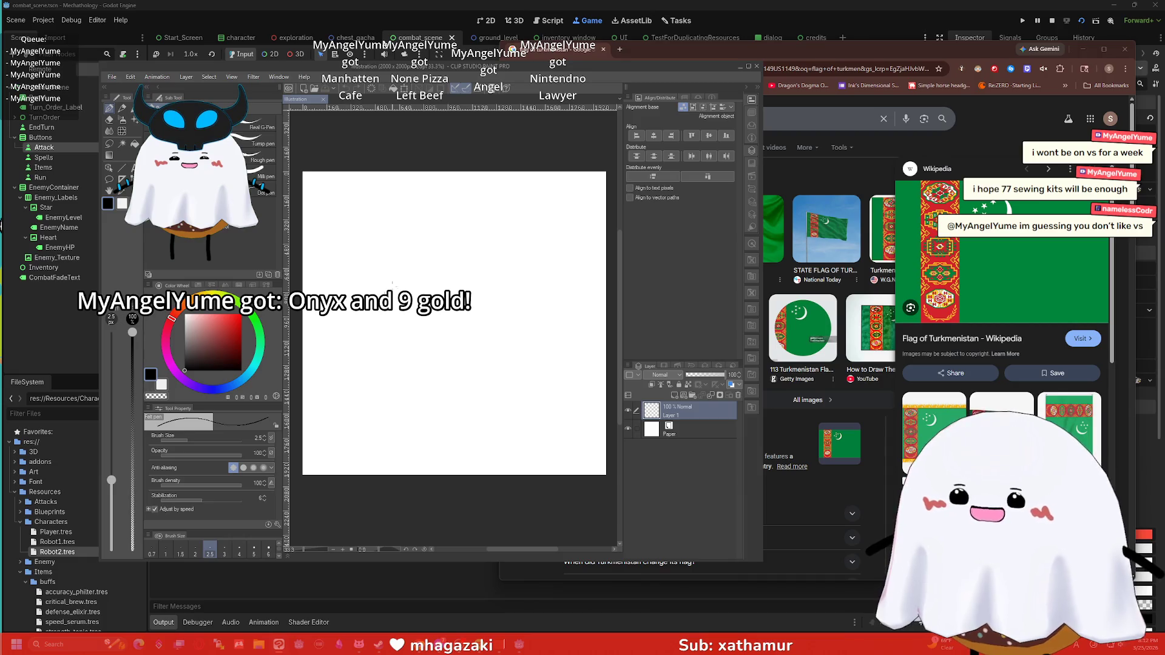
Step: Draw the black flag outline and tall pole with a size 7 pen, then choose bright green
{"action": "left_click", "coordinate": [224, 325]}
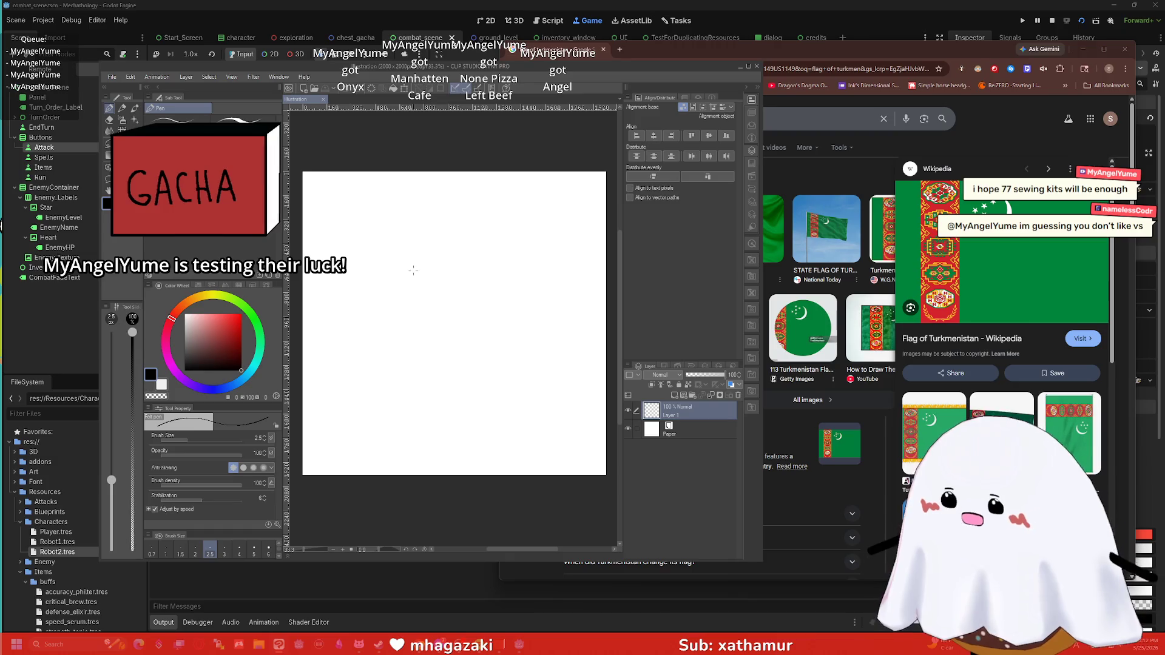
{"action": "left_click_drag", "start_coordinate": [390, 309], "coordinate": [540, 306]}
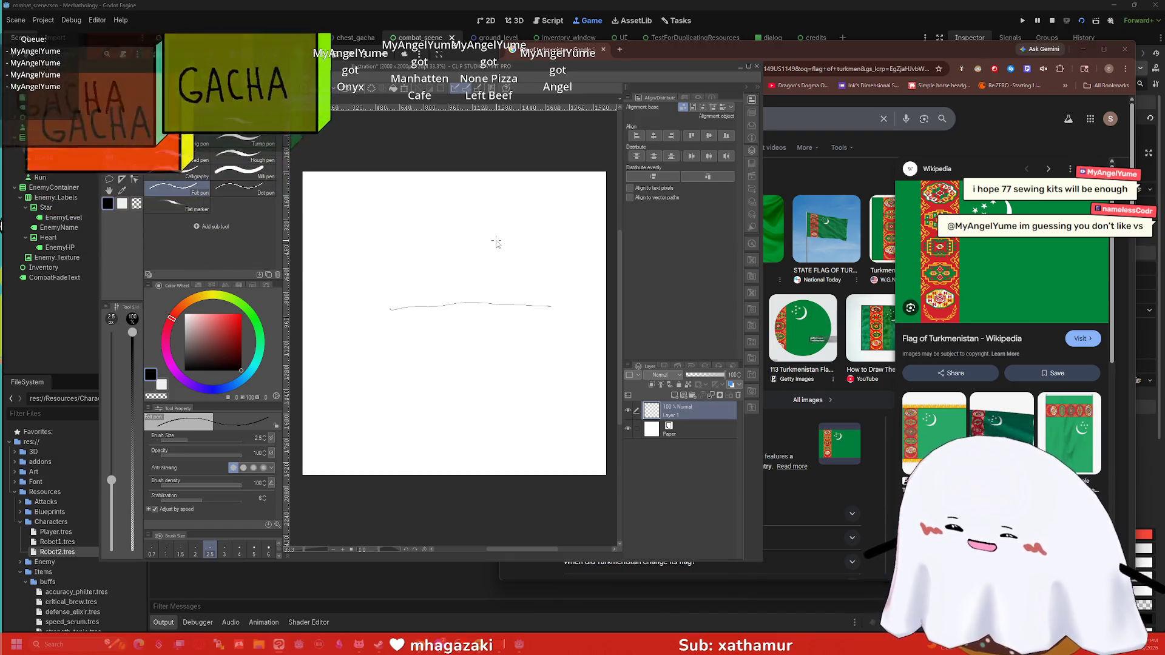
{"action": "key", "text": "ctrl+z"}
{"action": "key", "text": "bracketright"}
{"action": "key", "text": "bracketright"}
{"action": "key", "text": "bracketright"}
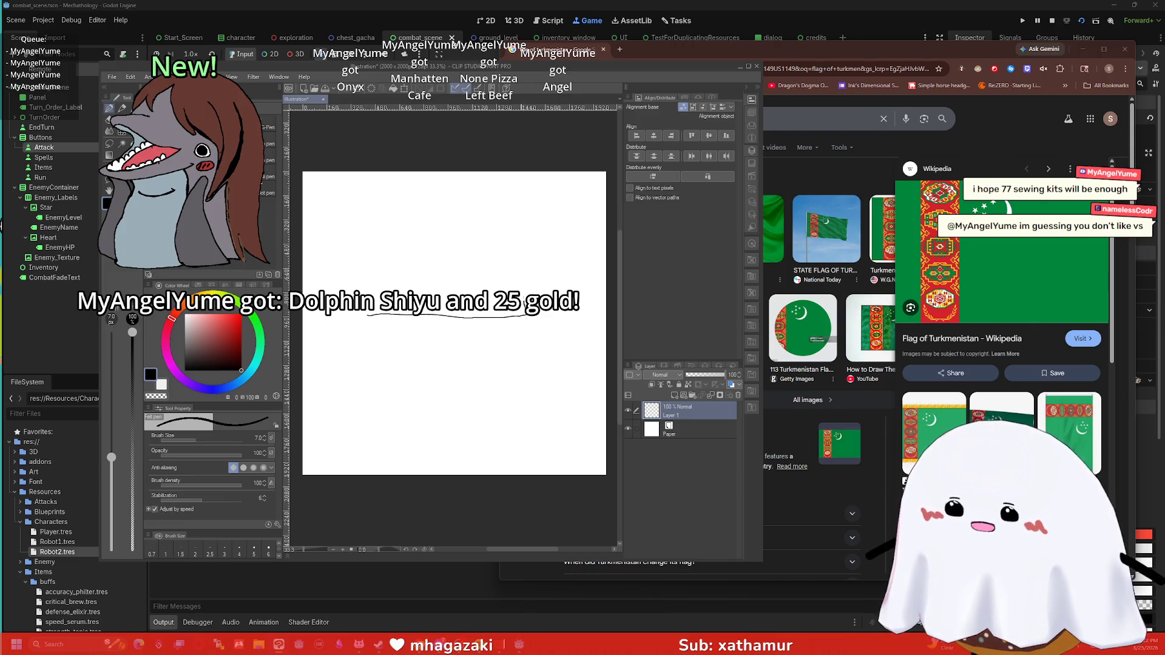
{"action": "left_click_drag", "start_coordinate": [433, 202], "coordinate": [359, 212]}
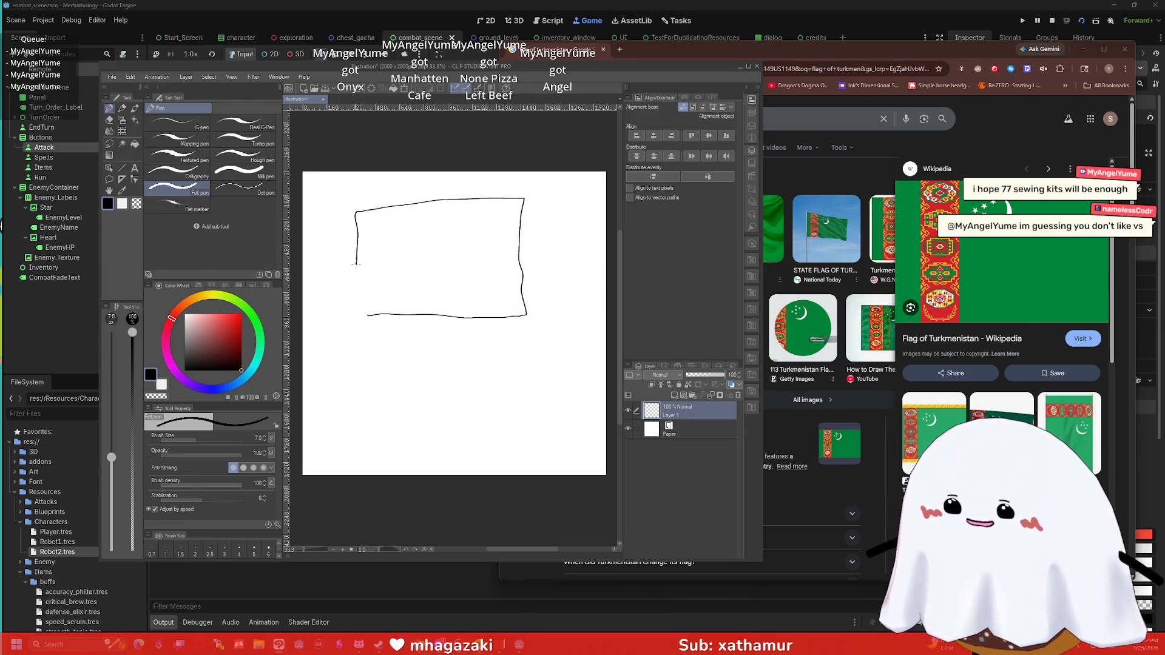
{"action": "left_click_drag", "start_coordinate": [358, 309], "coordinate": [368, 316]}
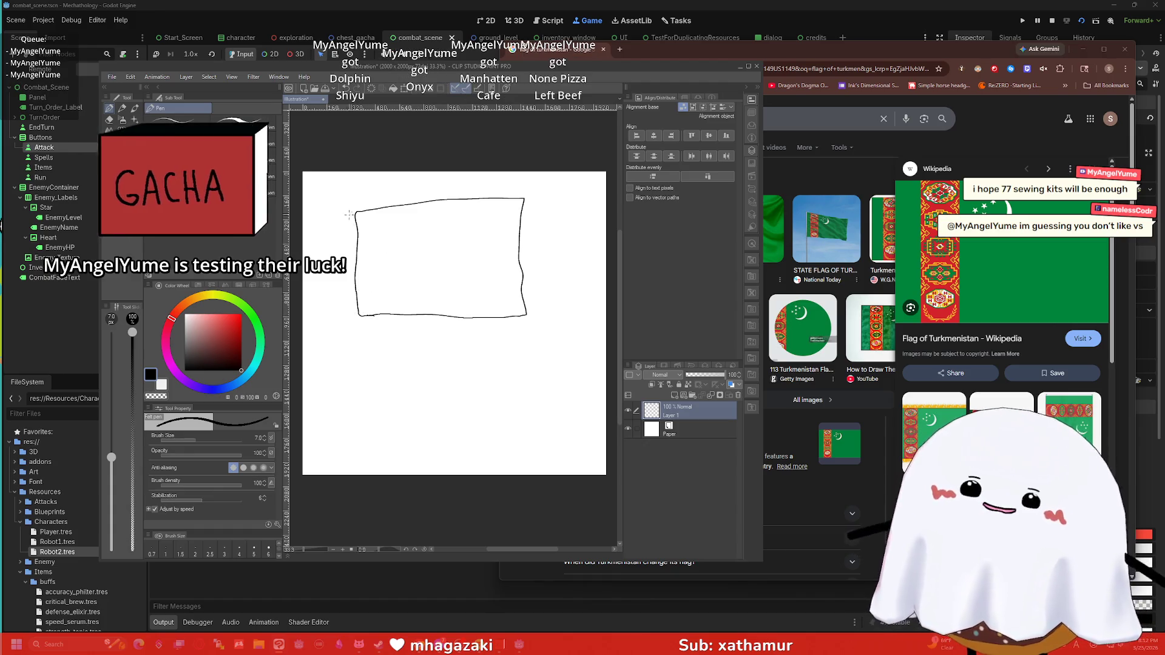
{"action": "mouse_move", "coordinate": [357, 213]}
{"action": "left_mouse_down"}
{"action": "mouse_move", "coordinate": [341, 217]}
{"action": "mouse_move", "coordinate": [343, 273]}
{"action": "mouse_move", "coordinate": [353, 458]}
{"action": "mouse_move", "coordinate": [367, 459]}
{"action": "left_mouse_up"}
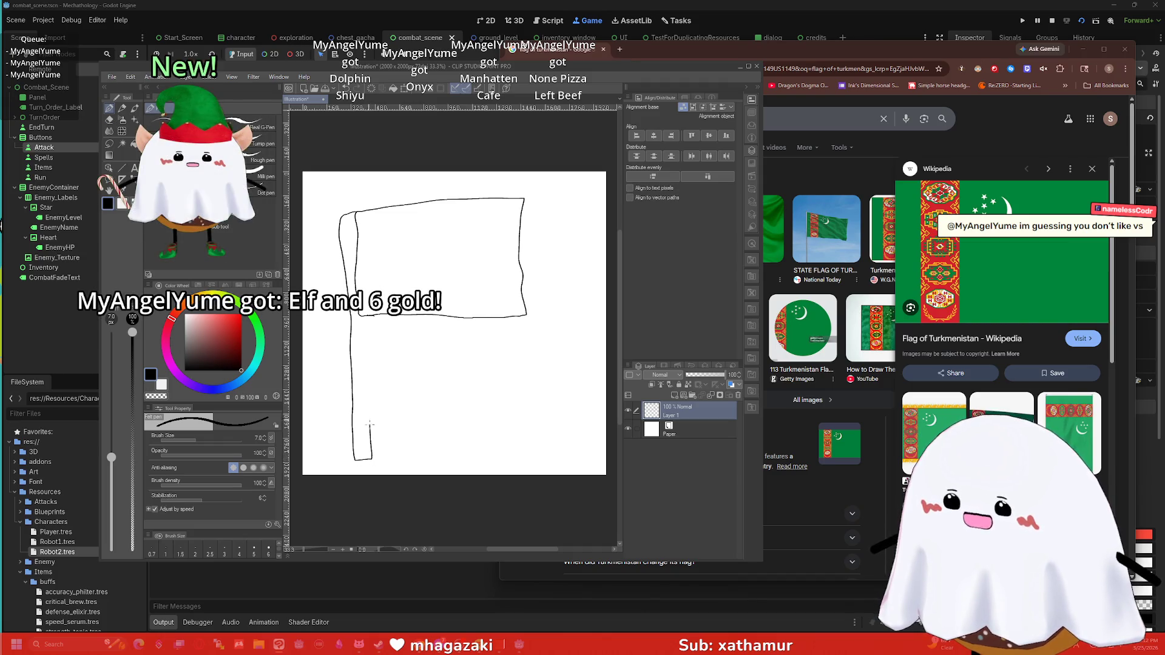
{"action": "left_click_drag", "start_coordinate": [364, 338], "coordinate": [362, 317]}
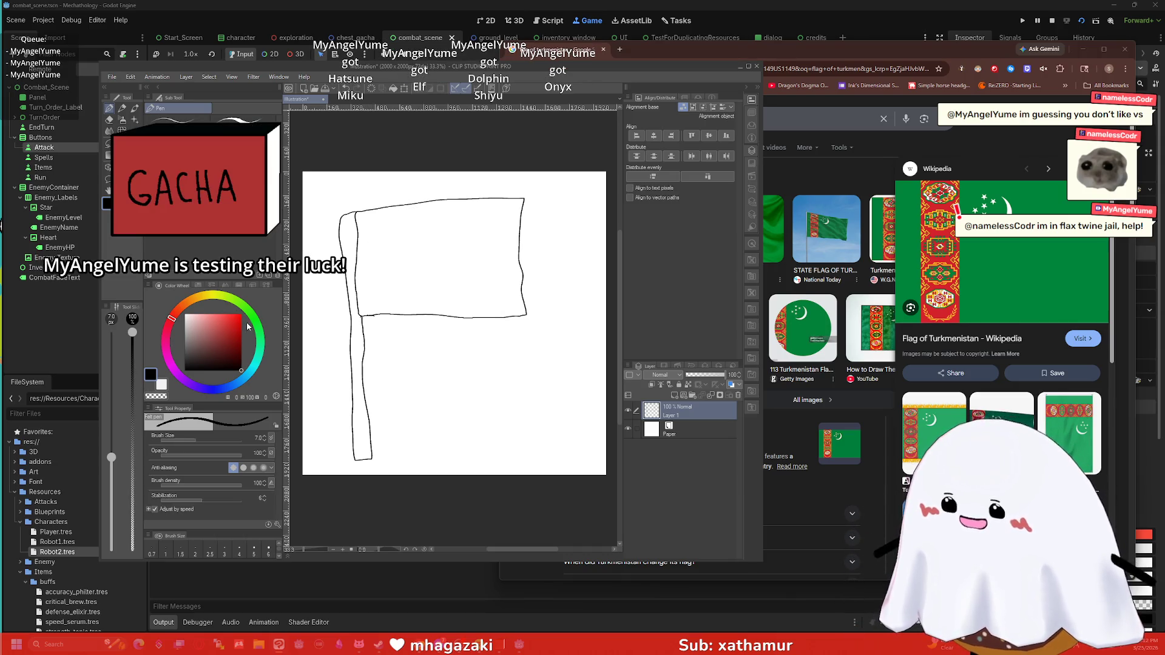
{"action": "left_click", "coordinate": [246, 312]}
{"action": "left_click", "coordinate": [230, 320]}
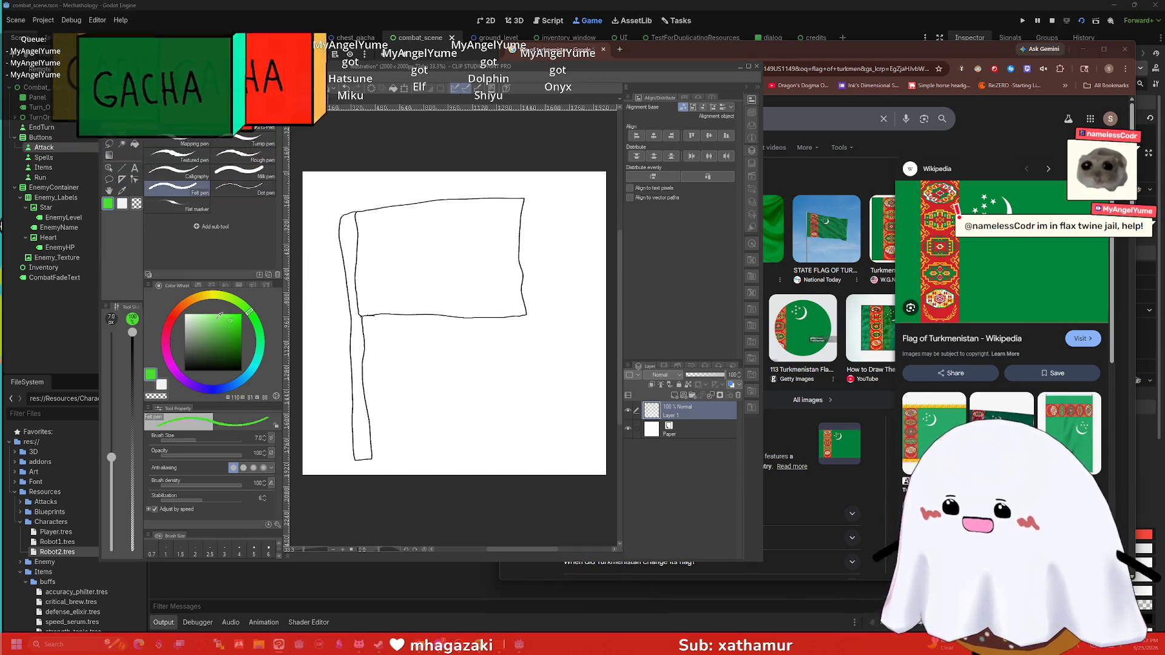
Step: Fill the flag bright green and the pole solid black
{"action": "key", "text": "g"}
{"action": "left_click", "coordinate": [492, 234]}
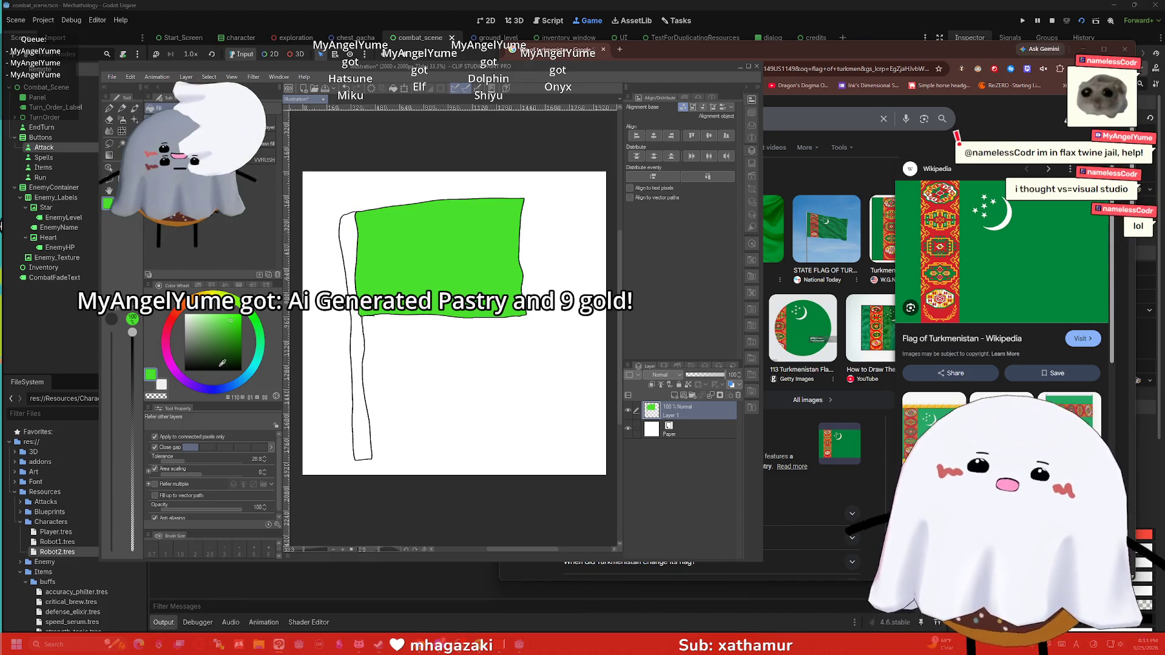
{"action": "left_click", "coordinate": [347, 250]}
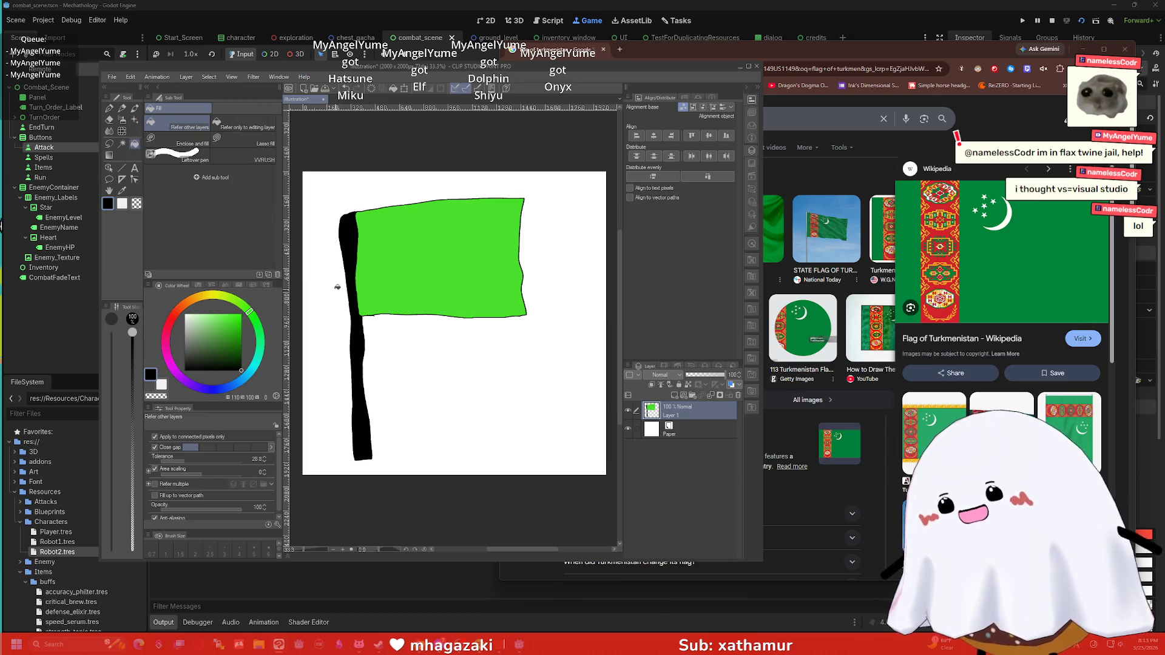
Step: Draw a white crescent with small stars near the top of the flag
{"action": "left_click", "coordinate": [187, 316]}
{"action": "key", "text": "p"}
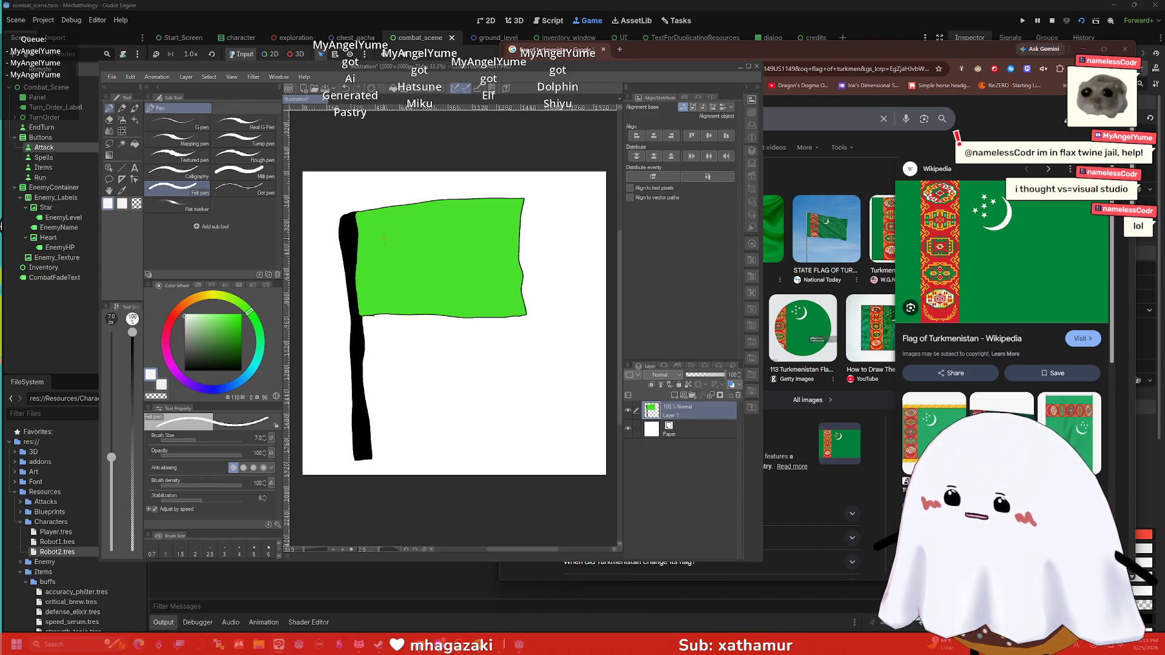
{"action": "mouse_move", "coordinate": [415, 240]}
{"action": "left_mouse_down"}
{"action": "mouse_move", "coordinate": [412, 223]}
{"action": "mouse_move", "coordinate": [395, 248]}
{"action": "left_mouse_up"}
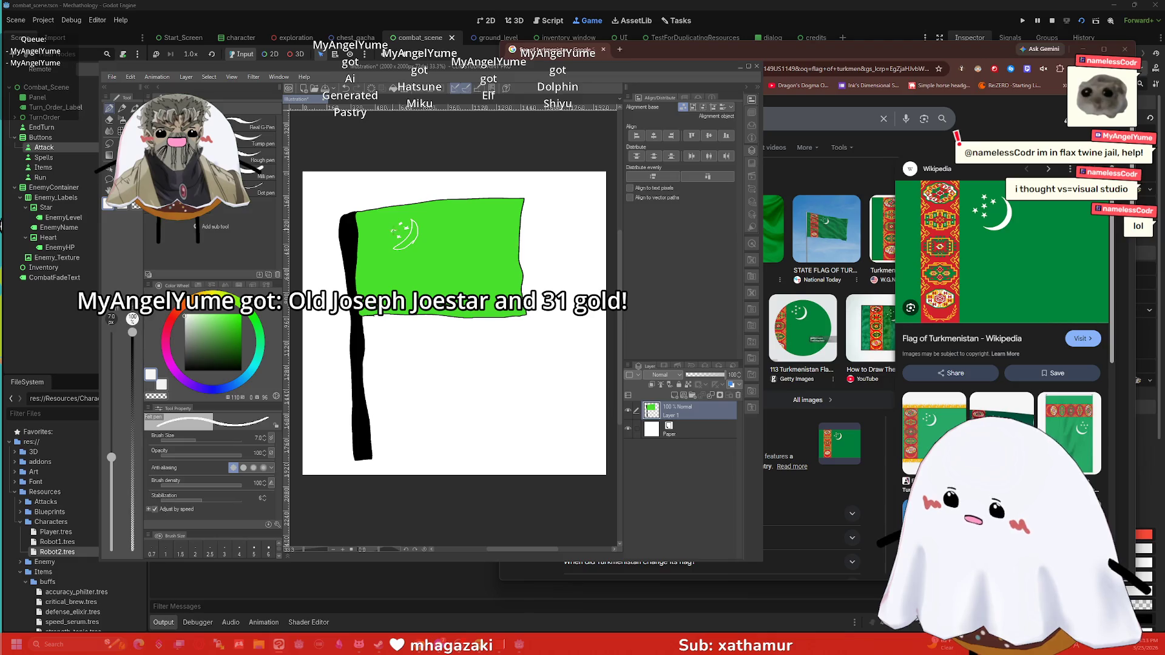
{"action": "key", "text": "g"}
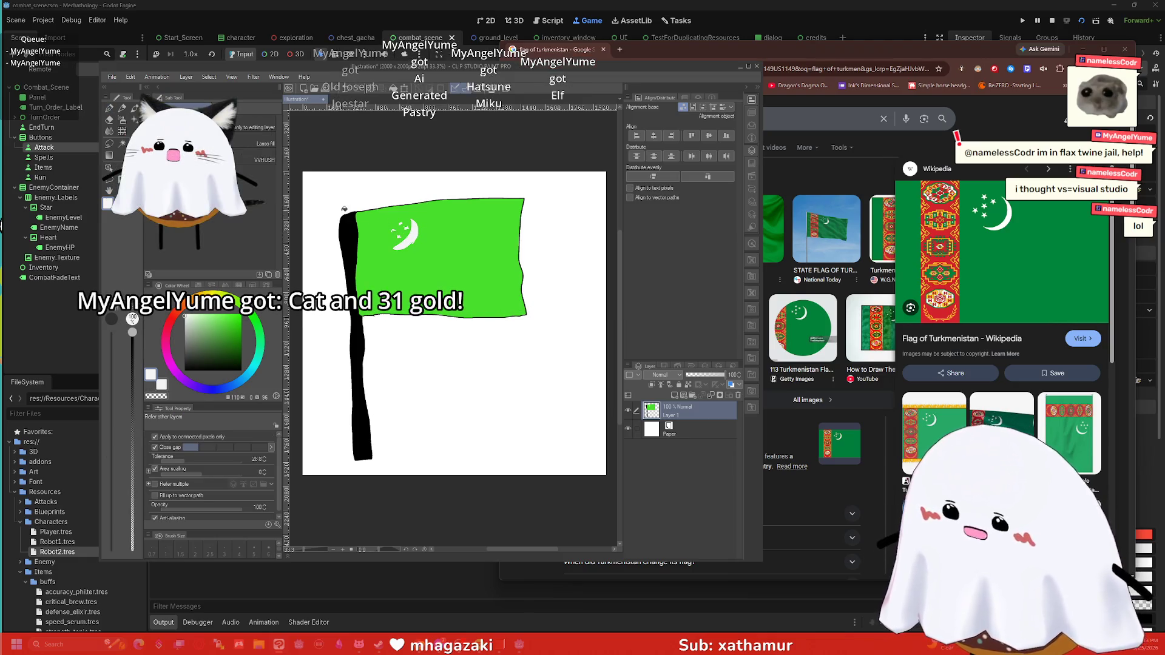
{"action": "left_click", "coordinate": [173, 319]}
Step: Outline a vertical stripe beside the flagpole and fill it solid red
{"action": "key", "text": "p"}
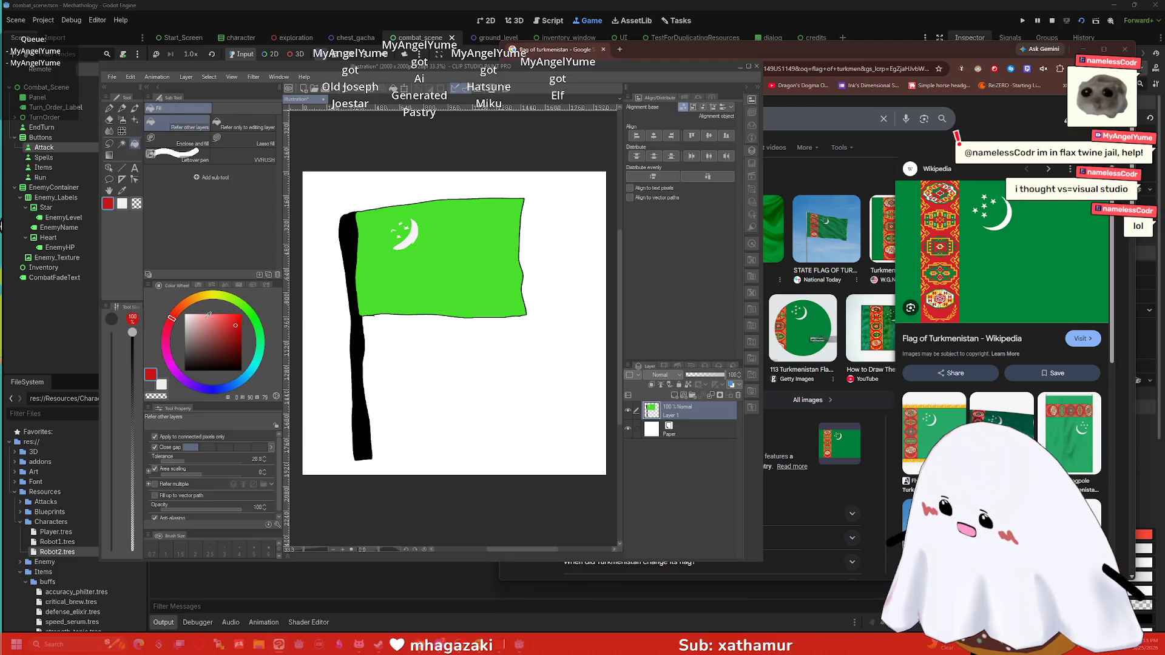
{"action": "mouse_move", "coordinate": [384, 216]}
{"action": "left_mouse_down"}
{"action": "mouse_move", "coordinate": [364, 238]}
{"action": "mouse_move", "coordinate": [384, 214]}
{"action": "left_mouse_up"}
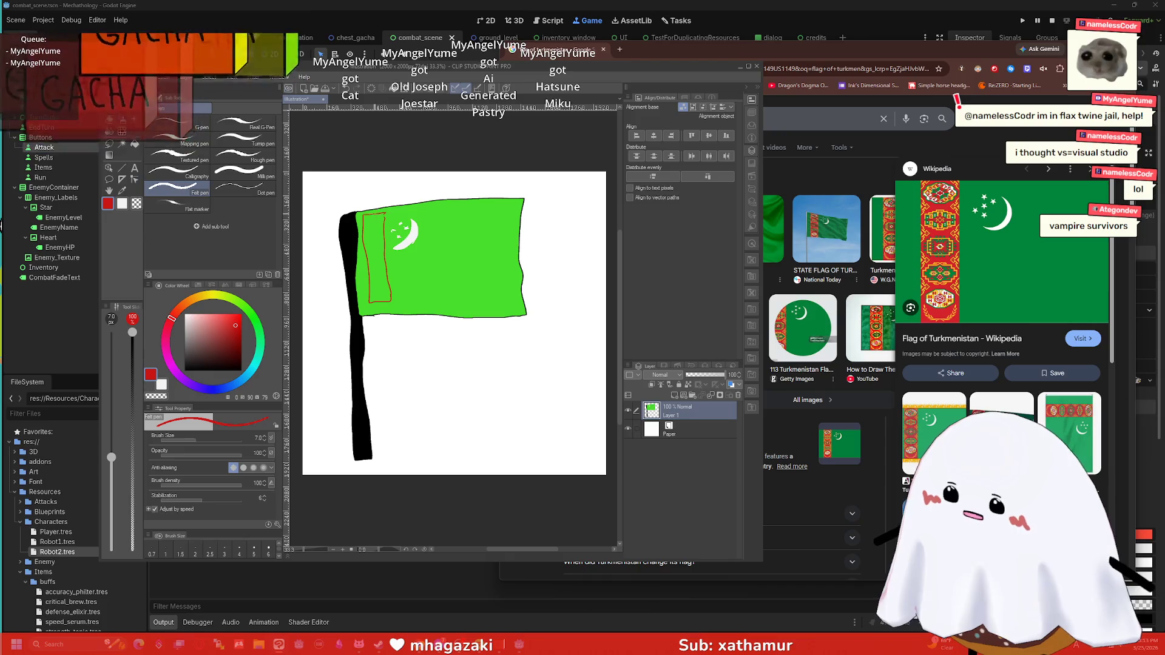
{"action": "key", "text": "g"}
{"action": "left_click", "coordinate": [373, 255]}
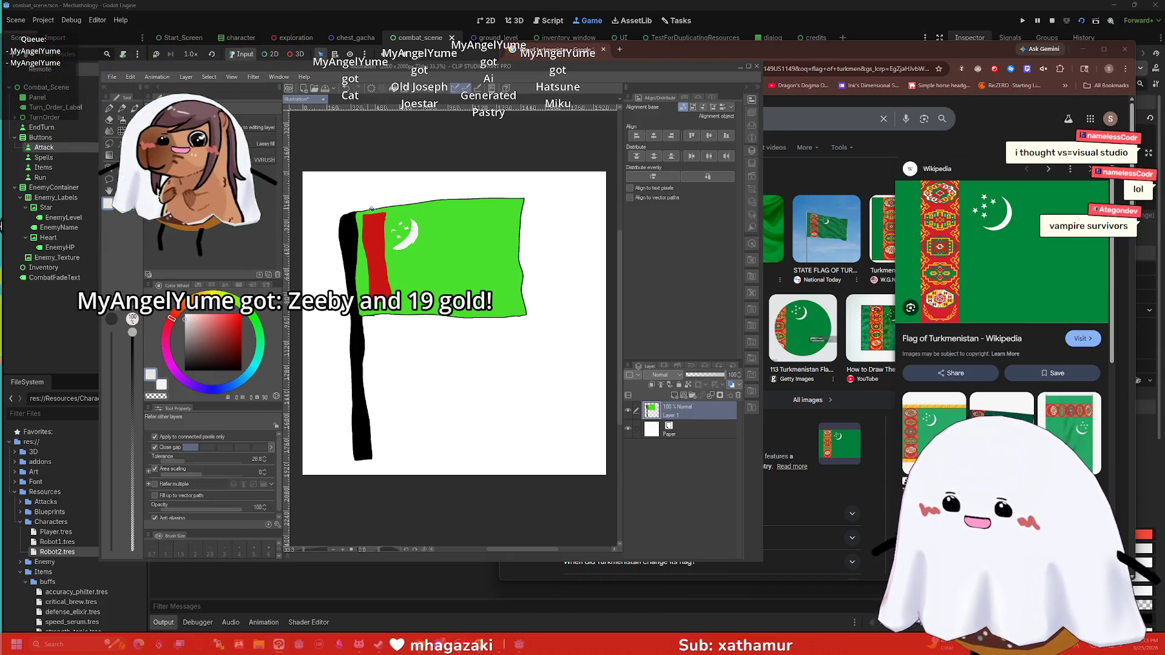
{"action": "key", "text": "p"}
Step: Draw white ornament outlines down the red stripe, undoing two stray grey fills
{"action": "mouse_move", "coordinate": [371, 223]}
{"action": "left_mouse_down"}
{"action": "mouse_move", "coordinate": [377, 213]}
{"action": "mouse_move", "coordinate": [366, 245]}
{"action": "mouse_move", "coordinate": [376, 240]}
{"action": "mouse_move", "coordinate": [376, 267]}
{"action": "left_mouse_up"}
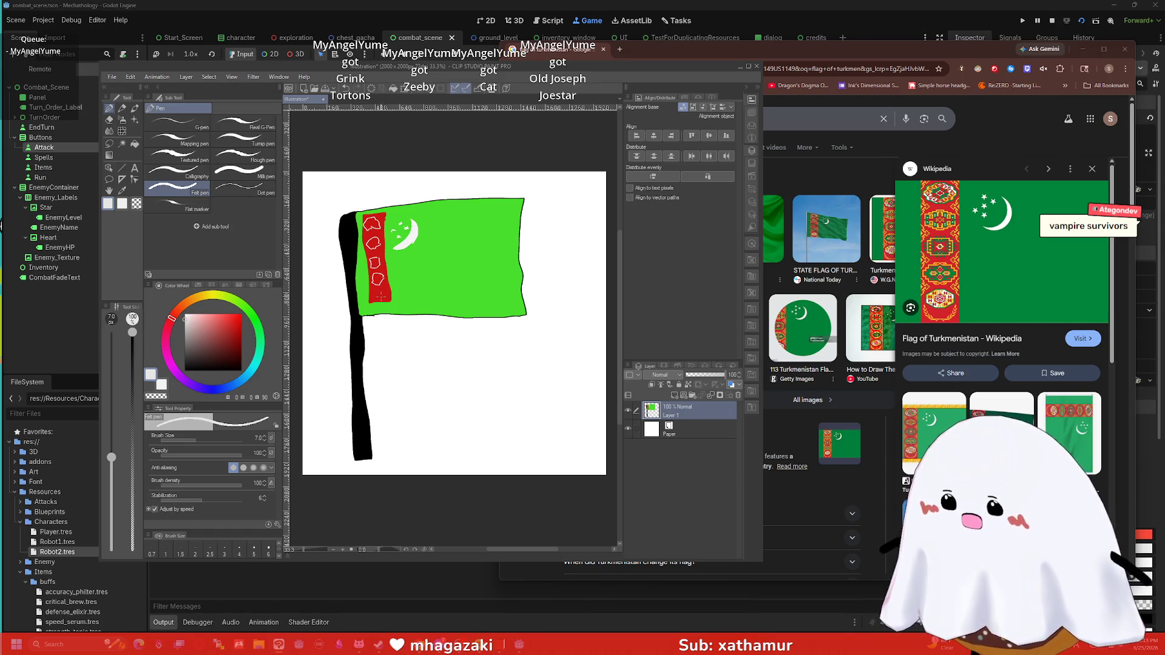
{"action": "left_click_drag", "start_coordinate": [376, 291], "coordinate": [380, 299]}
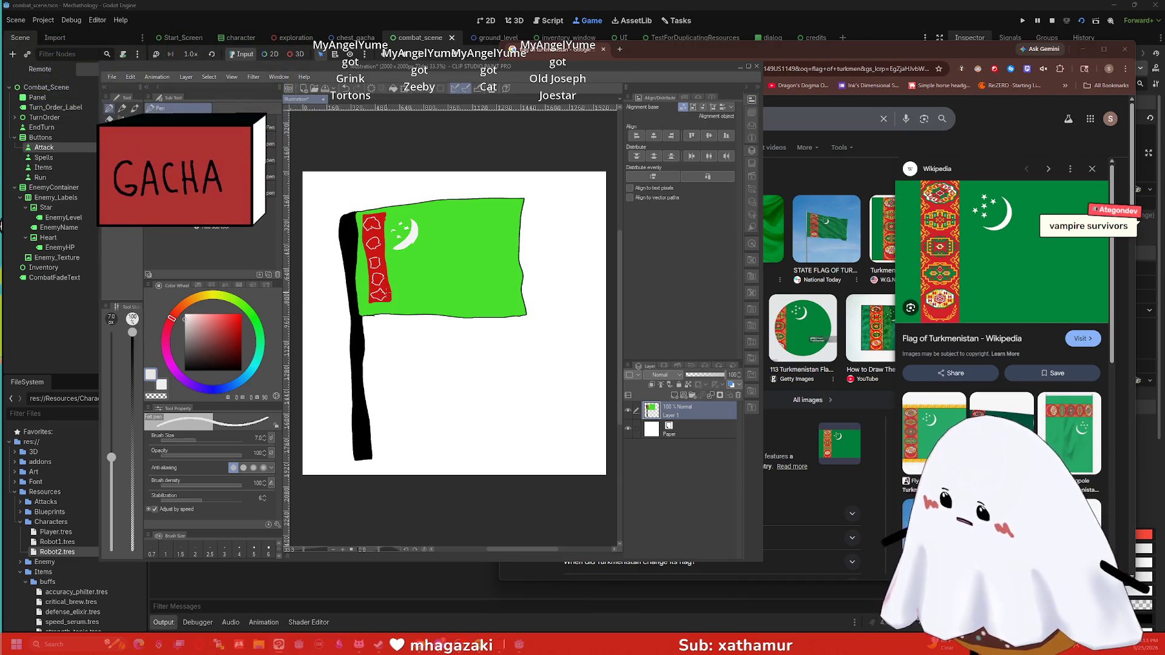
{"action": "key", "text": "g"}
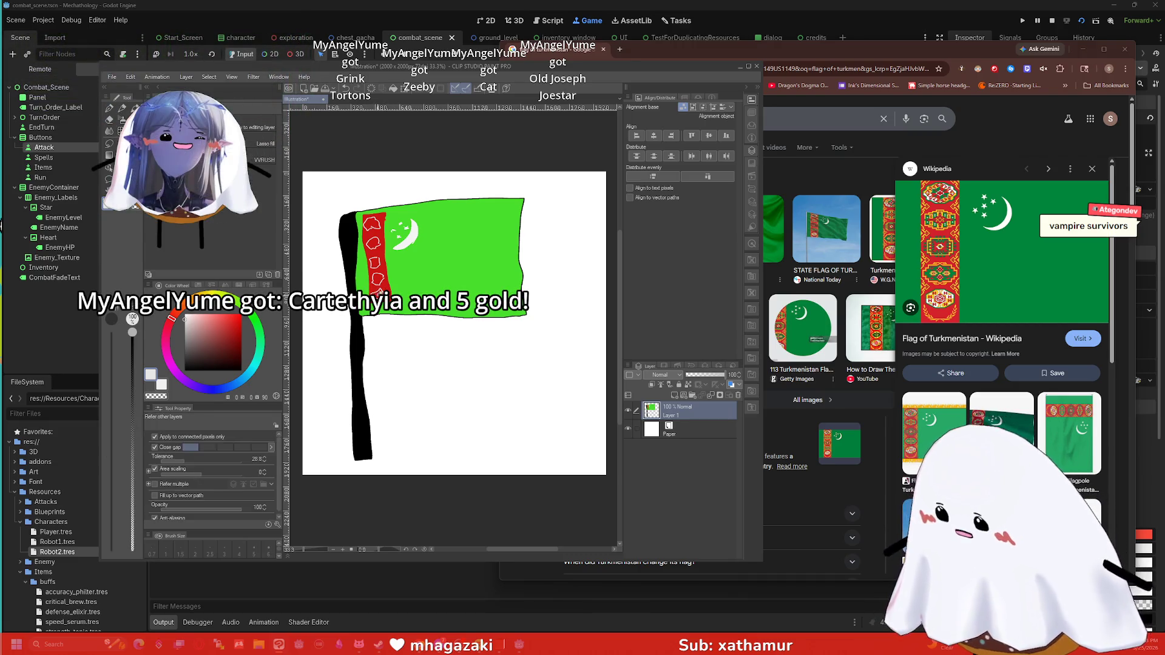
{"action": "left_click", "coordinate": [373, 274]}
{"action": "key", "text": "ctrl+z"}
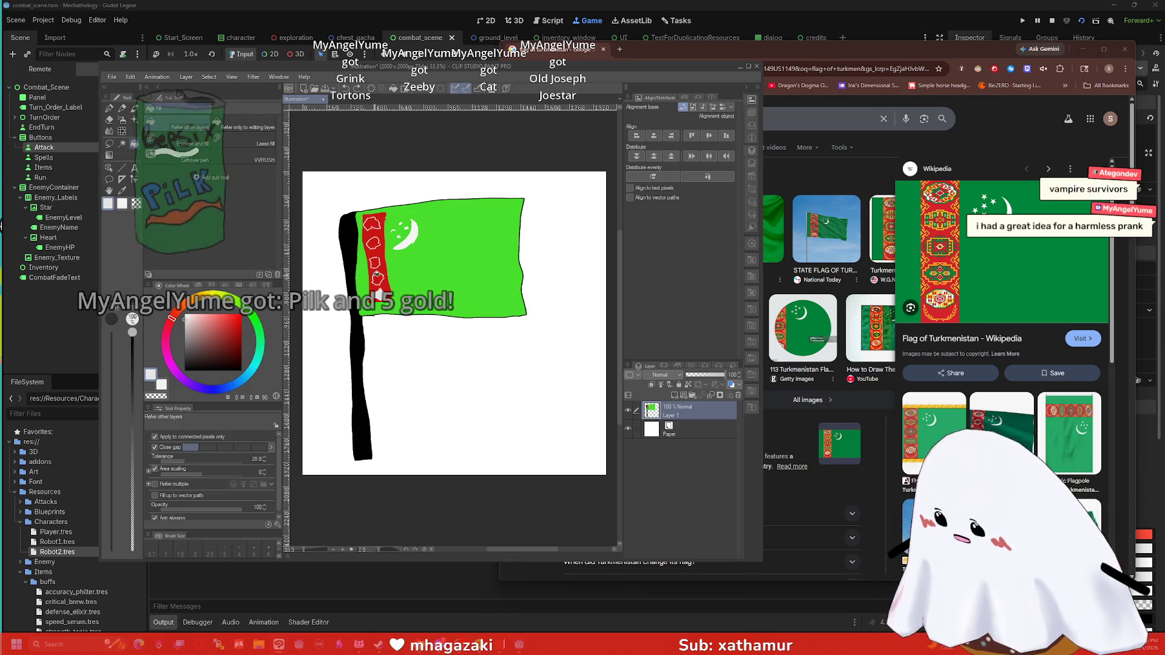
{"action": "key", "text": "p"}
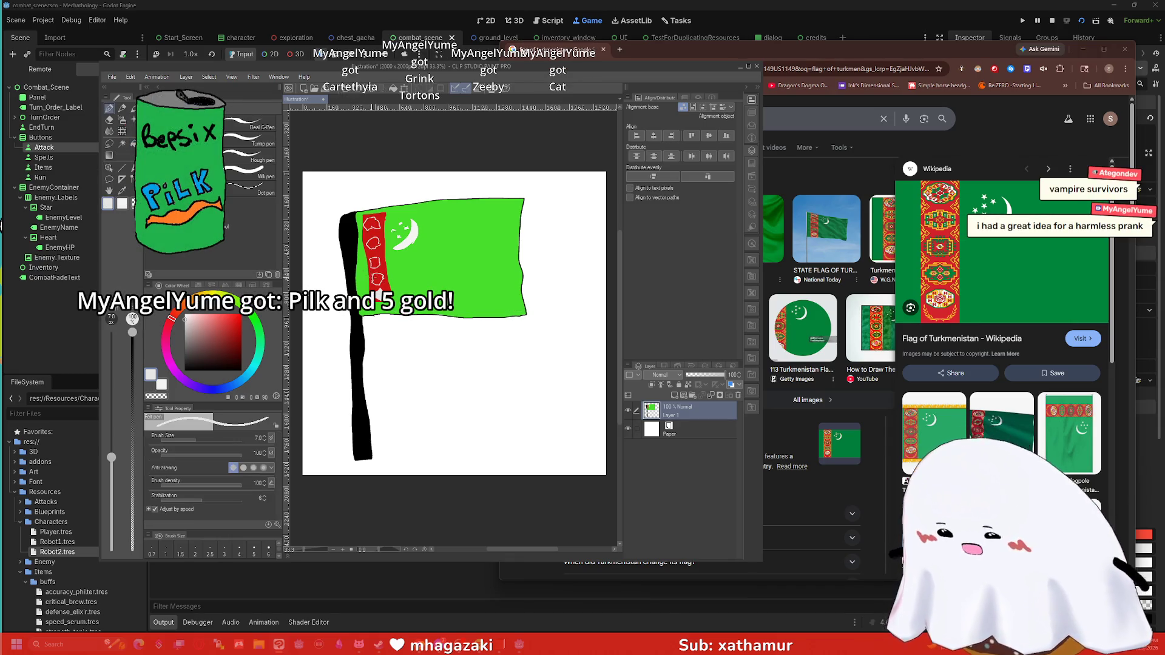
{"action": "key", "text": "g"}
{"action": "left_click", "coordinate": [369, 249]}
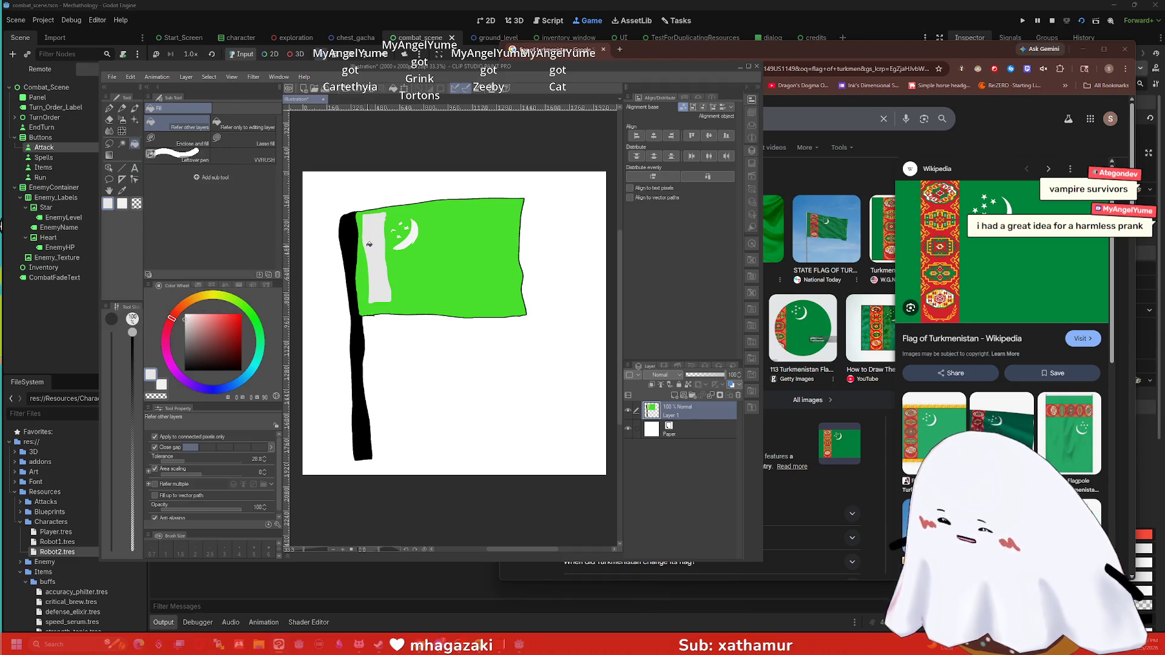
{"action": "key", "text": "ctrl+z"}
{"action": "key", "text": "p"}
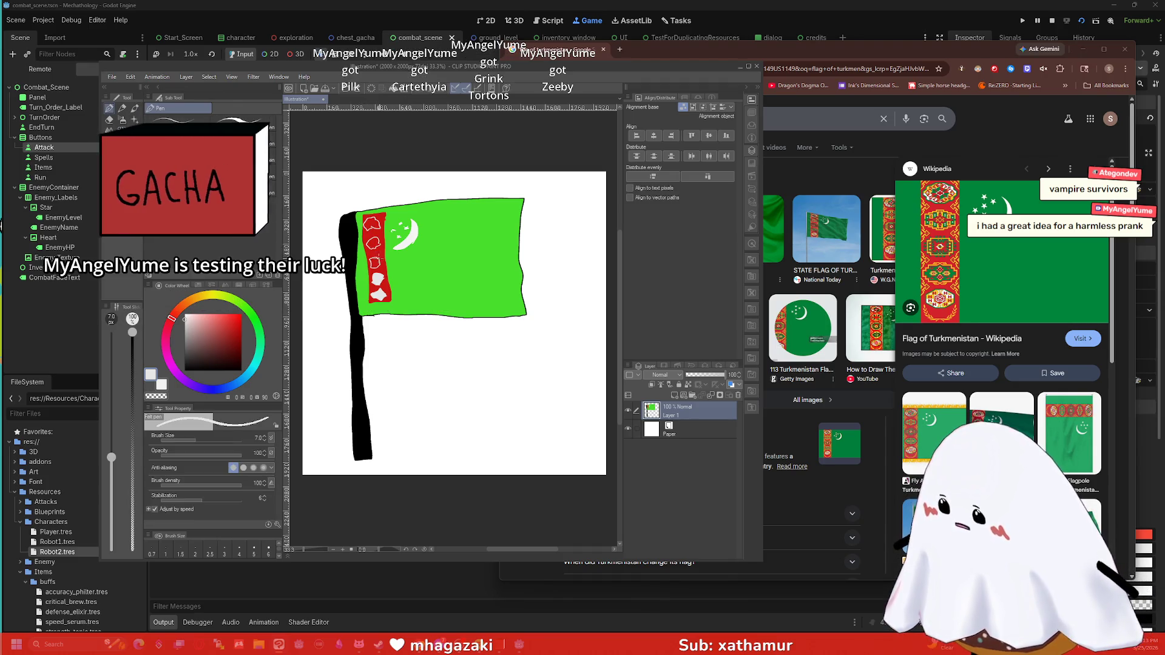
Step: Fill the ornaments on the stripe and restore red where it greyed out
{"action": "key", "text": "g"}
{"action": "left_click", "coordinate": [376, 262]}
{"action": "left_click", "coordinate": [373, 242]}
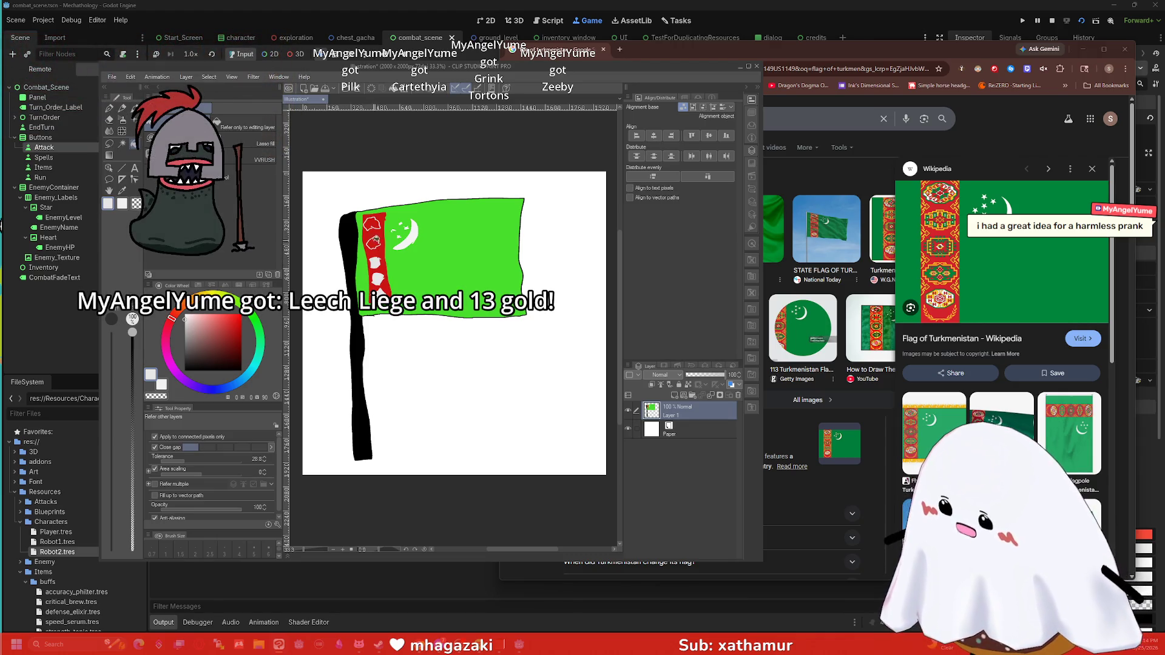
{"action": "key", "text": "p"}
{"action": "key", "text": "g"}
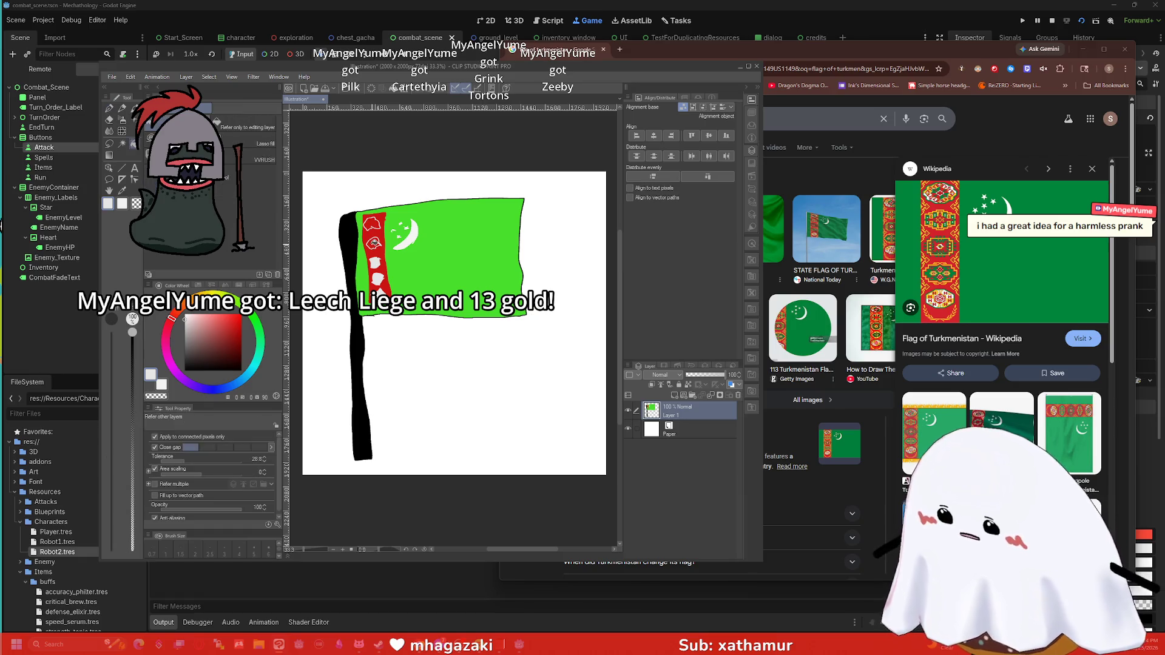
{"action": "left_click", "coordinate": [374, 242]}
{"action": "left_click", "coordinate": [366, 223]}
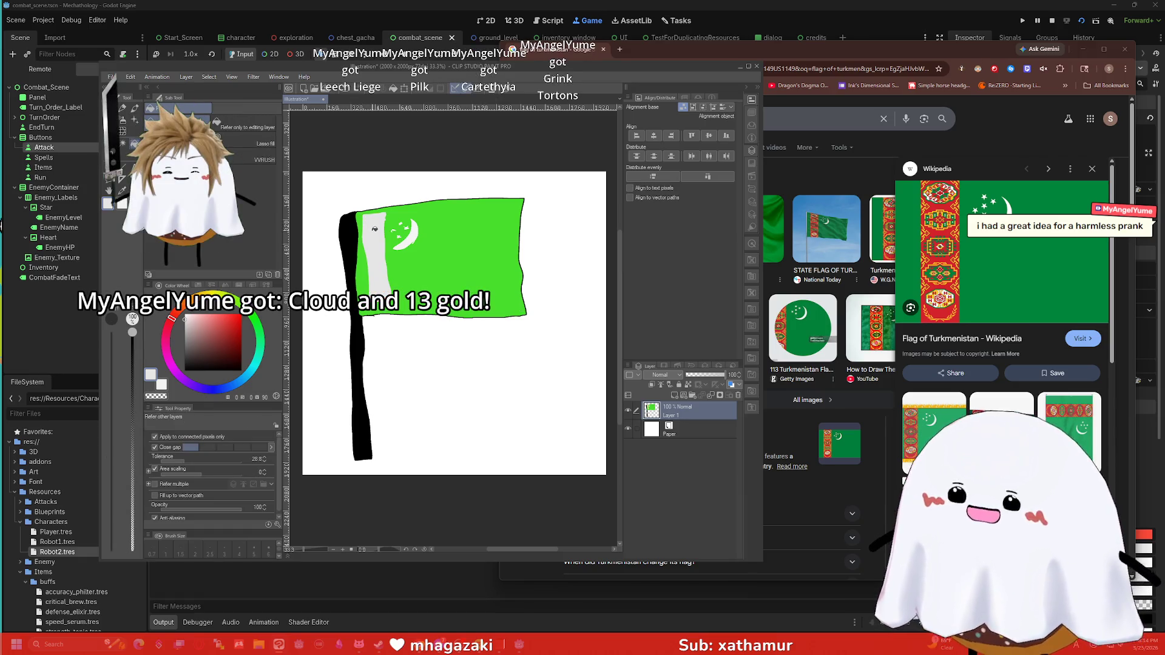
{"action": "left_click", "coordinate": [380, 242]}
{"action": "key", "text": "p"}
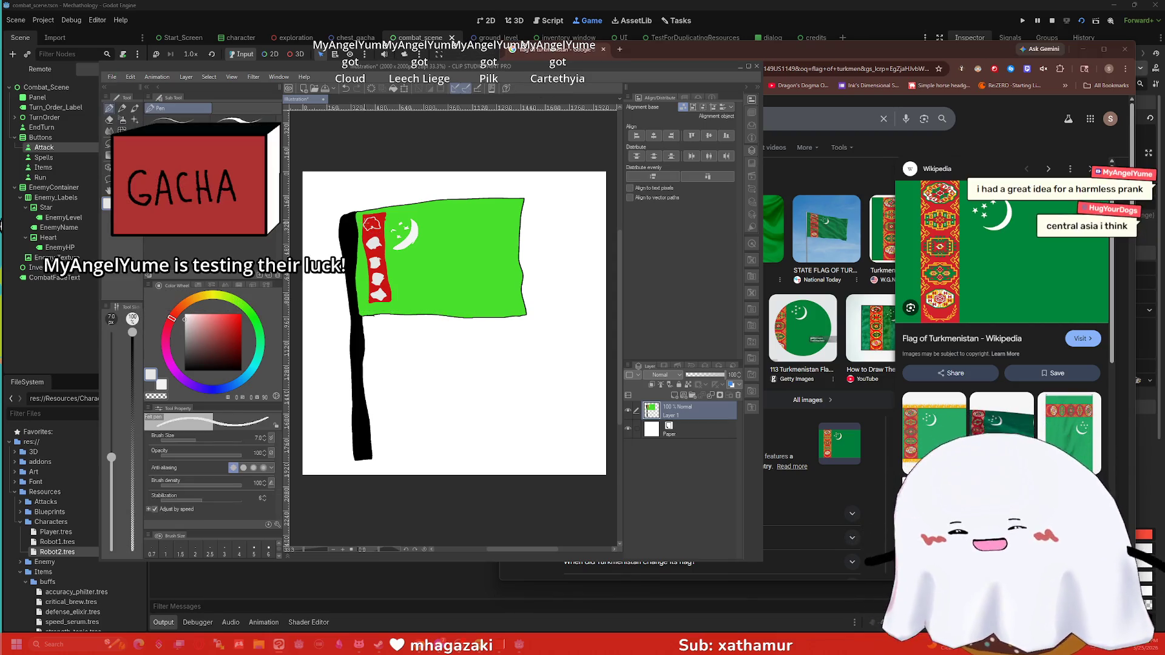
{"action": "key", "text": "g"}
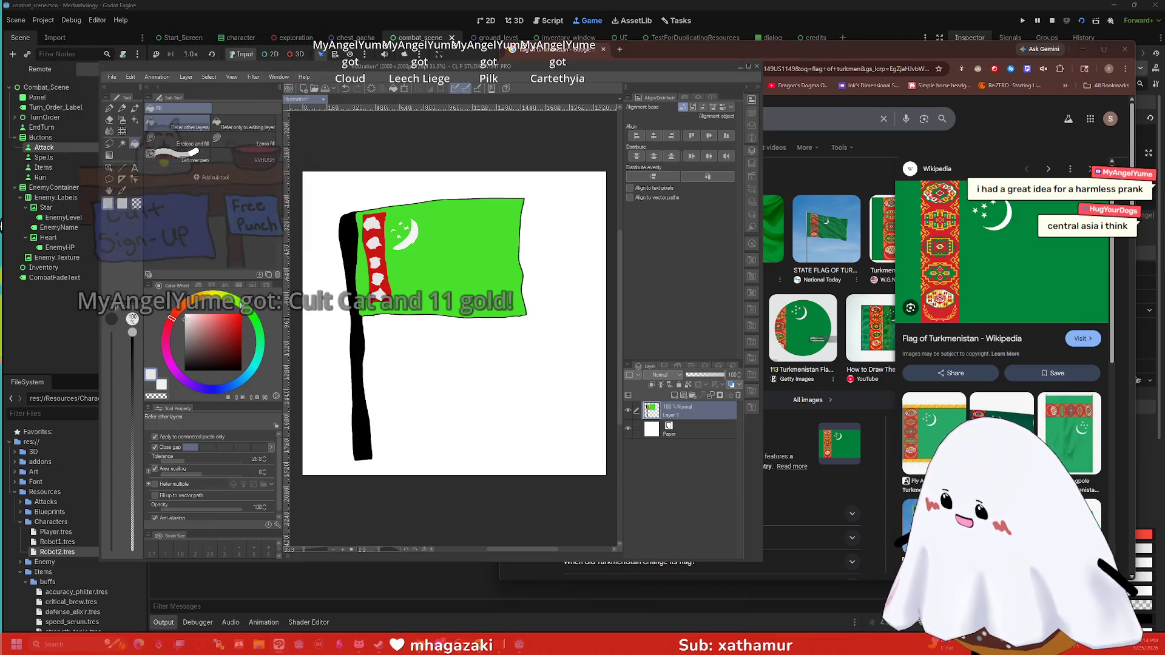
Step: Change the drawing colour to bright yellow
{"action": "left_click", "coordinate": [253, 319]}
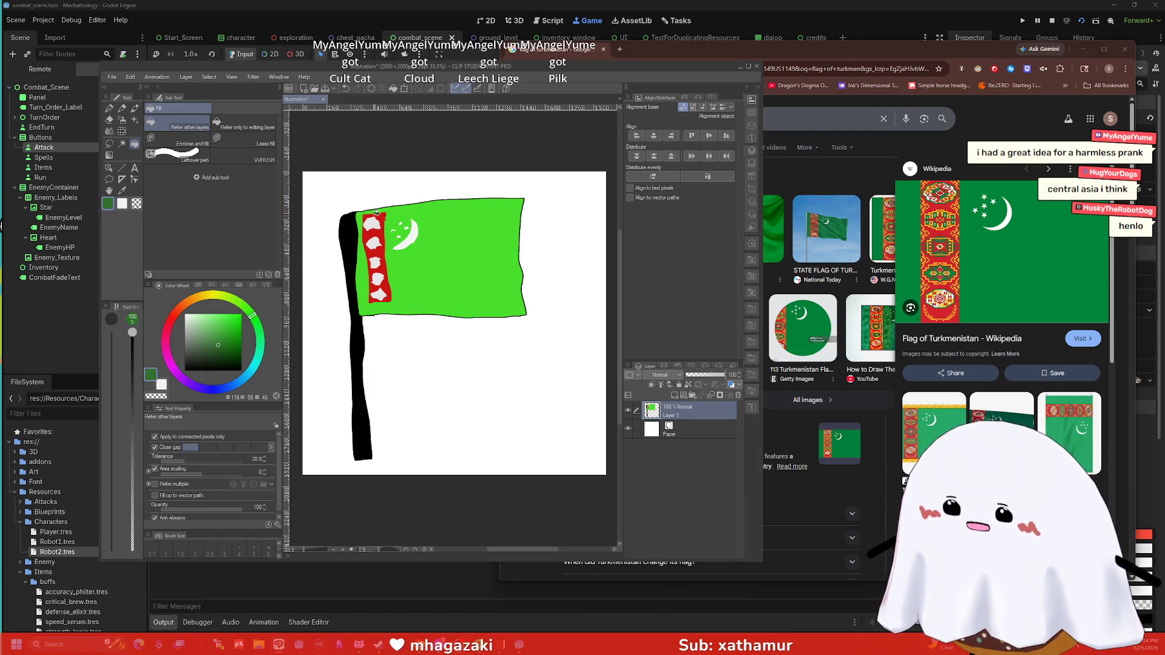
{"action": "key", "text": "p"}
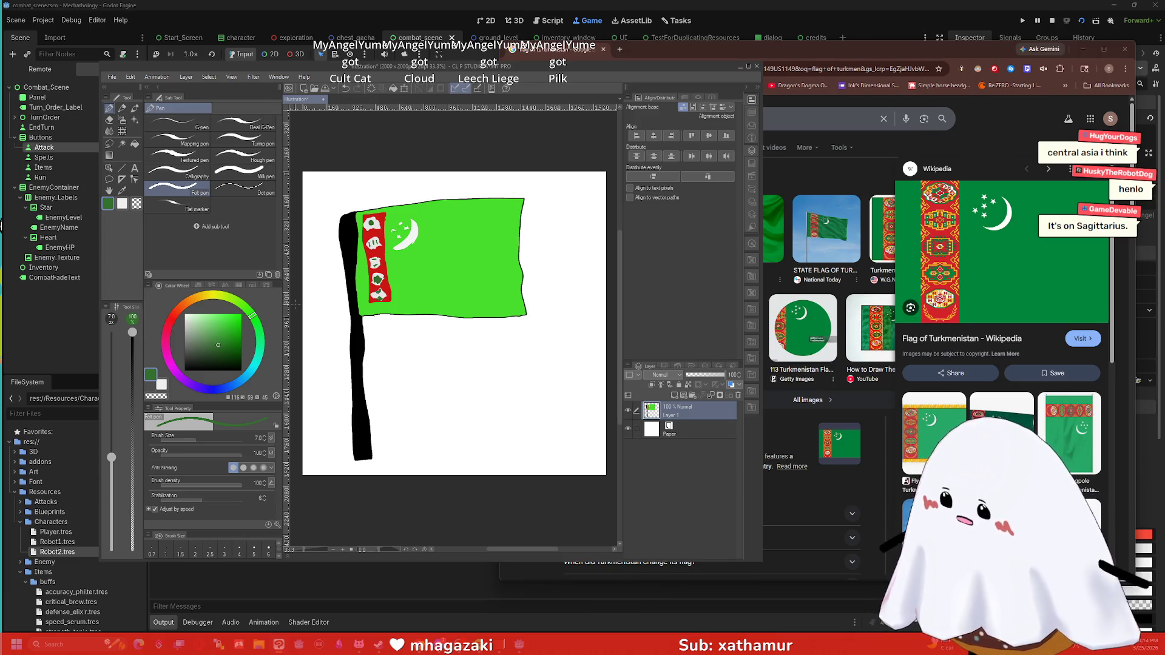
{"action": "left_click", "coordinate": [207, 295]}
{"action": "left_click", "coordinate": [240, 312]}
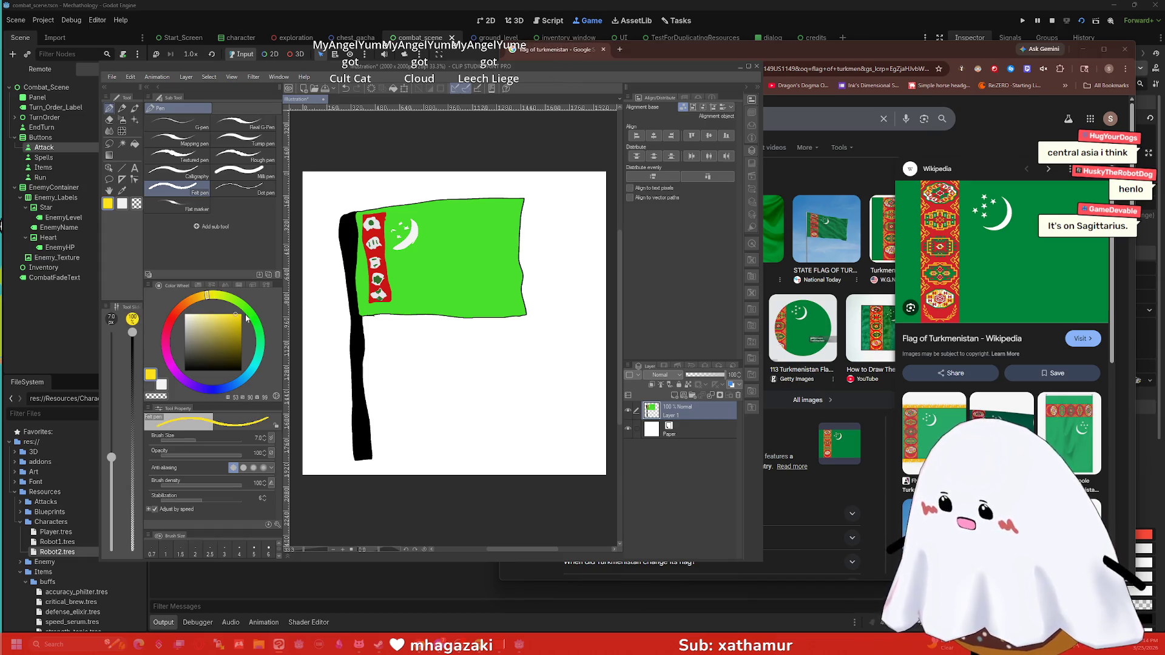
Step: Add red and yellow detail inside the stripe's ornaments
{"action": "left_click", "coordinate": [235, 325]}
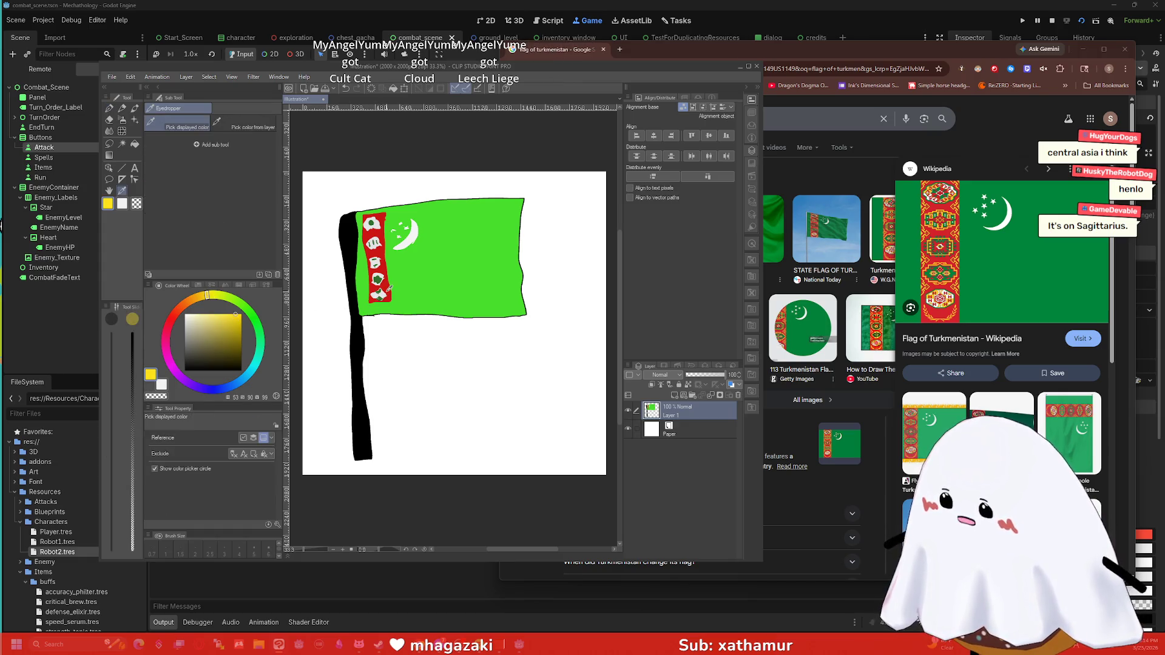
{"action": "left_click", "coordinate": [171, 318]}
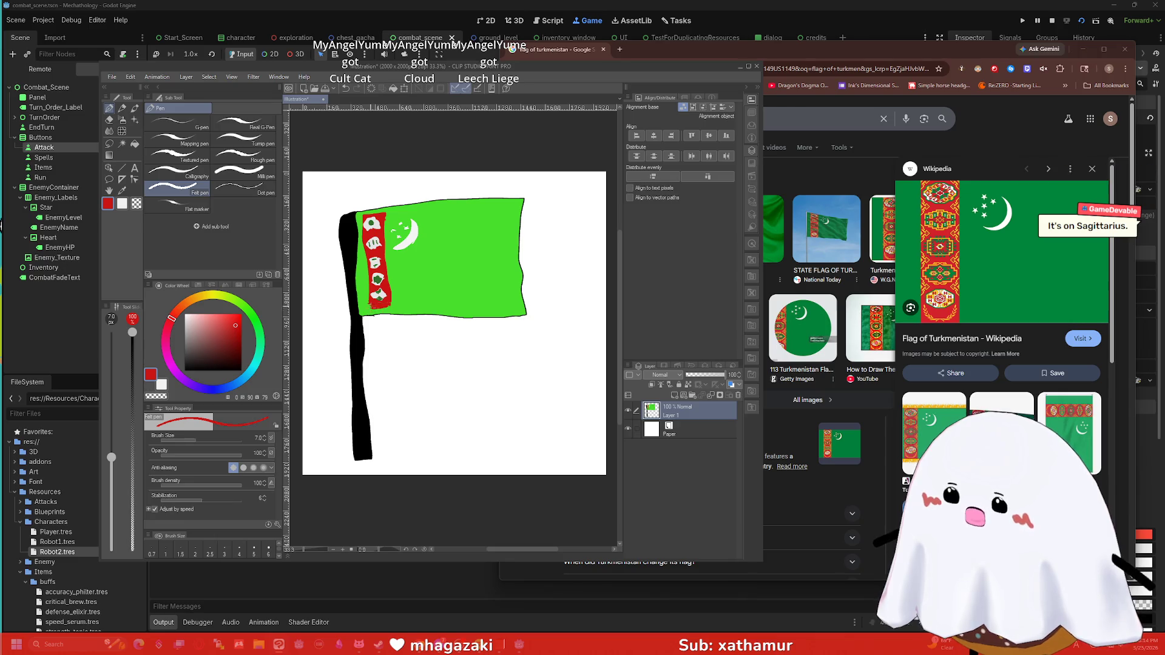
{"action": "left_click_drag", "start_coordinate": [226, 299], "coordinate": [213, 296]}
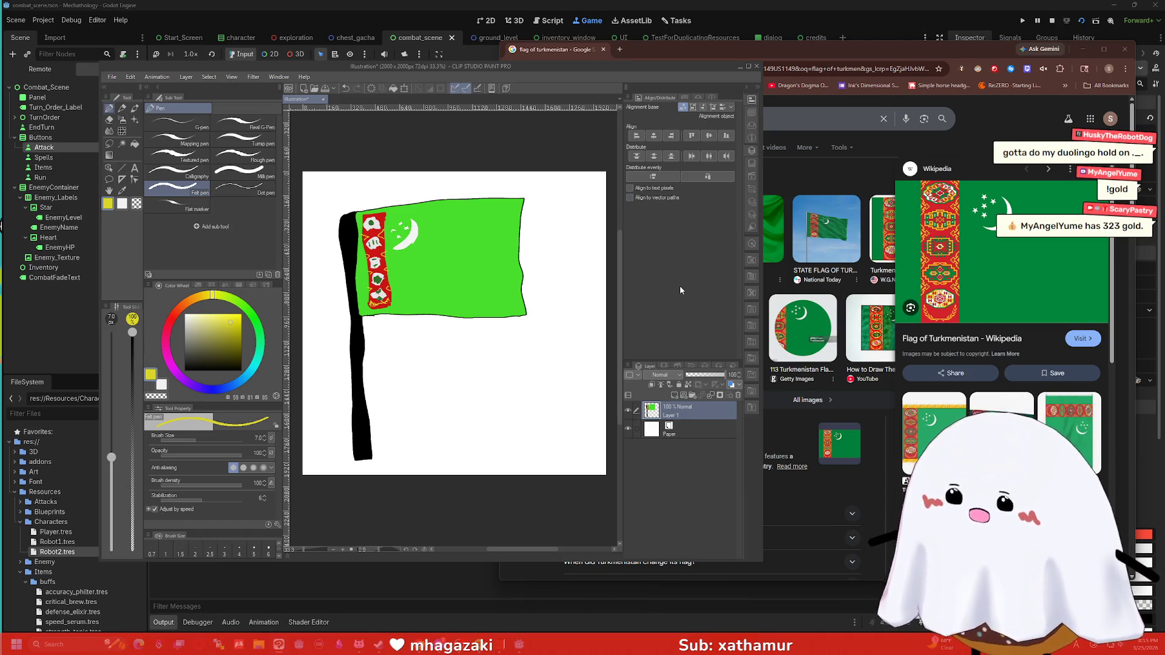
Step: Snip a screenshot of the finished flag and close the illustration
{"action": "key", "text": "super+shift+s"}
{"action": "mouse_move", "coordinate": [554, 472]}
{"action": "left_mouse_down"}
{"action": "mouse_move", "coordinate": [340, 187]}
{"action": "mouse_move", "coordinate": [318, 178]}
{"action": "left_mouse_up"}
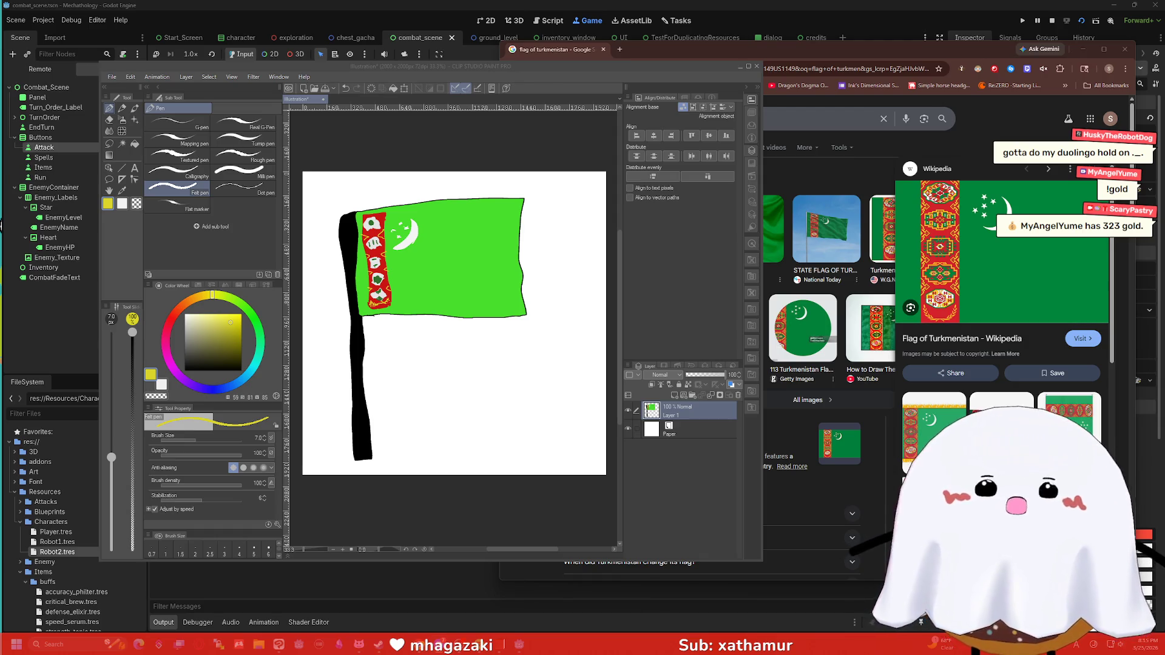
{"action": "left_click", "coordinate": [757, 66]}
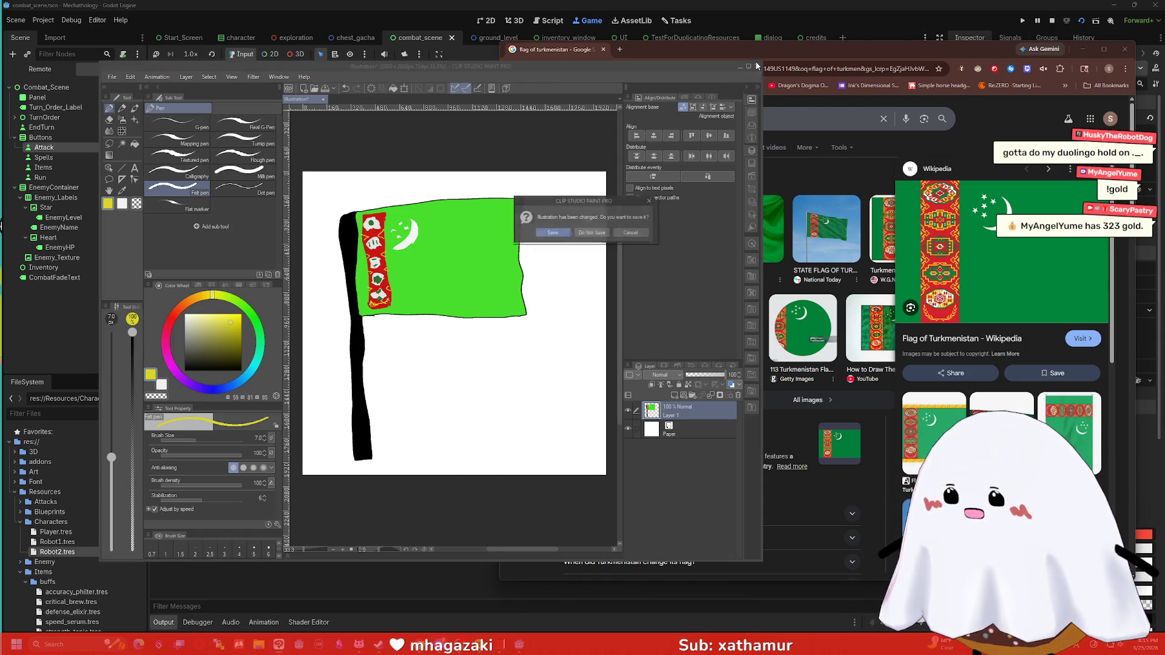
Step: Discard the flag drawing unsaved, minimize Chrome, and stop the running game in Godot
{"action": "left_click", "coordinate": [592, 233]}
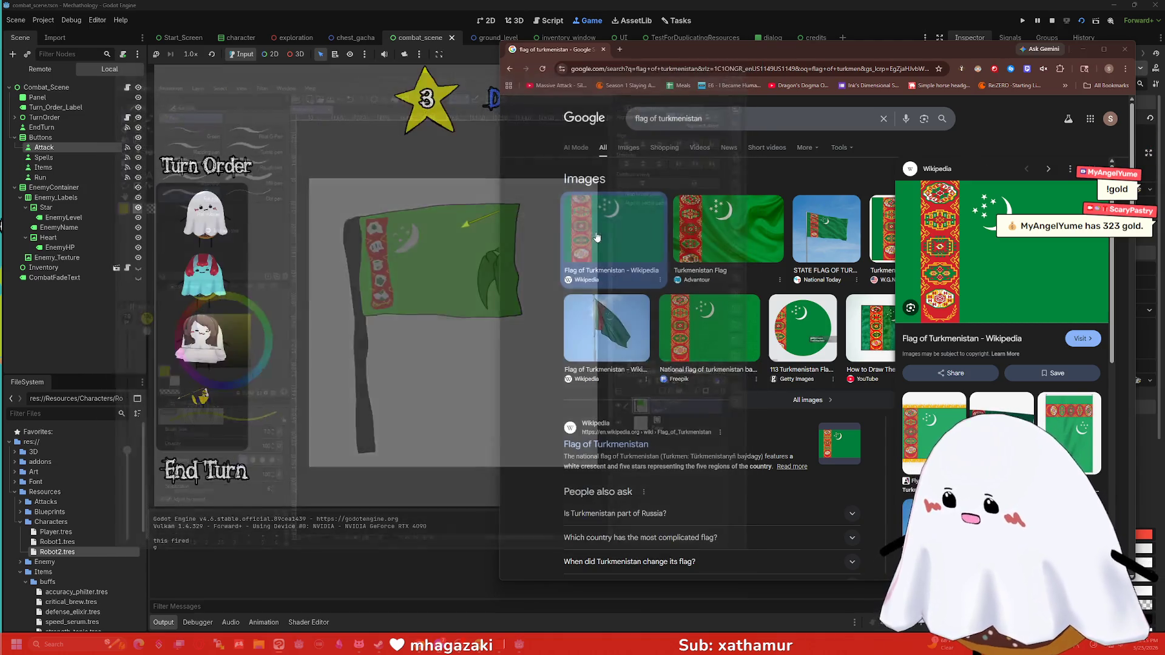
{"action": "left_click", "coordinate": [1083, 49]}
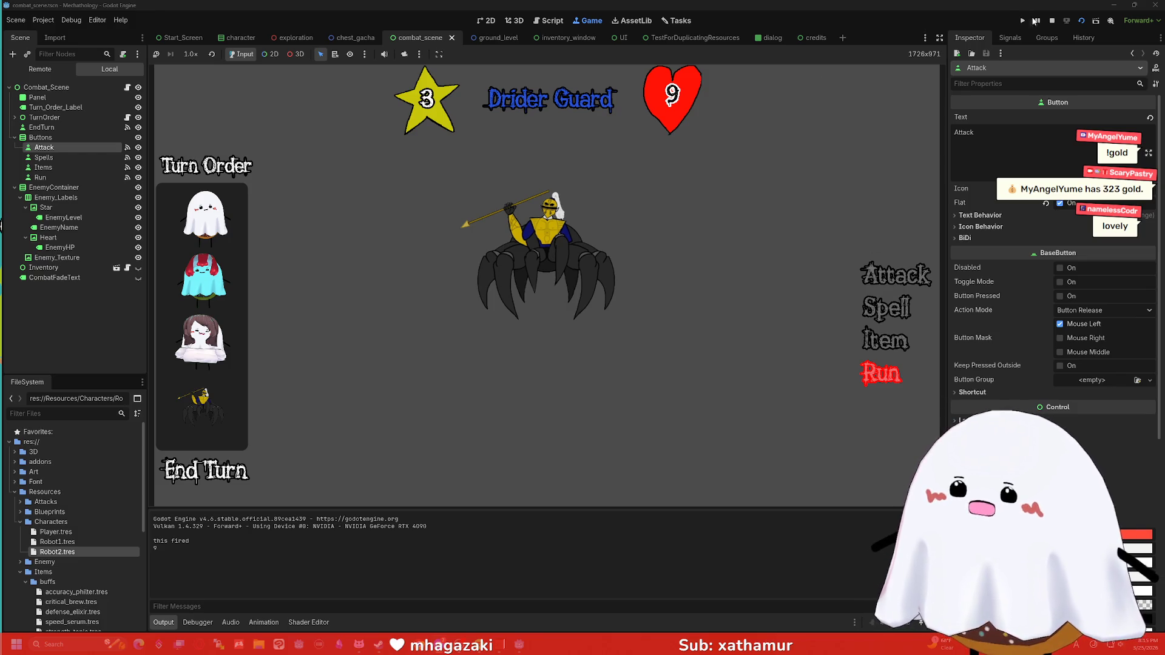
{"action": "left_click", "coordinate": [1052, 22]}
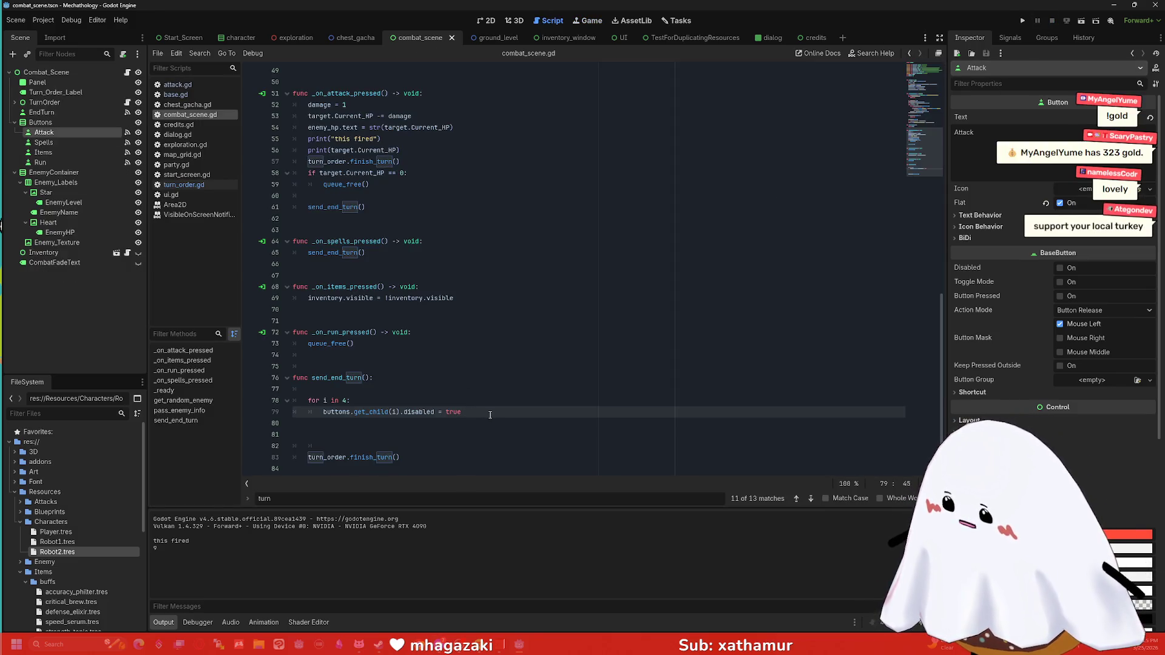